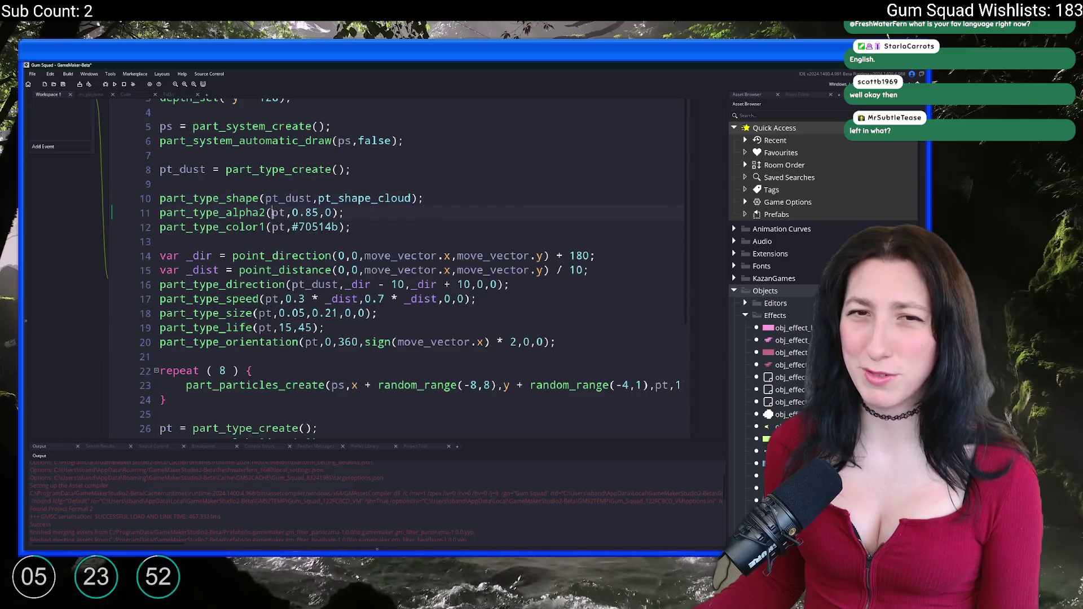
Rename pt to pt_dust on the dust lines 17–20 and line 23.
drag(281, 299, 281, 327)
text(_dust)
double_click(311, 342)
text(pt_dust)
double_click(661, 386)
text(pt_dust)
Delete the repeat block that spawned 8 particles, along with its blank line.
scroll(247, 333, down, 2)
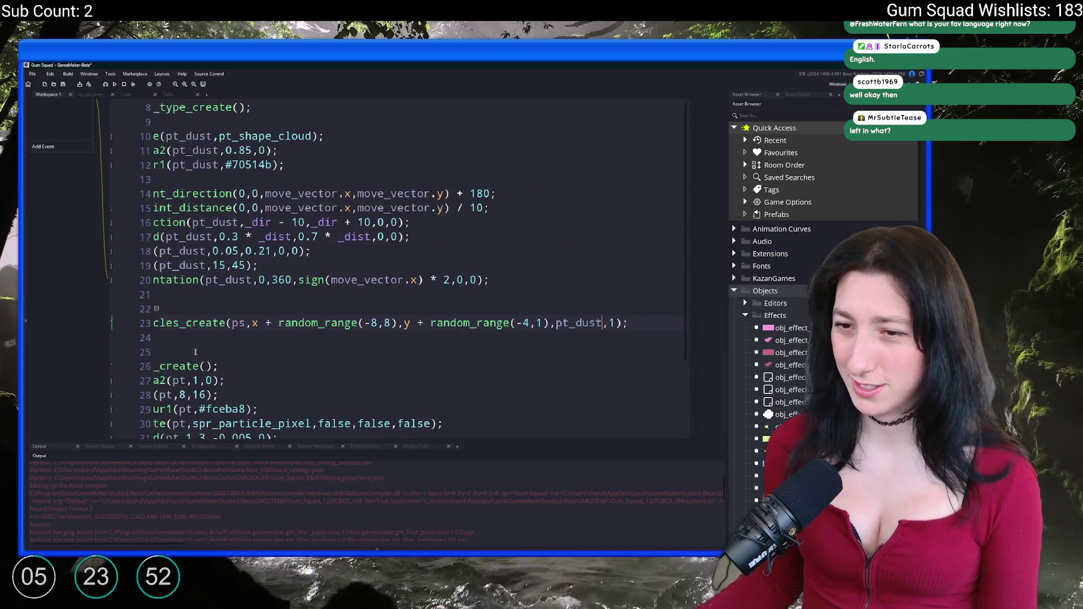
click(247, 333)
mouse_move(247, 333)
mouse_down()
mouse_move(160, 309)
mouse_move(160, 323)
mouse_move(161, 295)
mouse_up()
click(160, 309)
key(BackSpace)
key(BackSpace)
Delete the var _dir and _dist variable lines.
scroll(541, 312, up, 1)
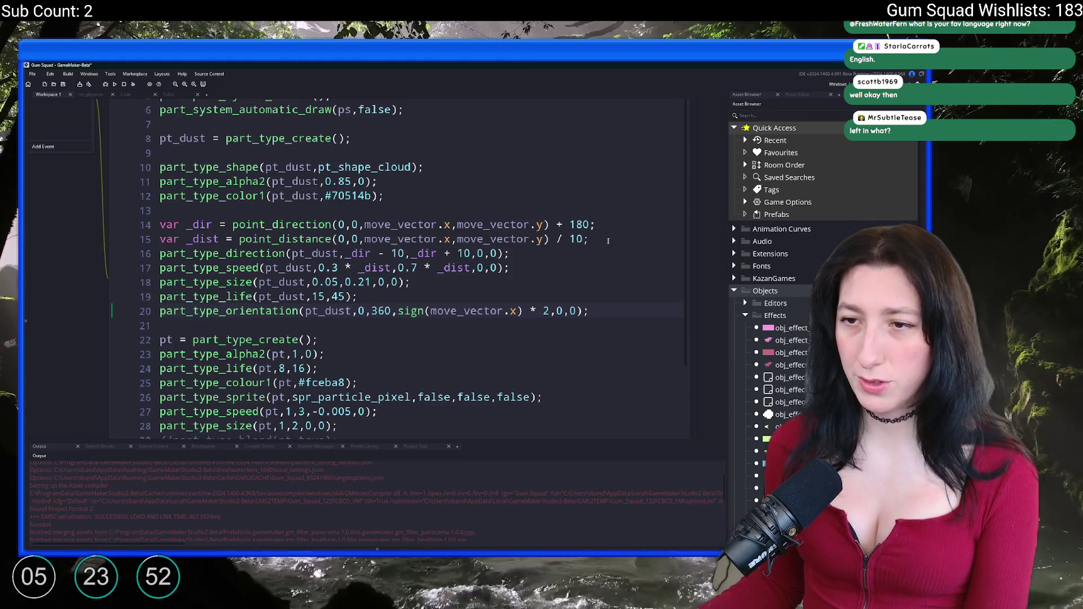
drag(609, 233, 126, 212)
key(BackSpace)
scroll(340, 328, down, 4)
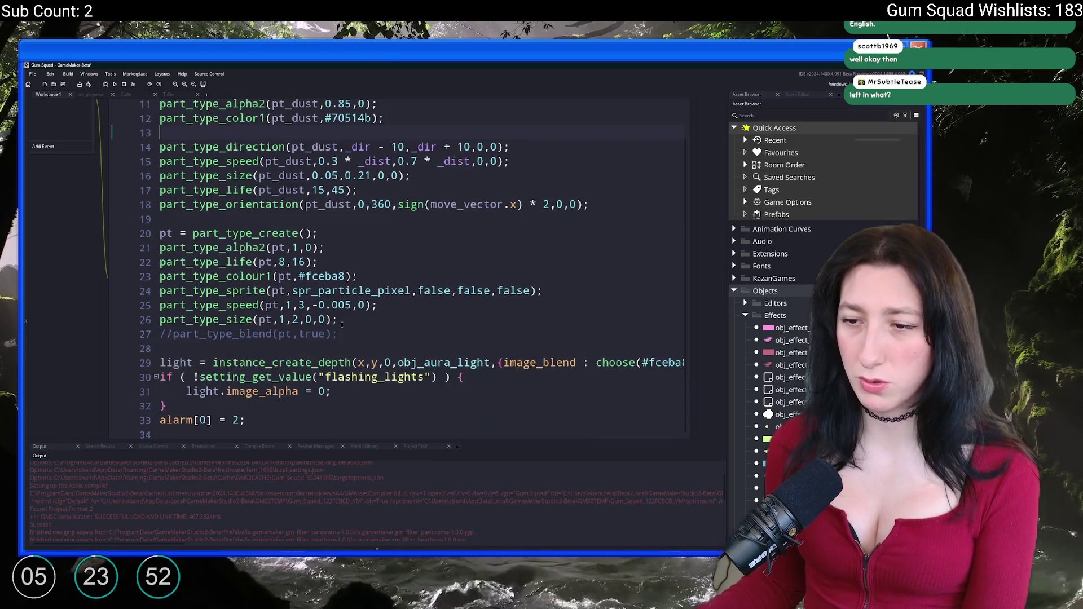
Review particle_spawn's light, flashing_lights and direction code to find where the dust direction goes.
scroll(340, 328, up, 5)
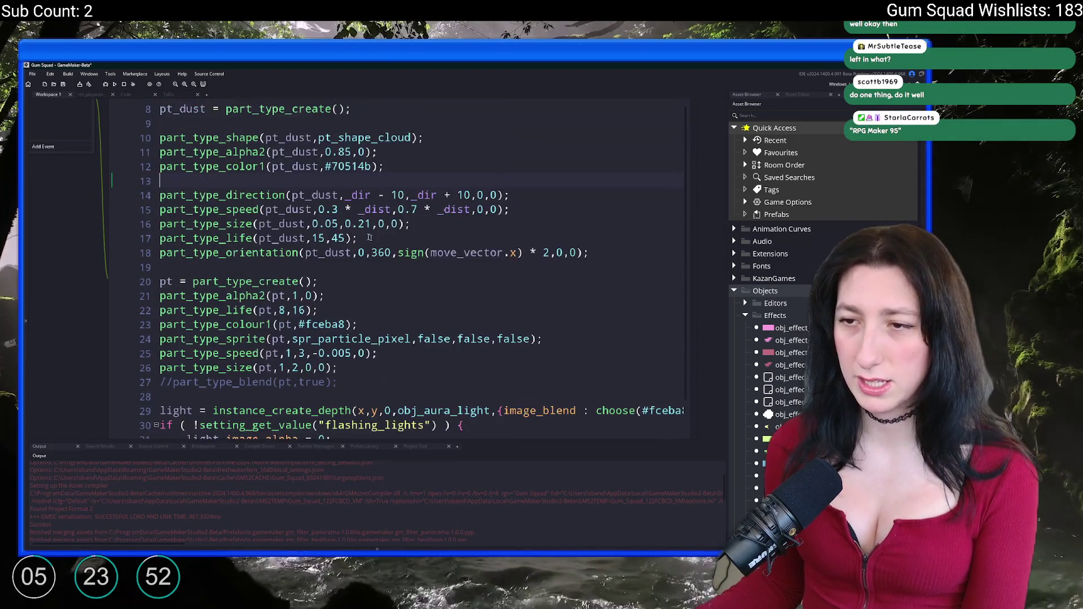
scroll(374, 218, down, 4)
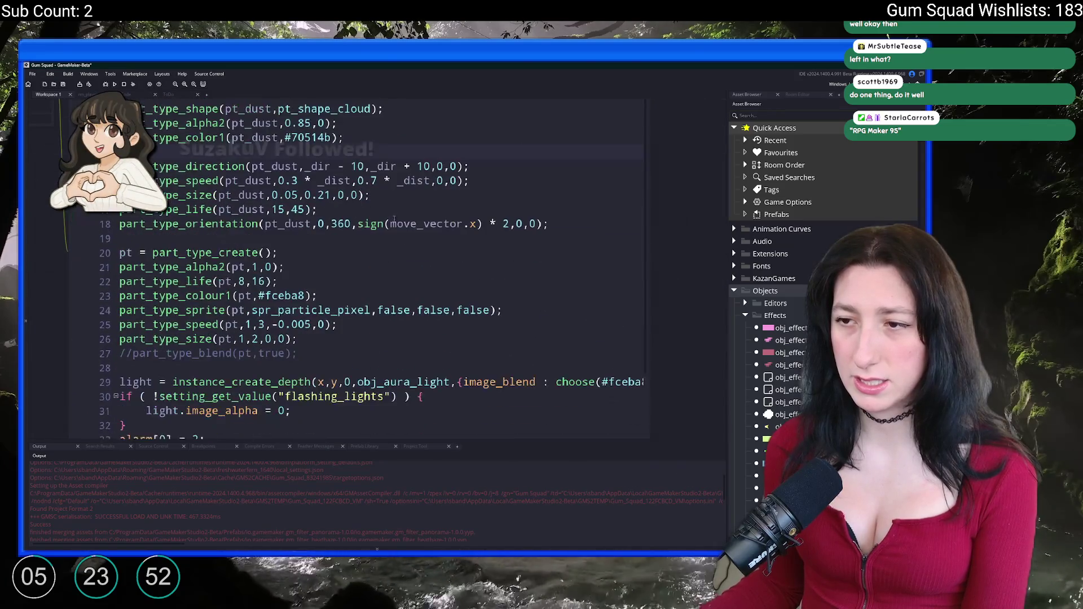
scroll(374, 218, up, 2)
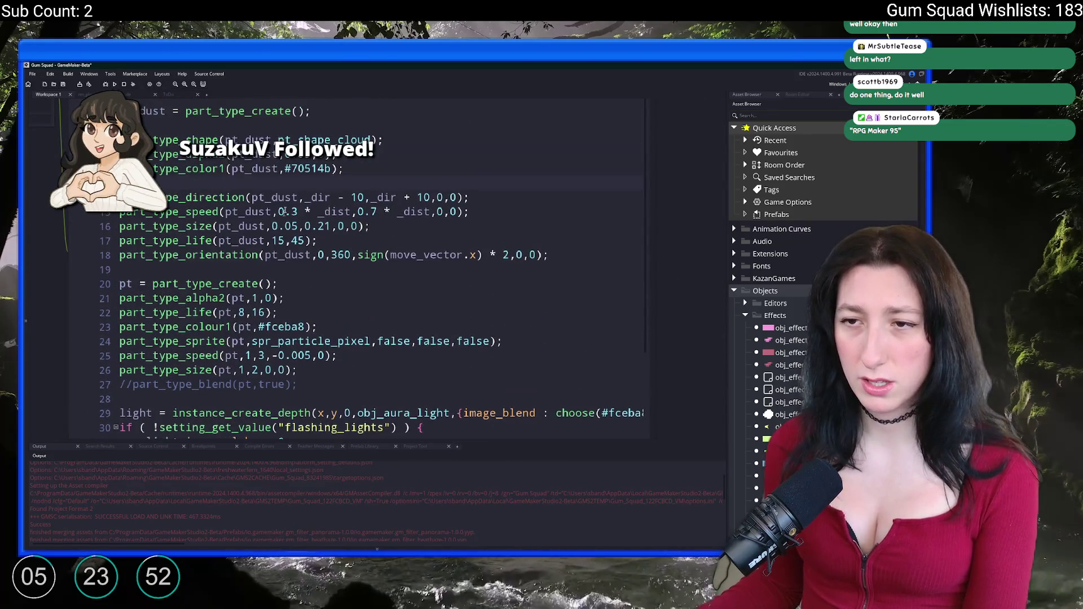
scroll(350, 208, down, 2)
scroll(282, 316, right, 5)
click(318, 323)
scroll(246, 313, left, 5)
click(285, 338)
scroll(366, 328, down, 2)
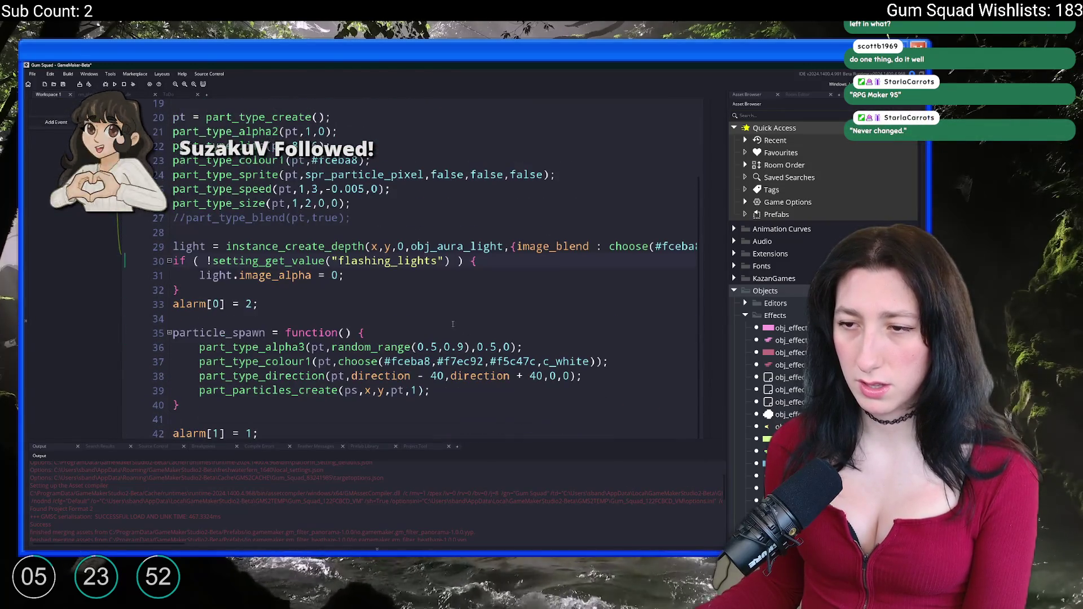
scroll(365, 329, down, 1)
click(294, 266)
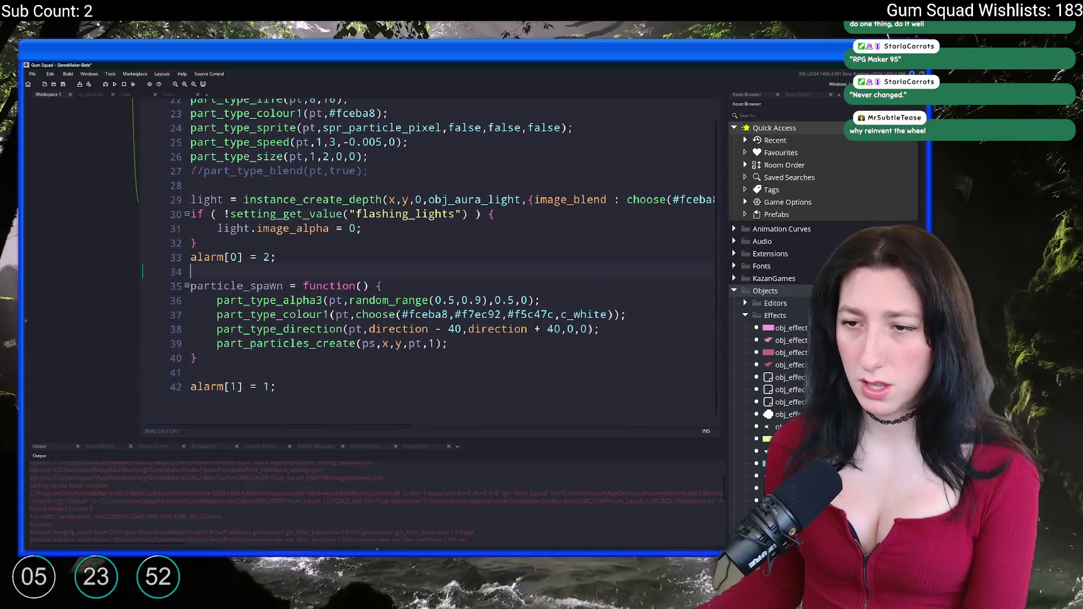
click(382, 329)
scroll(382, 329, up, 1)
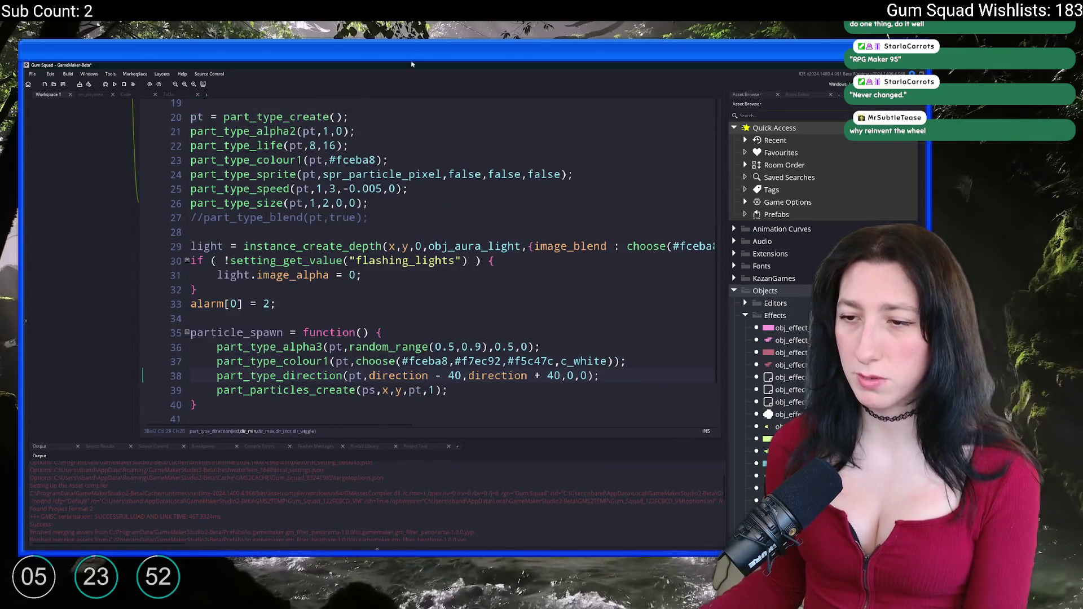
click(465, 389)
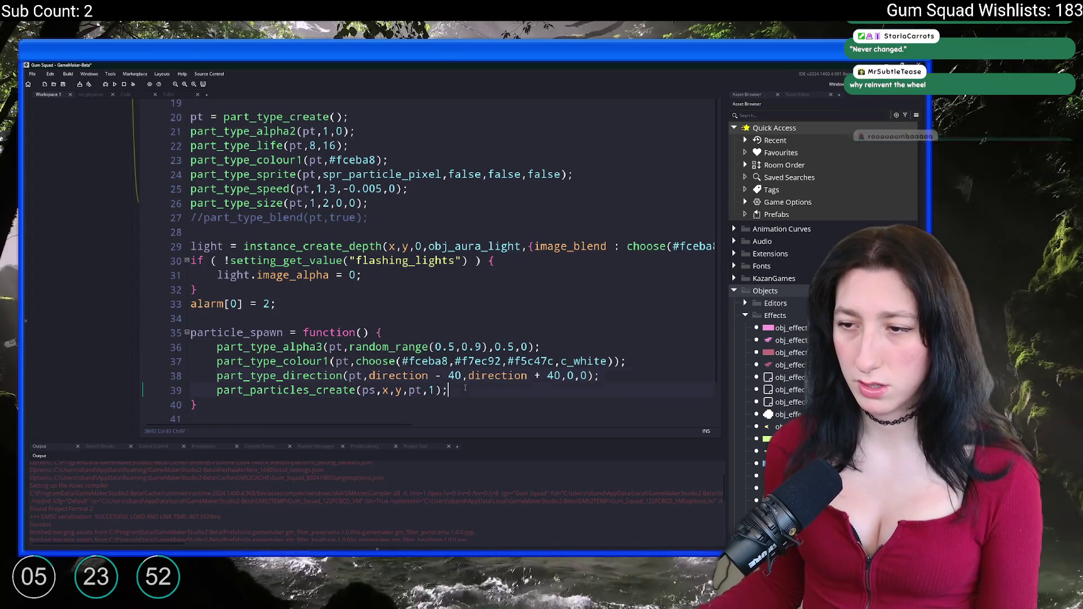
scroll(348, 196, up, 4)
scroll(348, 196, down, 5)
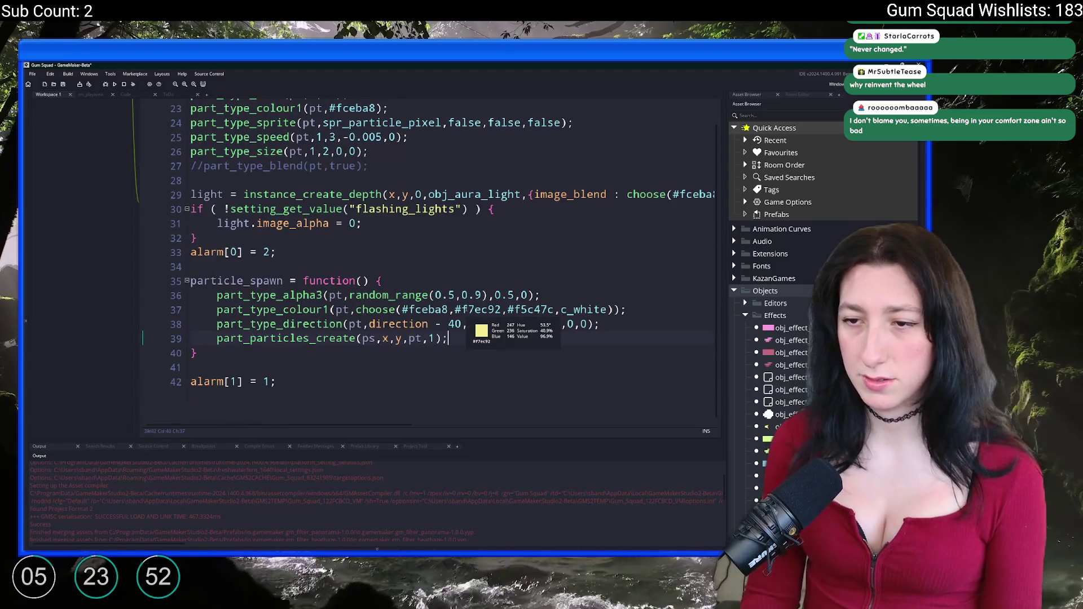
Add part_type_direction(pt_dust,direction - 20,direction + 20,0,0); after line 39.
key(Return)
text(part_type_direction(pt_)
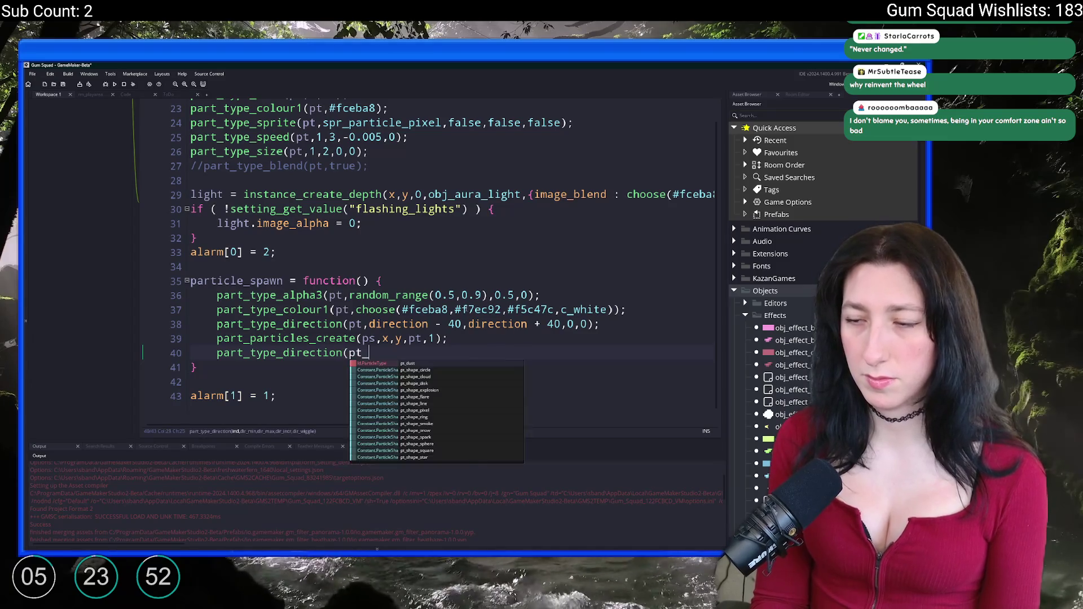
text(smoke)
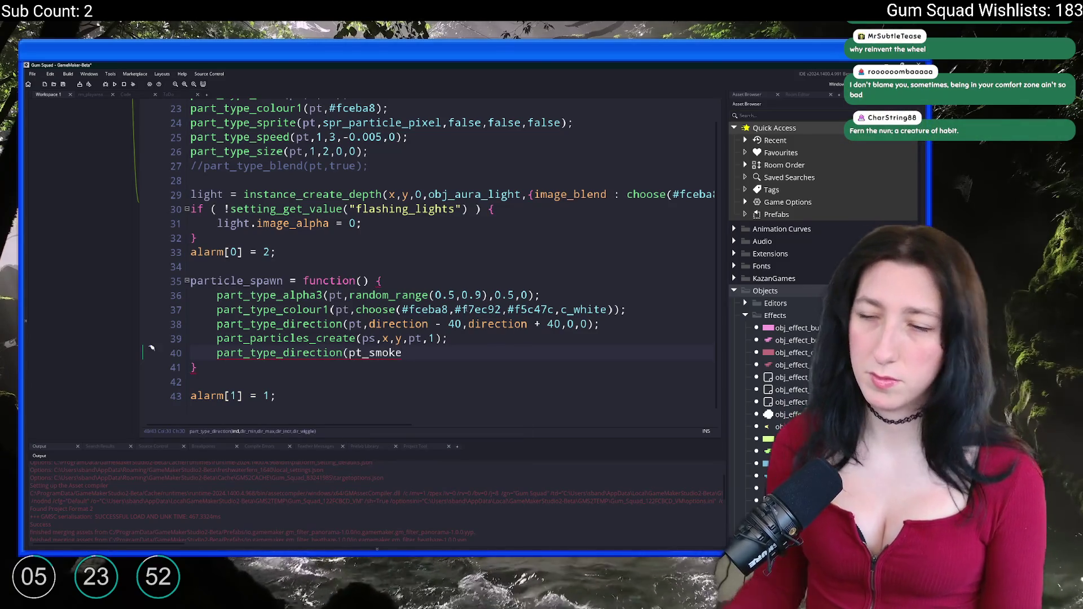
scroll(440, 266, up, 10)
scroll(440, 266, down, 10)
key(BackSpace)
key(BackSpace)
key(BackSpace)
key(BackSpace)
key(BackSpace)
text(dust)
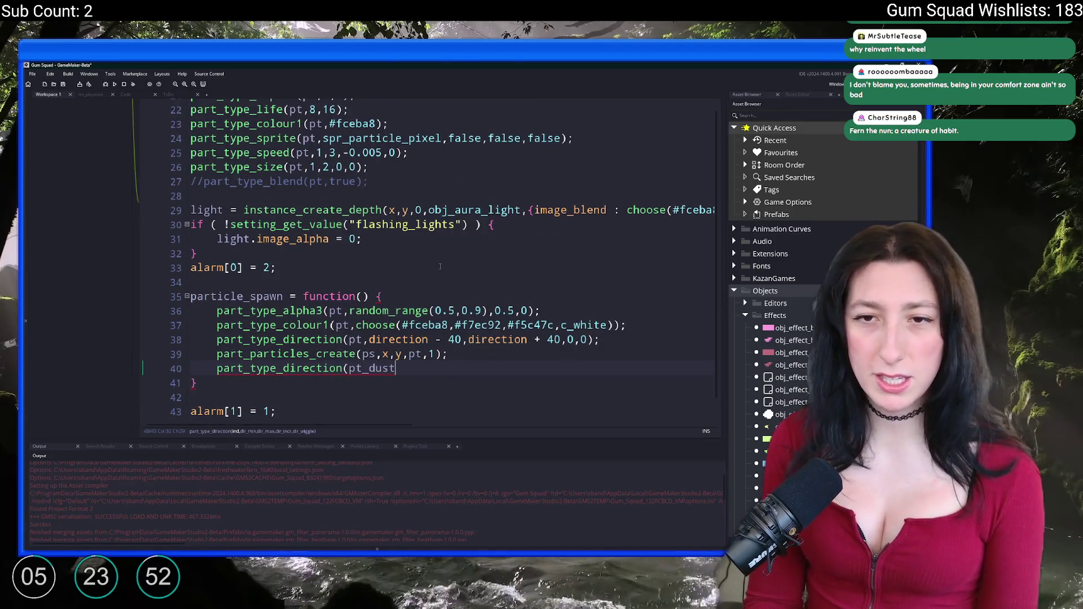
text(,direction)
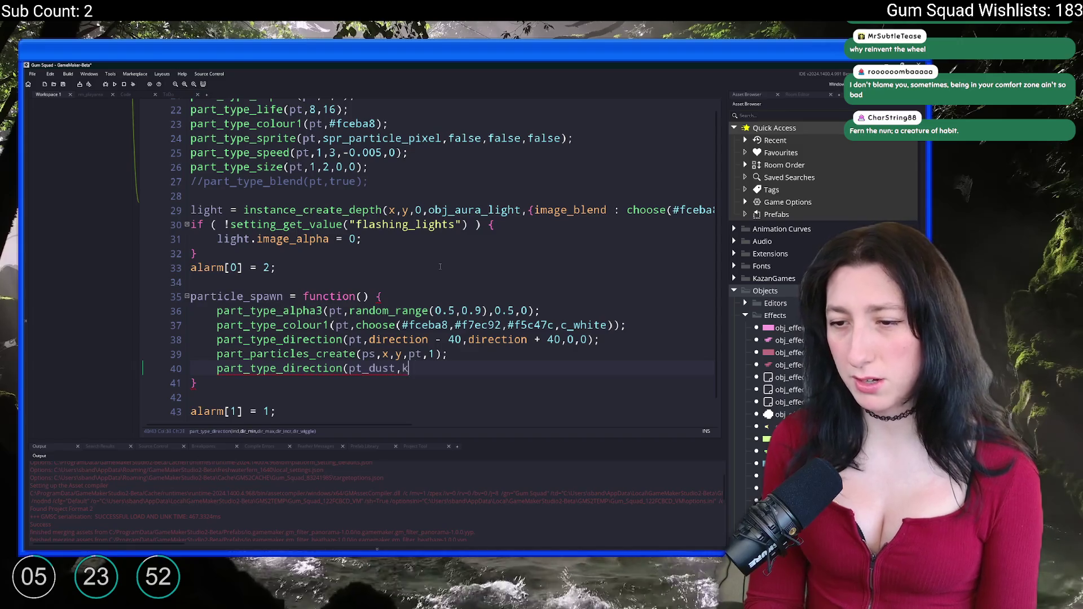
text( - 2)
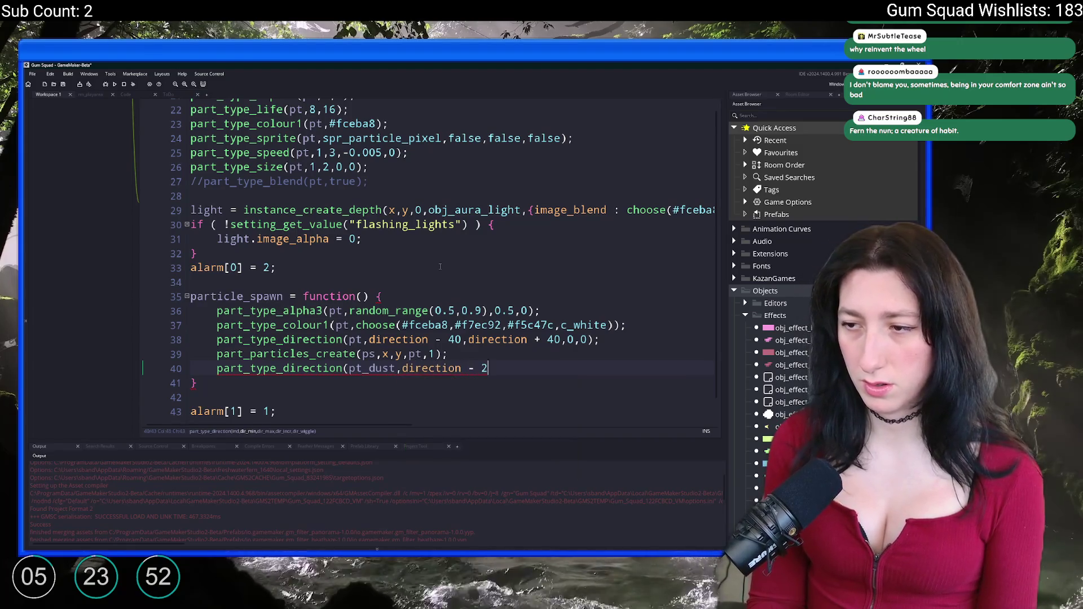
text(0,direction + 2)
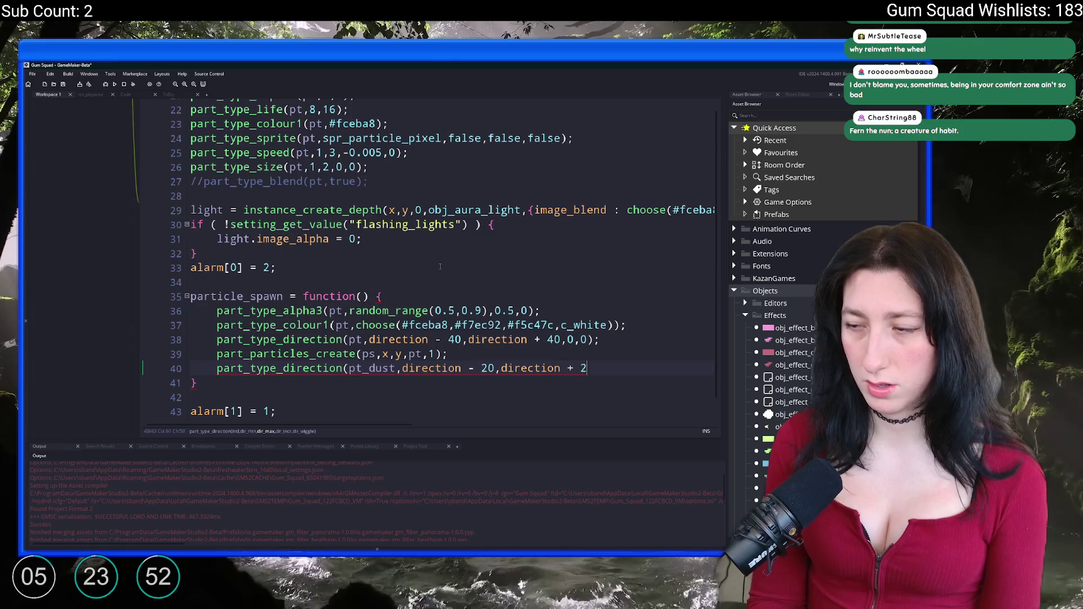
text(0,0,0);)
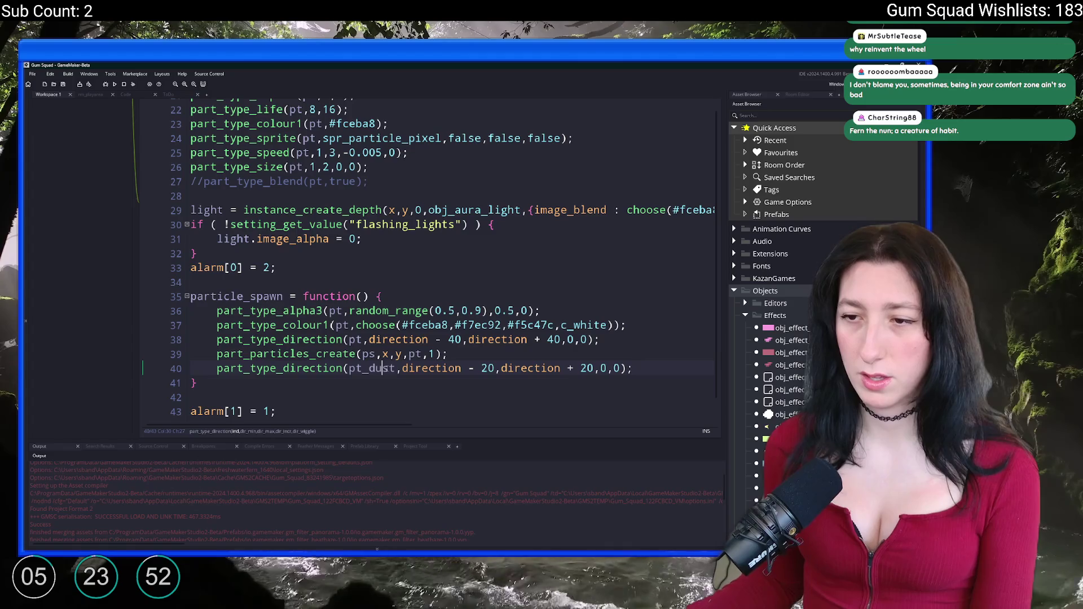
Add part_particles_create(ps,x,y,pt_dust,1); after line 40 and run the game with F5.
click(322, 354)
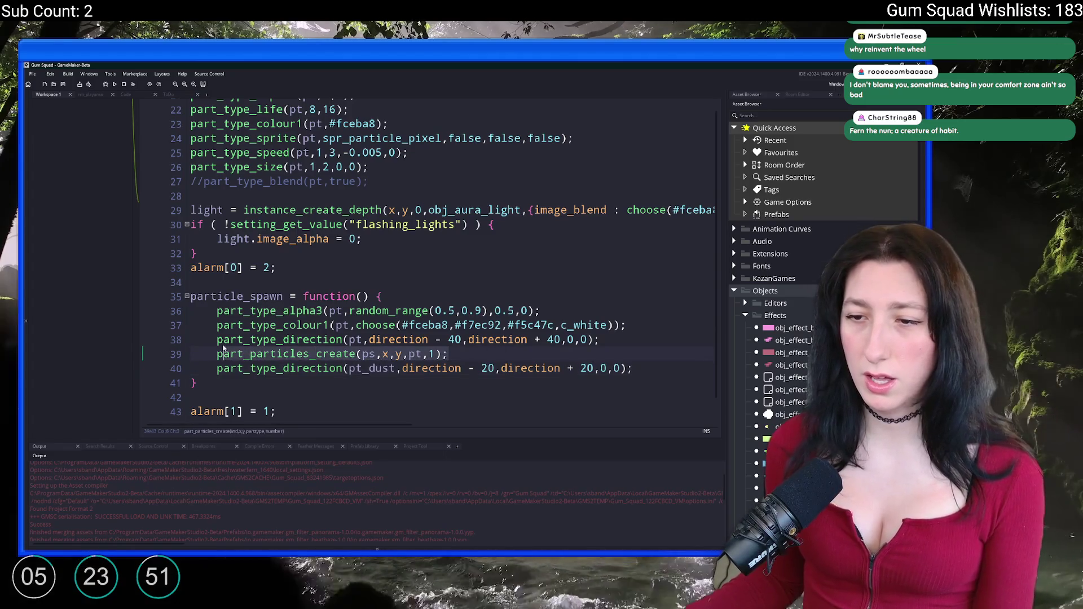
click(674, 354)
click(655, 368)
key(Return)
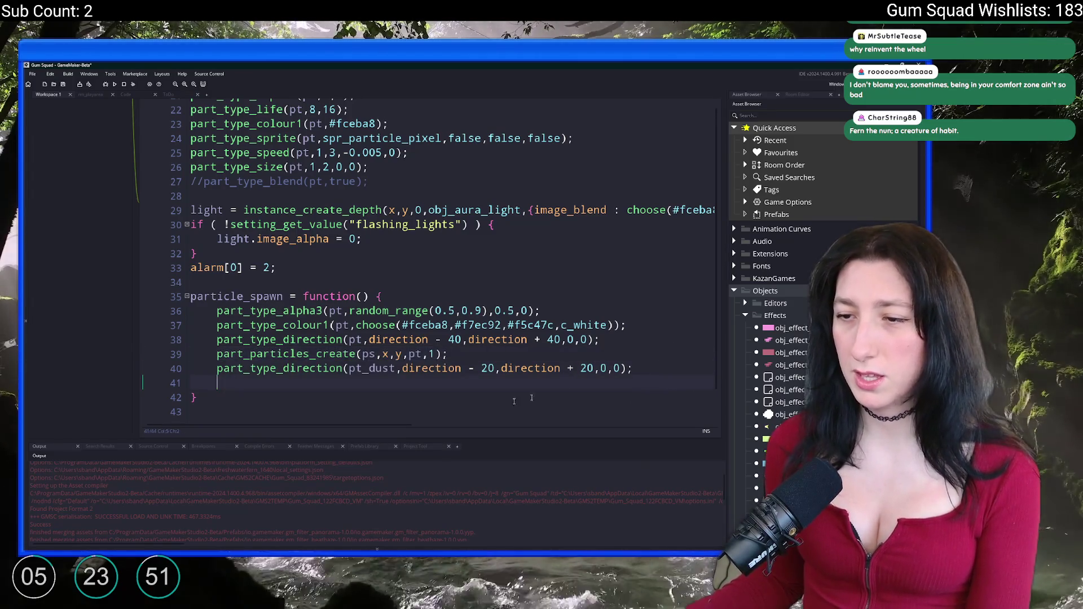
text(part_particles_create(ps,x,y,pt,1);)
key(Left)
key(Left)
key(Left)
text(_dust)
click(655, 368)
key(F5)
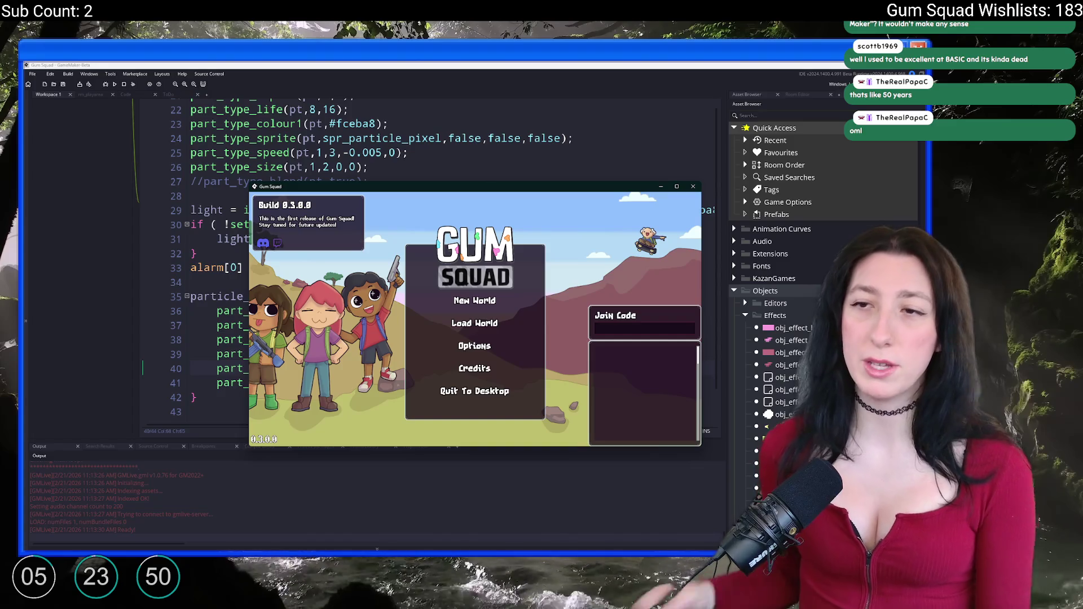
Maximize the game and create a lobby from a saved world via Load World.
double_click(304, 191)
click(457, 276)
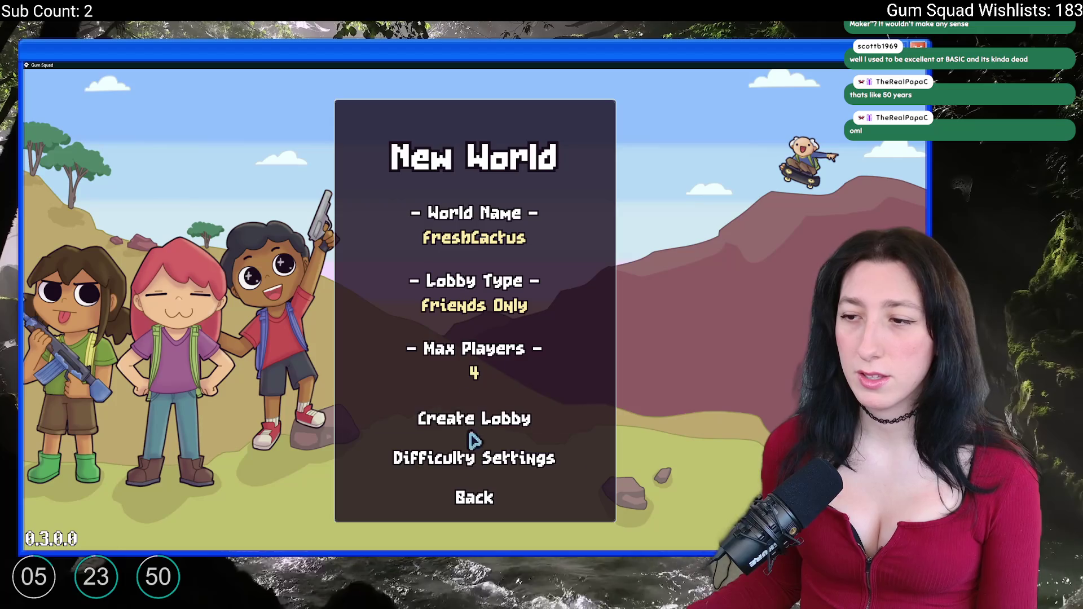
click(472, 499)
click(478, 318)
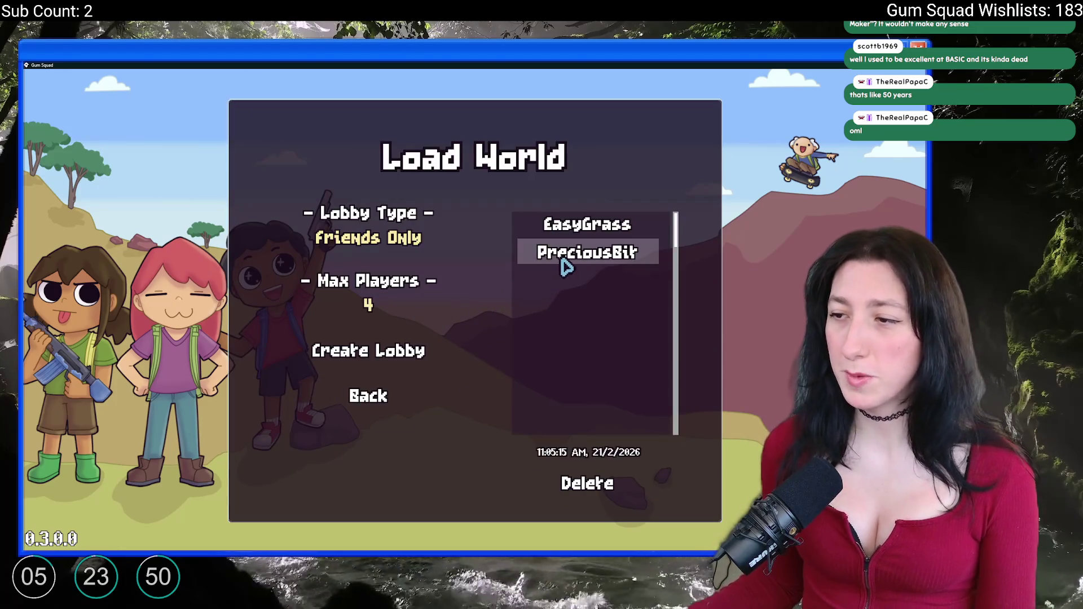
click(363, 350)
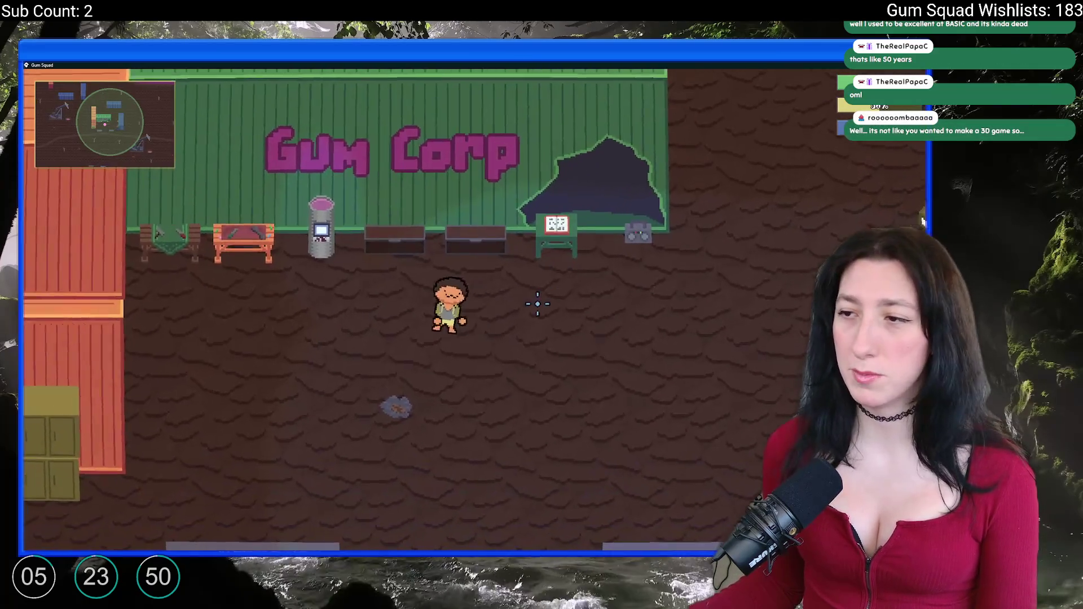
Equip the revolver, walk and shoot, then abort the Code Error dialog.
key(Tab)
click(187, 351)
key(Tab)
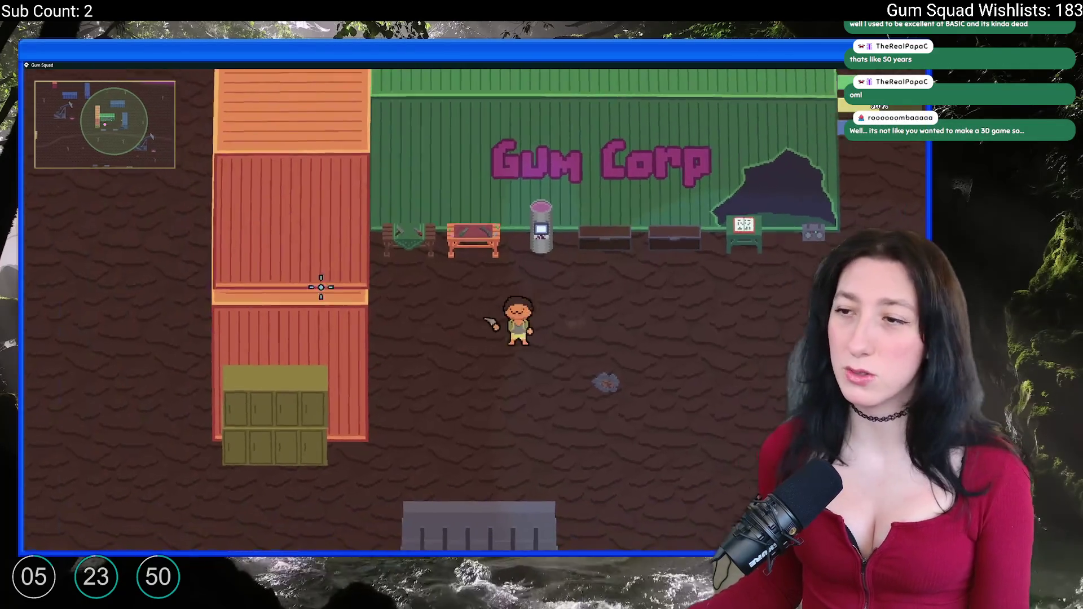
key(s)
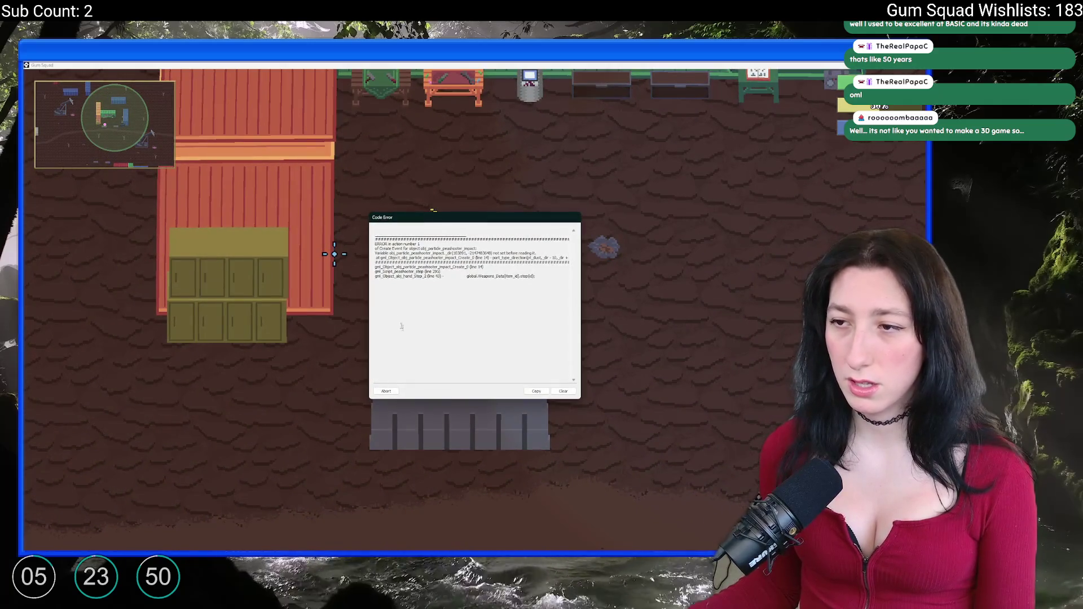
click(387, 394)
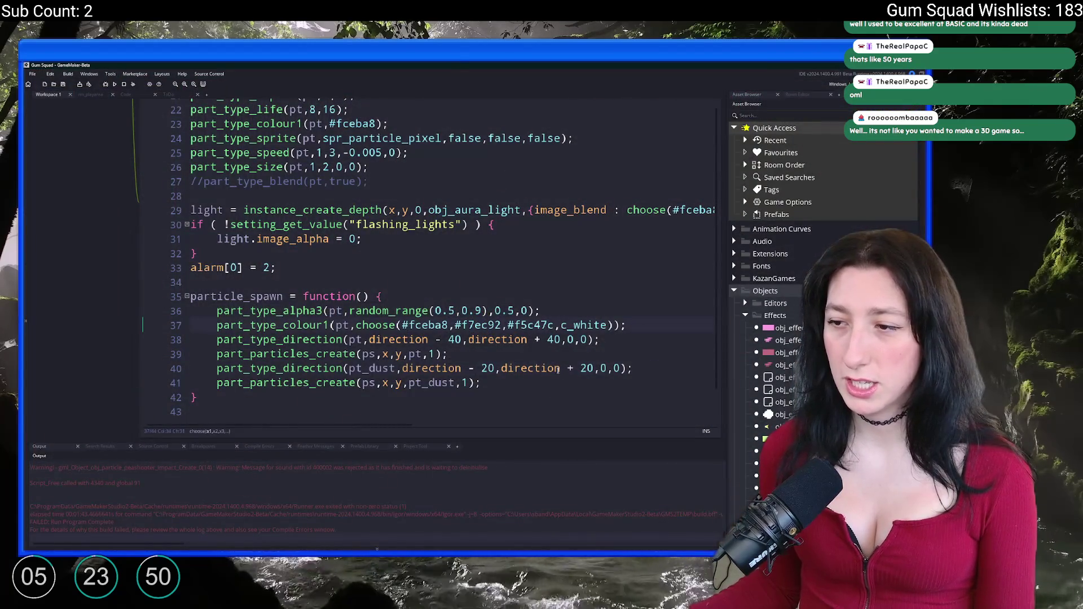
Delete the pt_dust part_type_direction line and its blank line.
scroll(429, 316, up, 4)
click(430, 294)
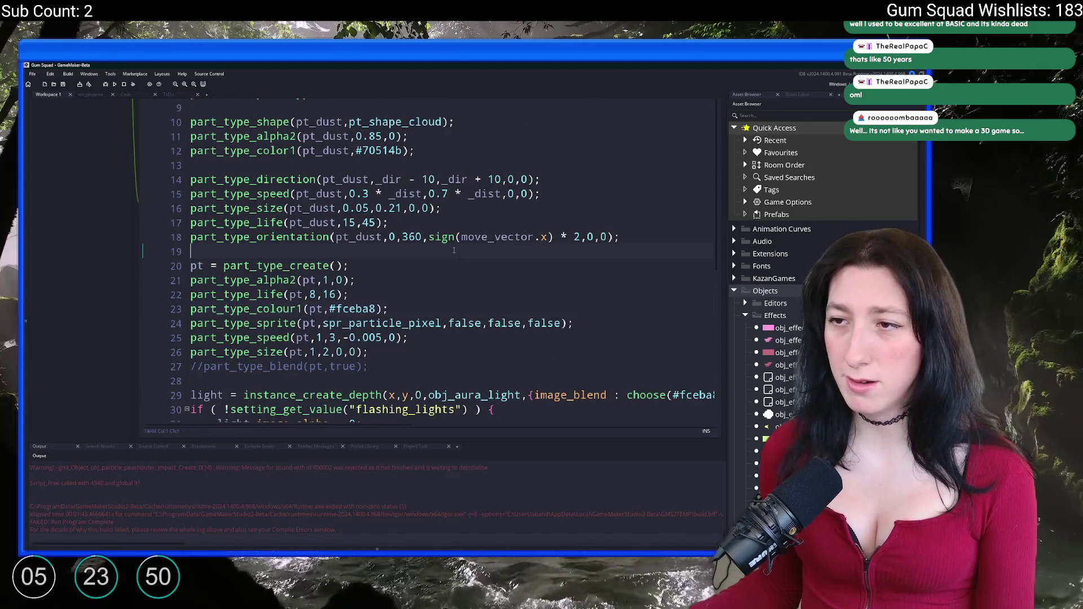
mouse_move(541, 180)
mouse_down()
mouse_move(416, 151)
mouse_move(369, 164)
mouse_up()
key(BackSpace)
Change part_type_speed to (pt_dust,0.2,0.6,0,0) without _dist, then rebuild with F5.
key(BackSpace)
click(435, 164)
double_click(434, 165)
key(BackSpace)
key(BackSpace)
key(BackSpace)
click(370, 165)
key(BackSpace)
text(2)
click(388, 165)
text(6)
key(Delete)
click(470, 166)
key(F5)
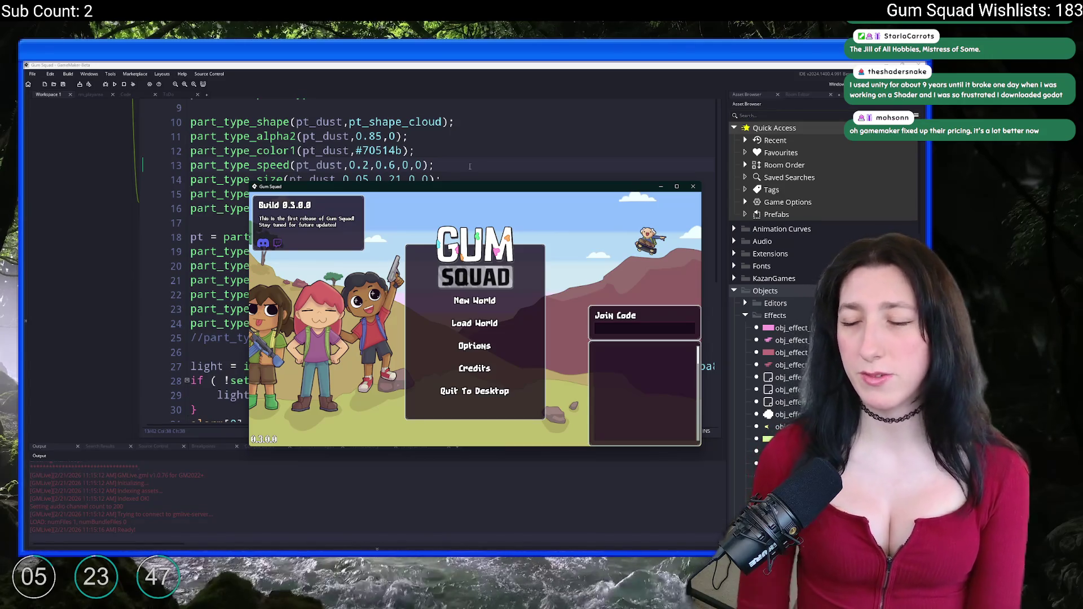
Maximize the game and create a lobby with the PreciousBit world.
double_click(436, 187)
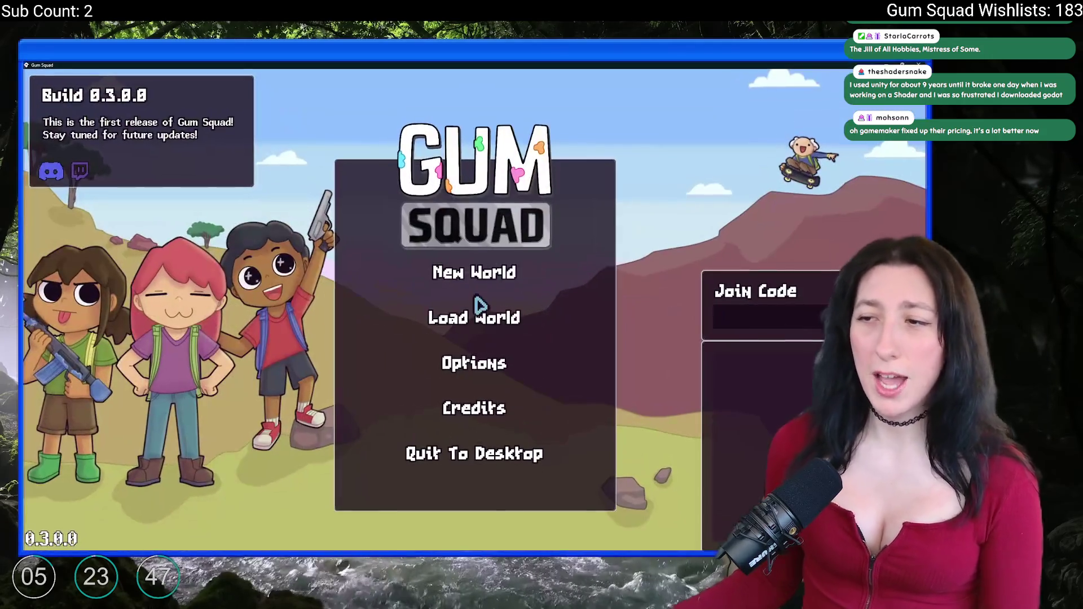
click(475, 311)
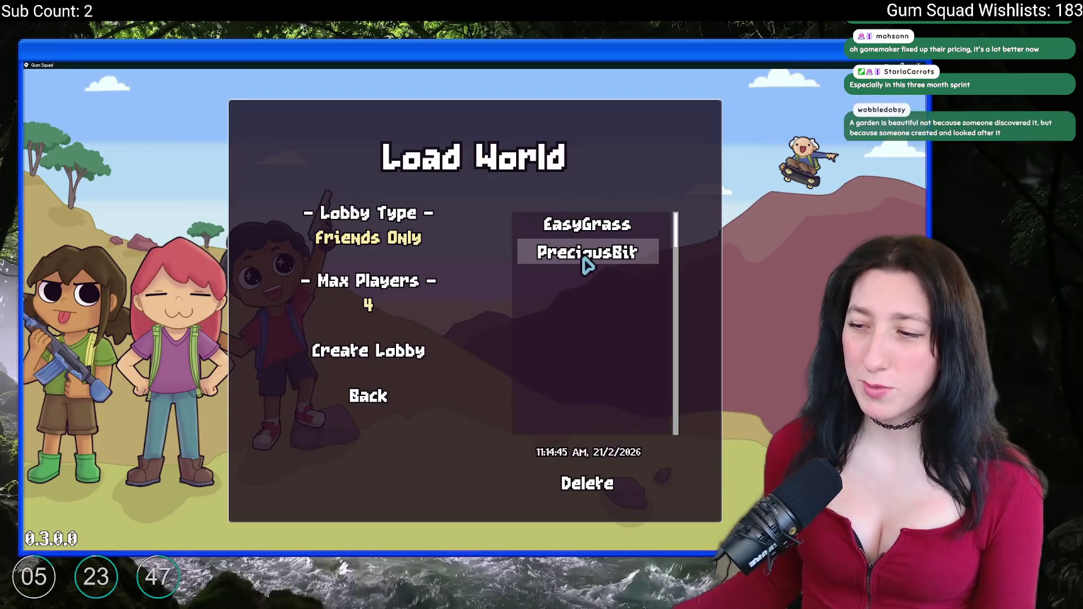
click(582, 255)
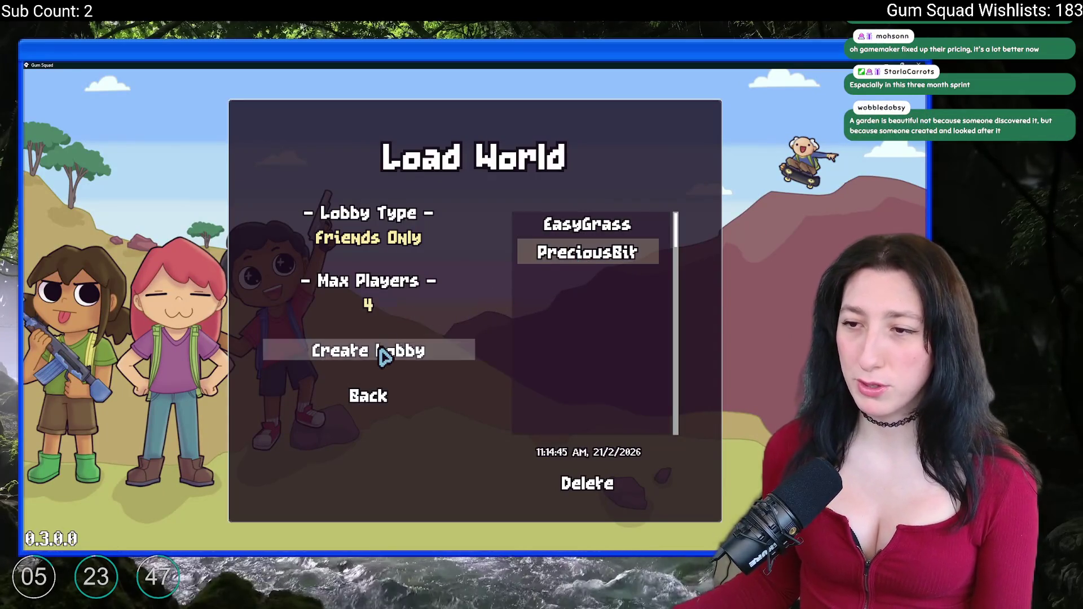
click(380, 350)
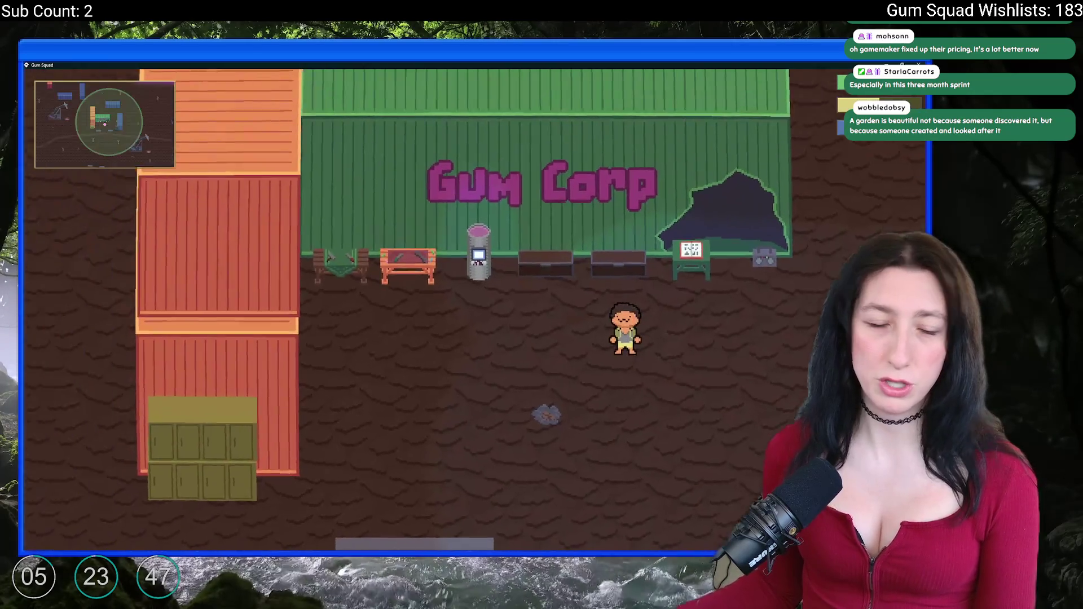
Toggle the inventory, walk, fire the gun, then abort the peashooter Code Error.
key(Tab)
key(Tab)
key(a)
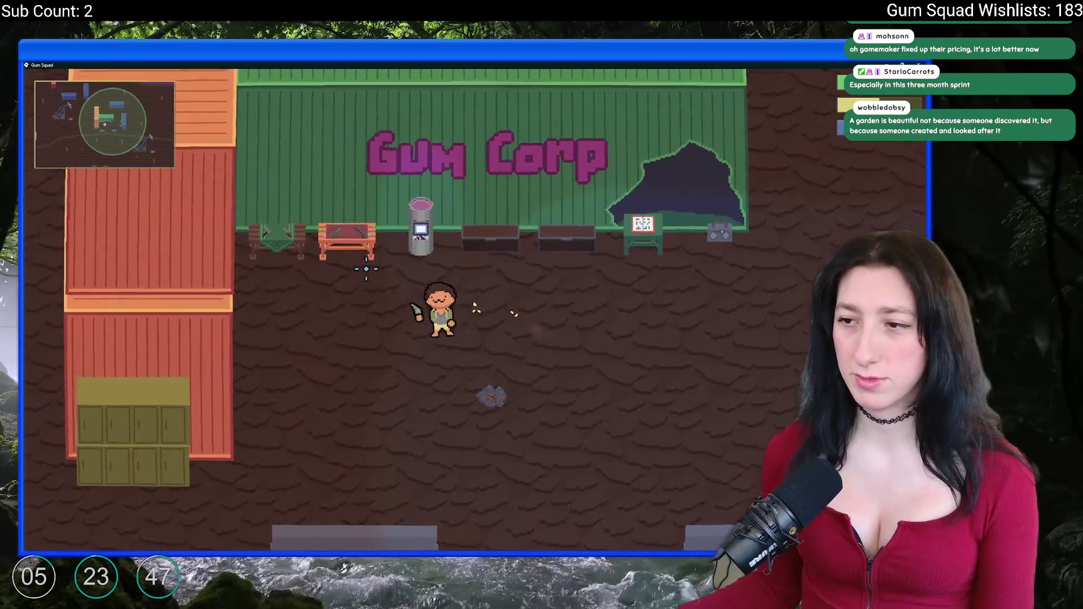
key(s)
click(482, 104)
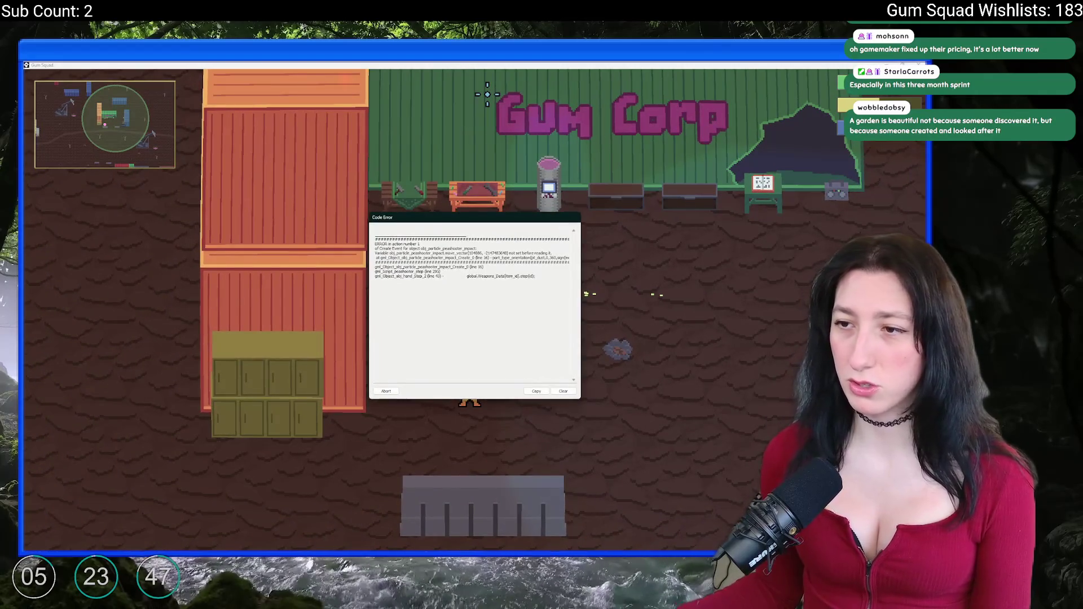
click(387, 390)
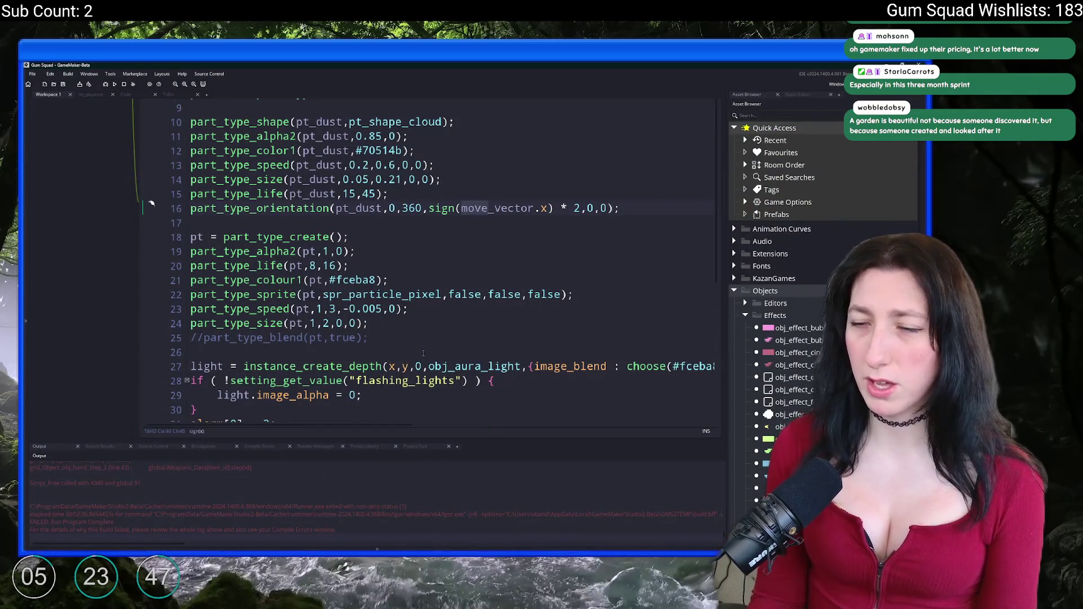
Replace sign(move_vector.x) * 2 with 0 in line 16's part_type_orientation and rerun with F5.
click(563, 212)
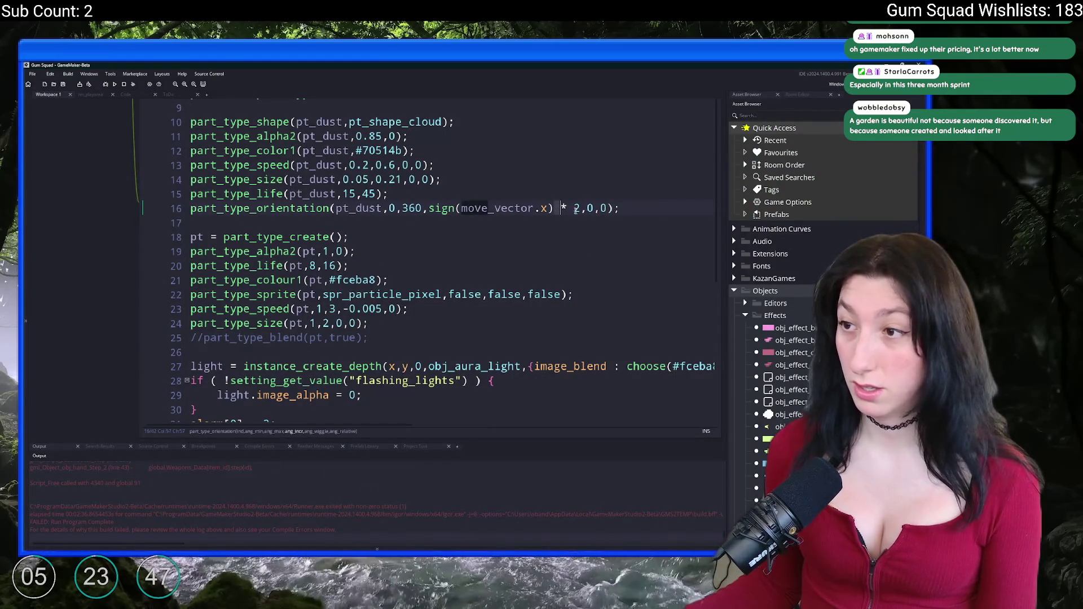
click(428, 210)
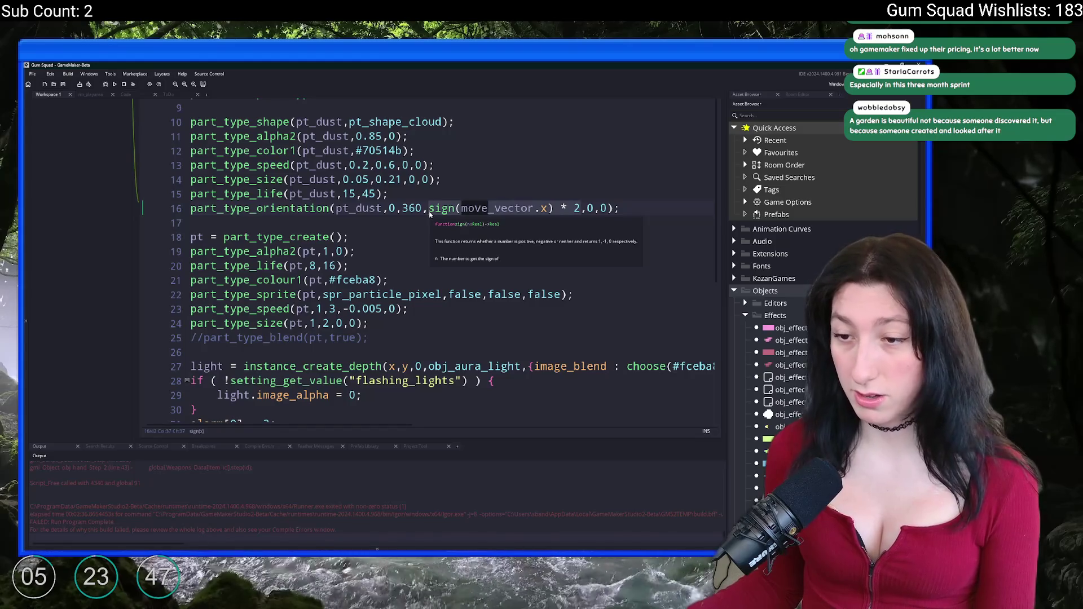
text(0)
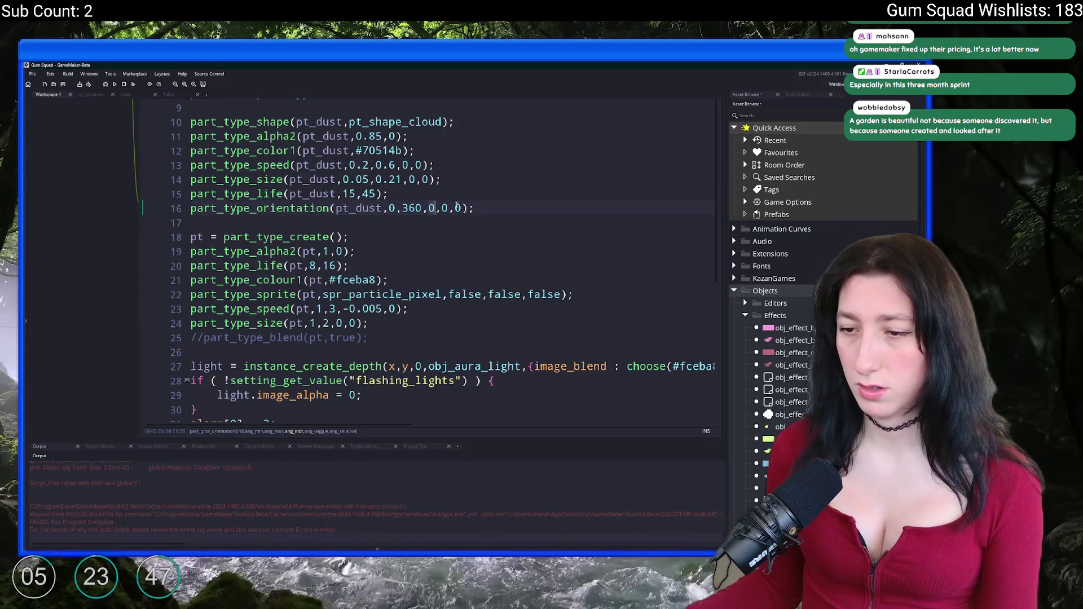
key(Right)
key(Right)
key(Right)
key(F5)
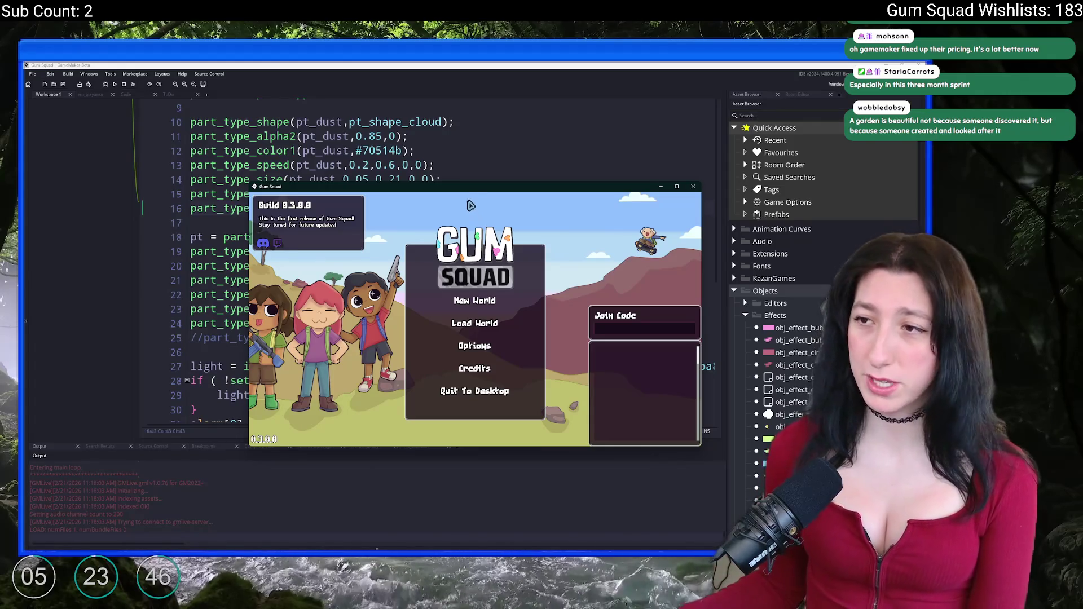
Maximize the game, delete the EasyGrass save from Load World, then select PreciousBit.
double_click(474, 187)
click(483, 317)
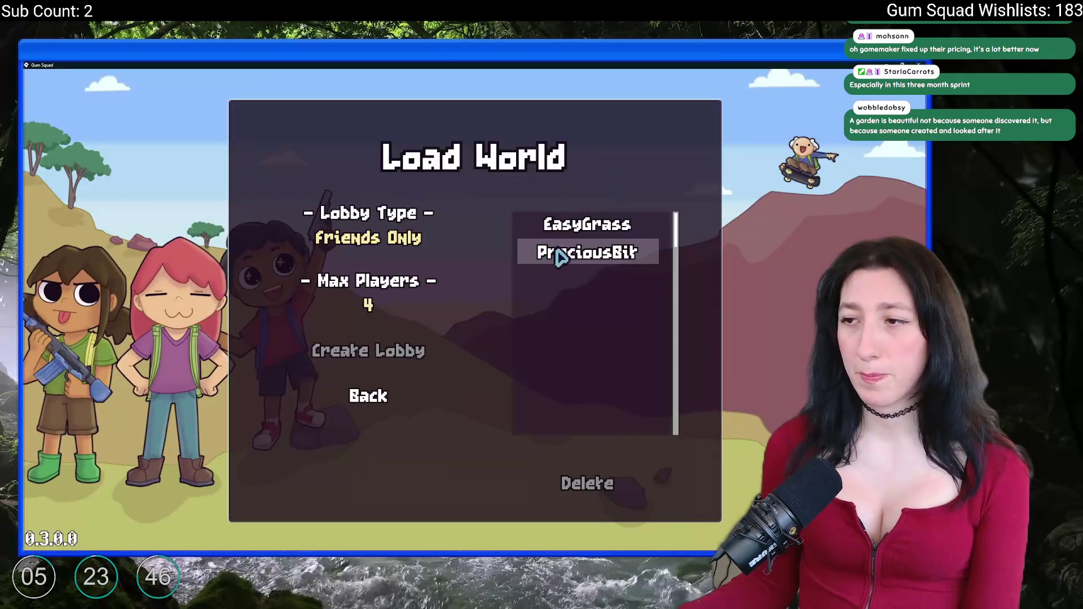
click(565, 228)
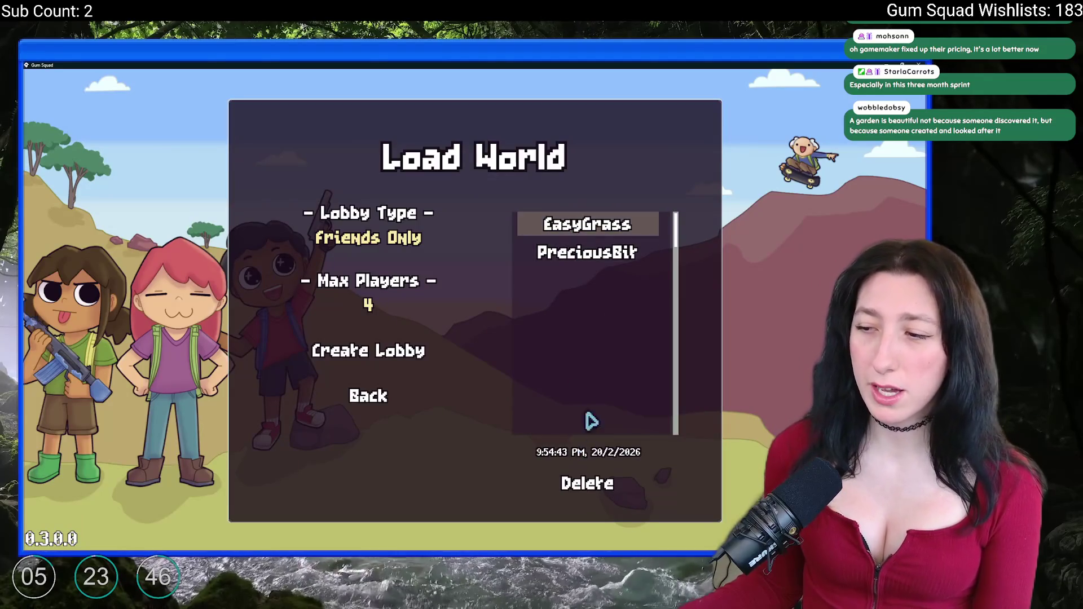
click(578, 481)
click(420, 361)
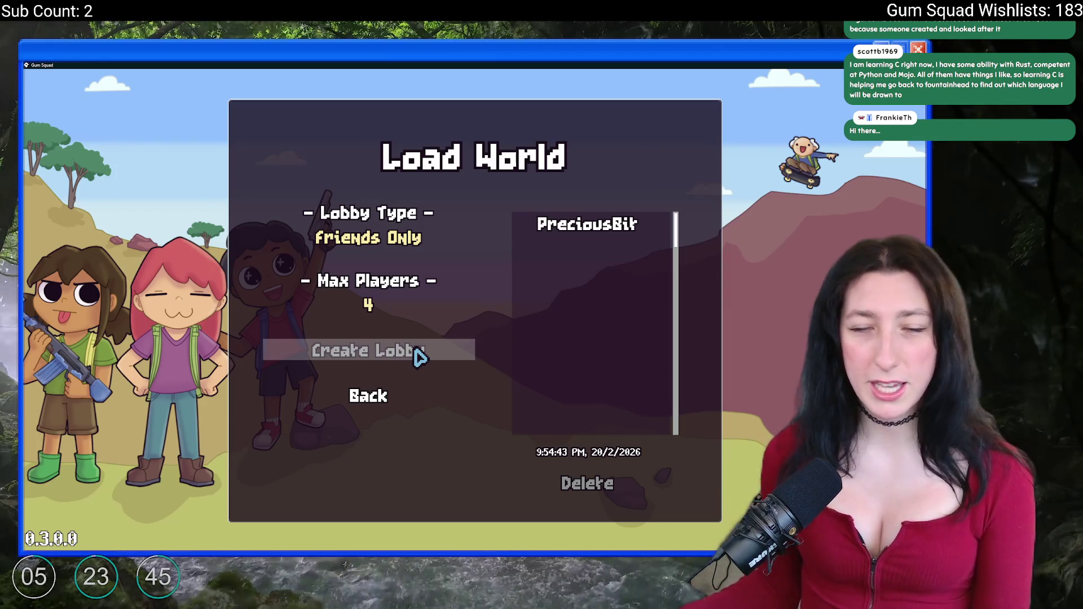
click(561, 232)
Create a PreciousBit lobby, toggle the inventory, walk left, then Alt+Tab back to GameMaker.
click(369, 357)
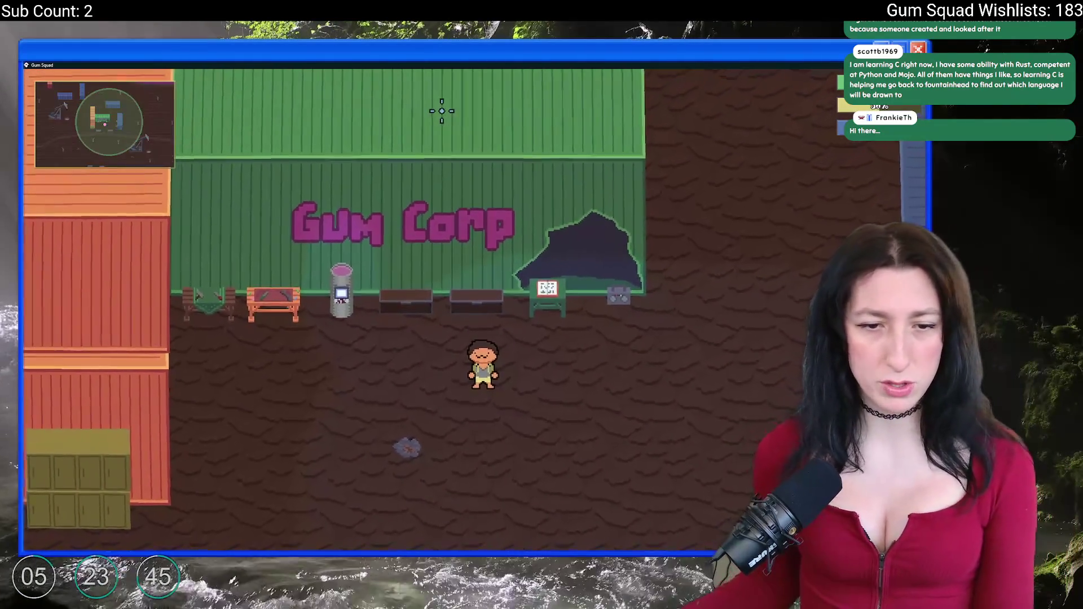
key(Tab)
mouse_move(196, 354)
key(Tab)
key(a)
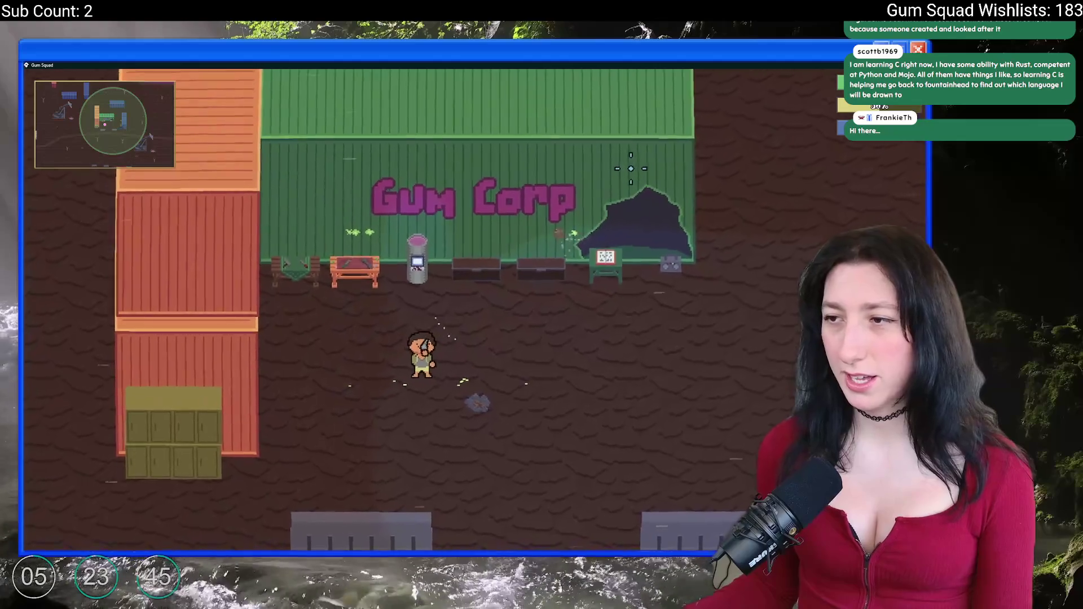
key(alt+Tab)
key(alt+Tab)
key(alt+shift+Tab)
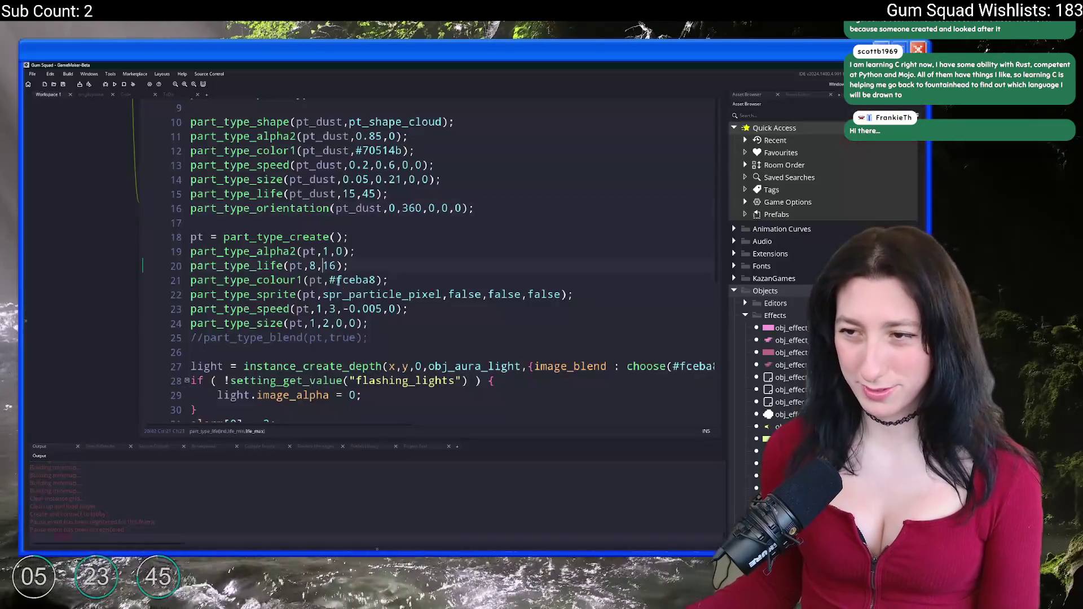
Add + random_range(-4,4) after x in line 39's part_particles_create.
scroll(368, 329, down, 5)
click(388, 339)
text(+ iran)
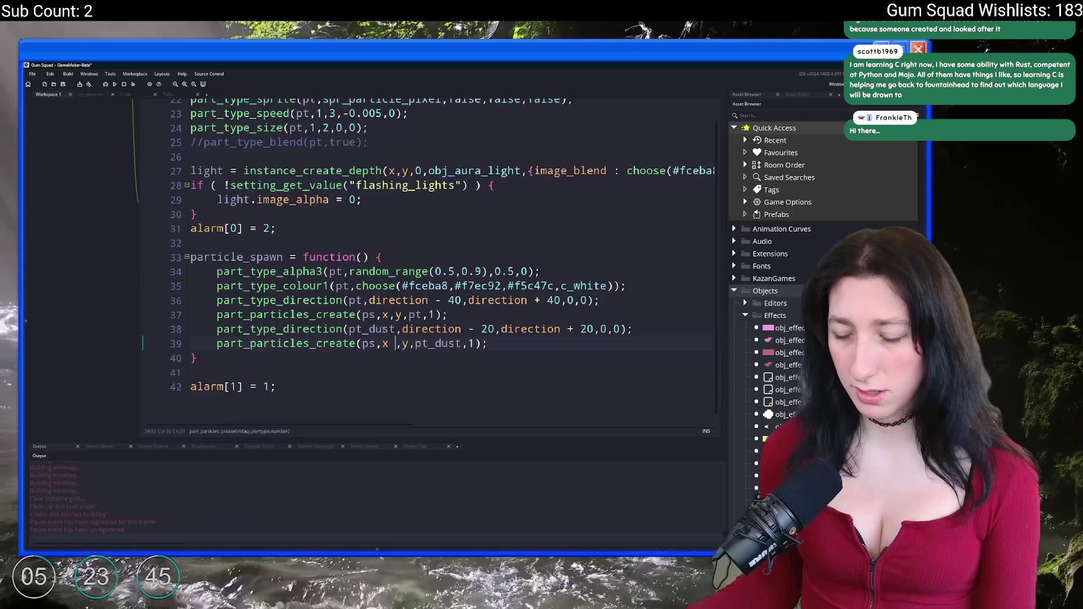
text(dom(4)
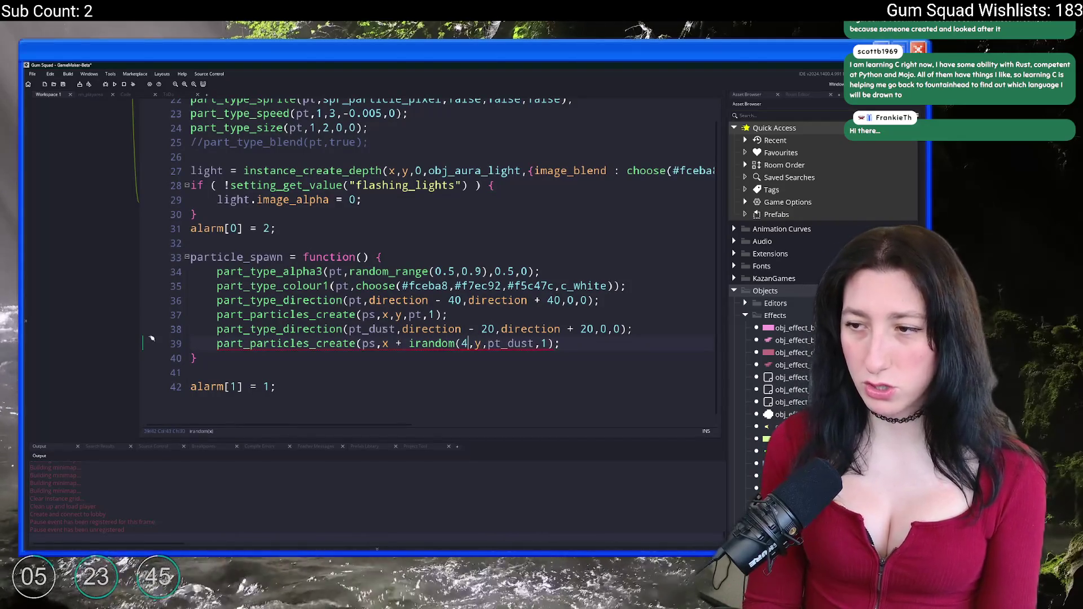
key(BackSpace)
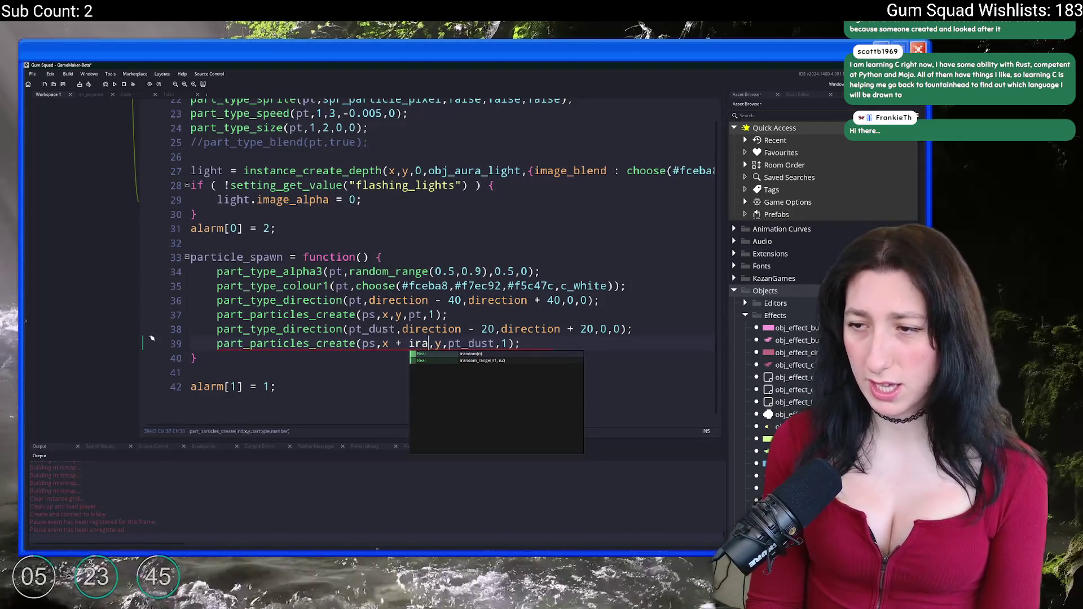
key(BackSpace)
key(BackSpace)
key(BackSpace)
key(BackSpace)
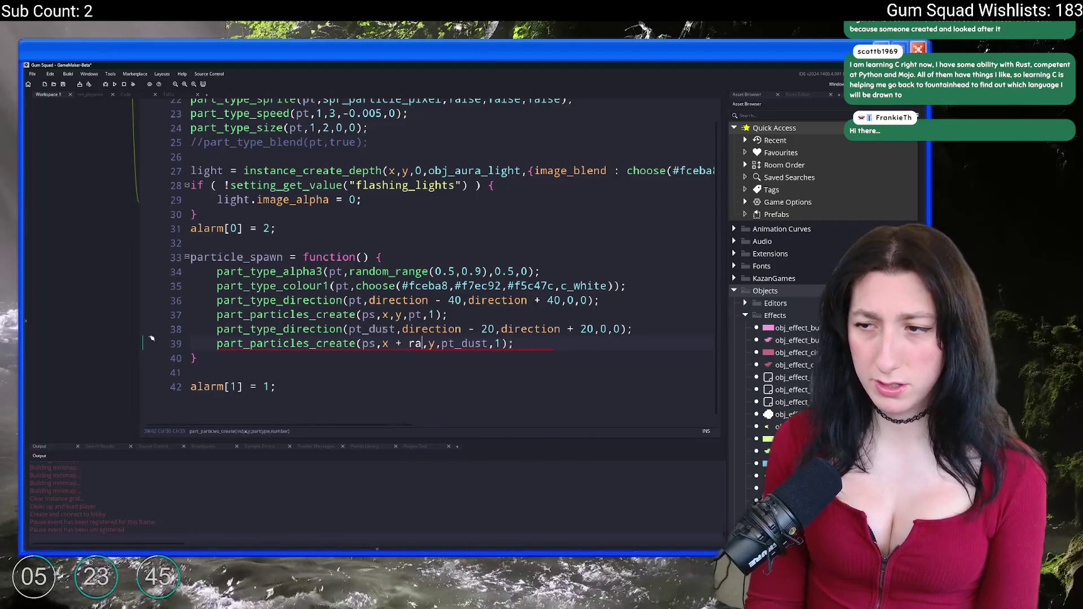
text(ndom_range(-4,4)
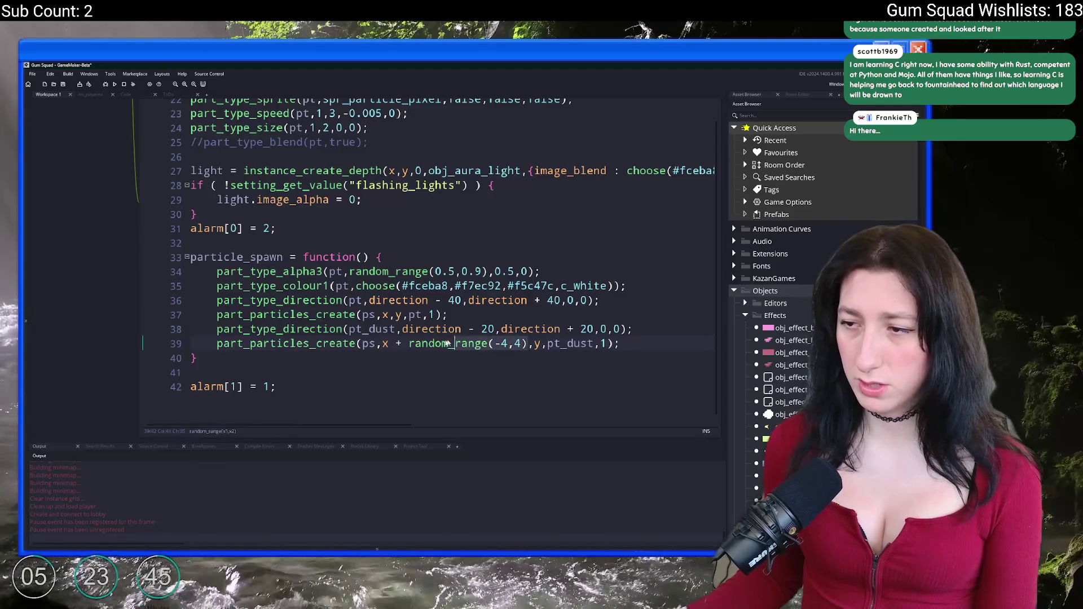
text(+ random_range(-4,4))
Paste the same offset after y on line 39 and into line 37's spawn call, then fire in-game.
click(382, 314)
text(+ random_range(-4,4))
click(527, 314)
text(+ random_range(-4,4))
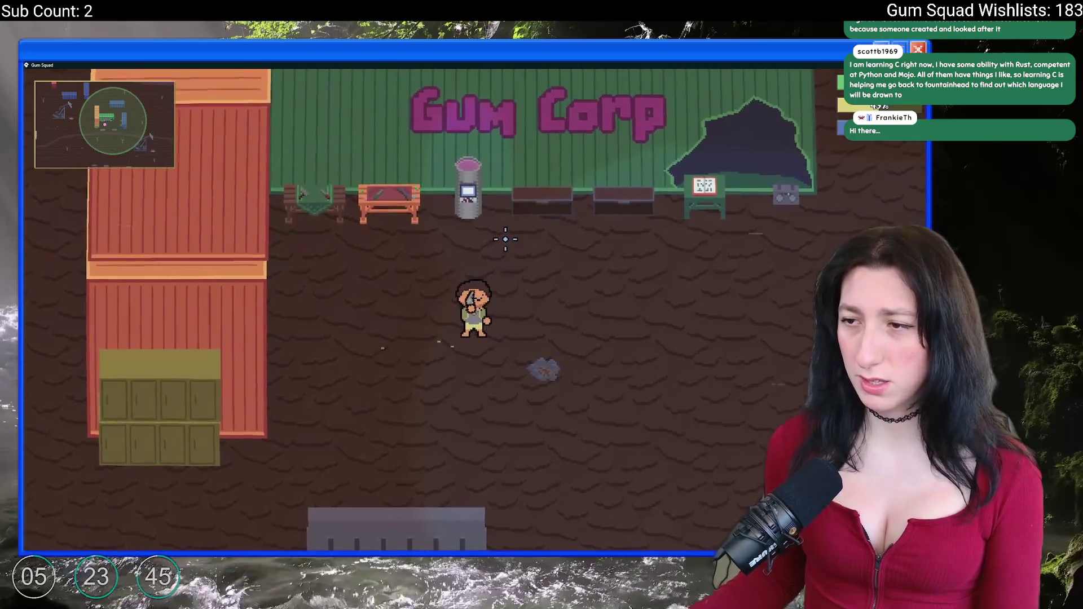
click(527, 180)
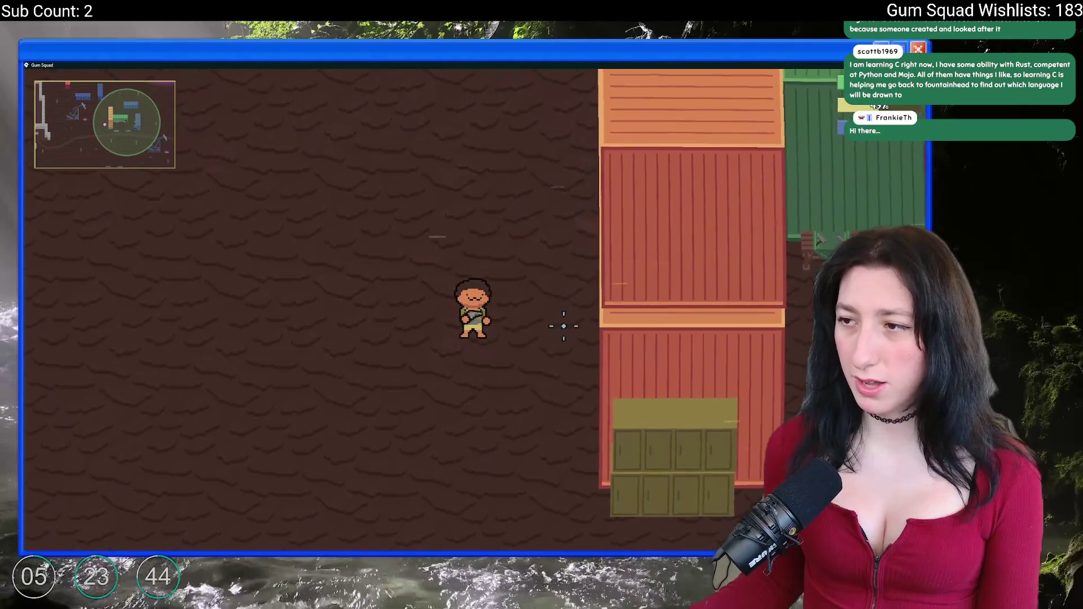
Walk down, right and up along the green wall near Gum Corp, then return to GameMaker.
key(s)
key(d)
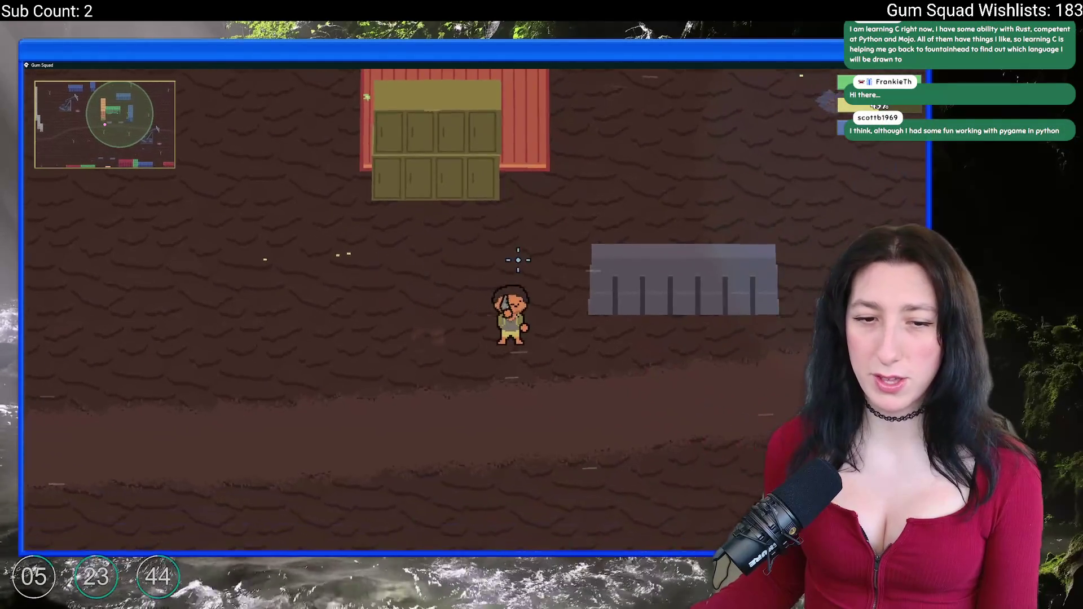
key(d)
key(w)
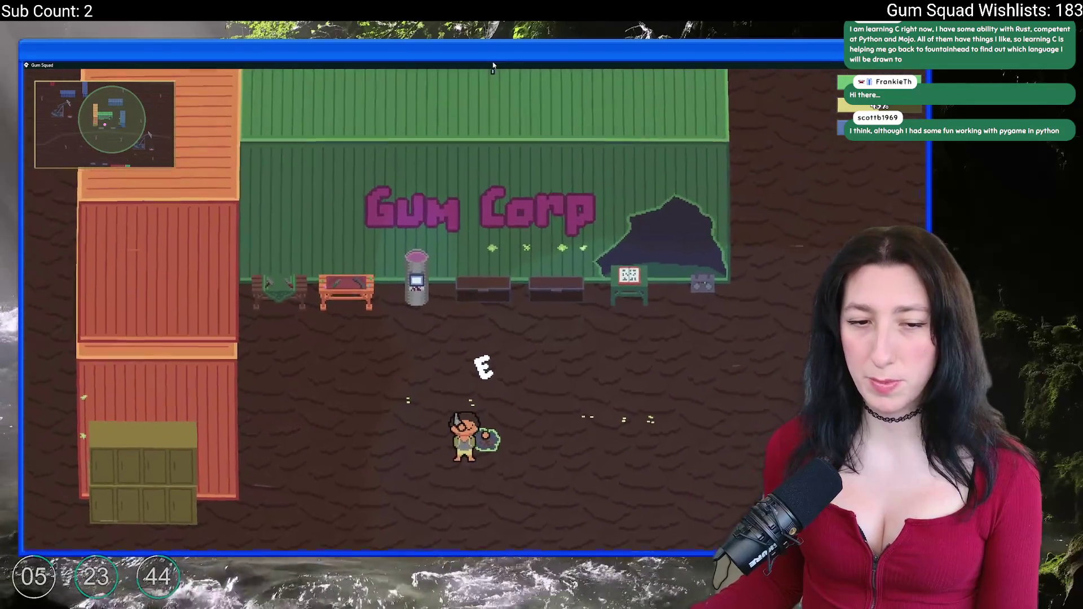
key(d)
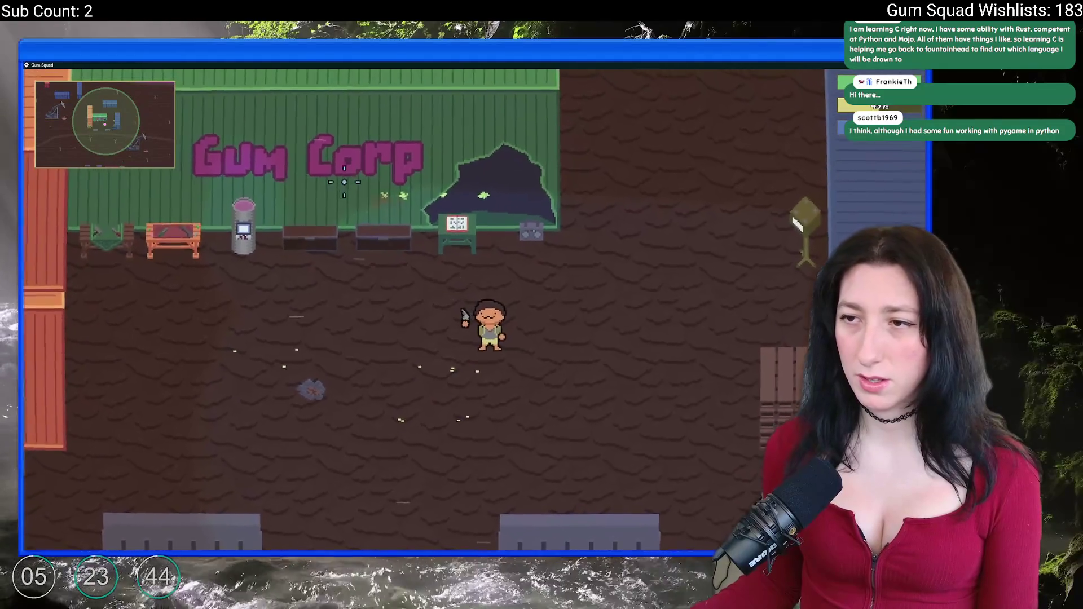
key(a)
key(alt+Tab)
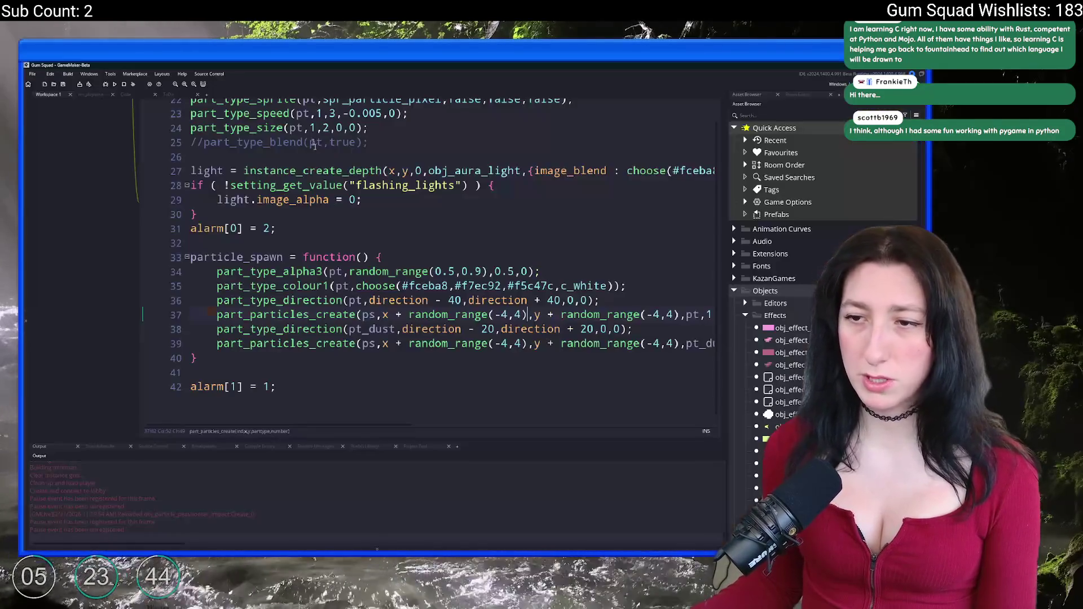
Change the dust colour from #70514b to #bbbfbf and lower its starting alpha, then return to the game.
scroll(344, 225, up, 4)
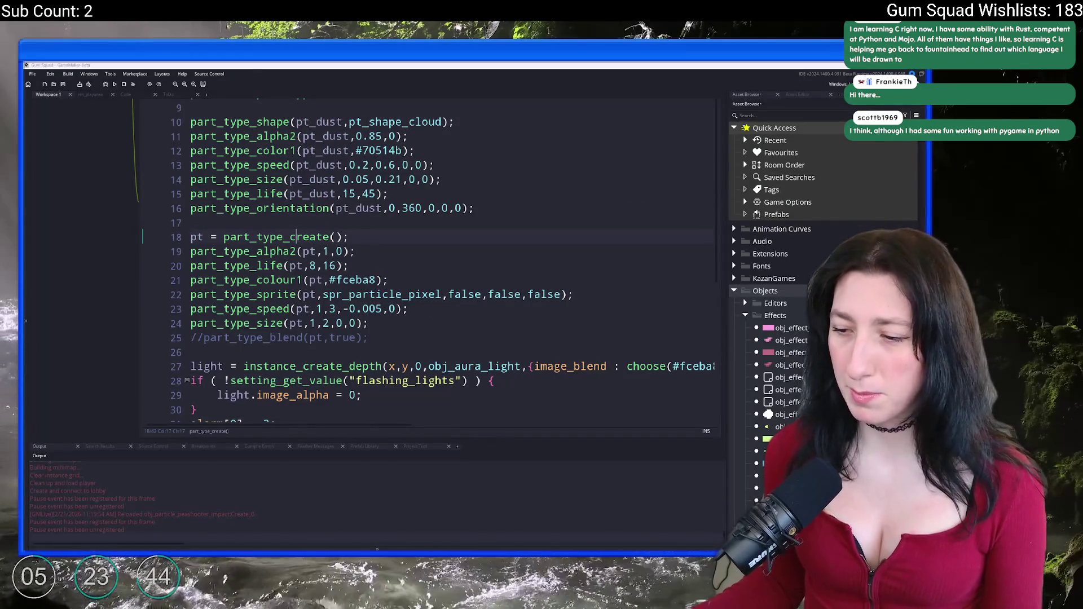
key(alt+Tab)
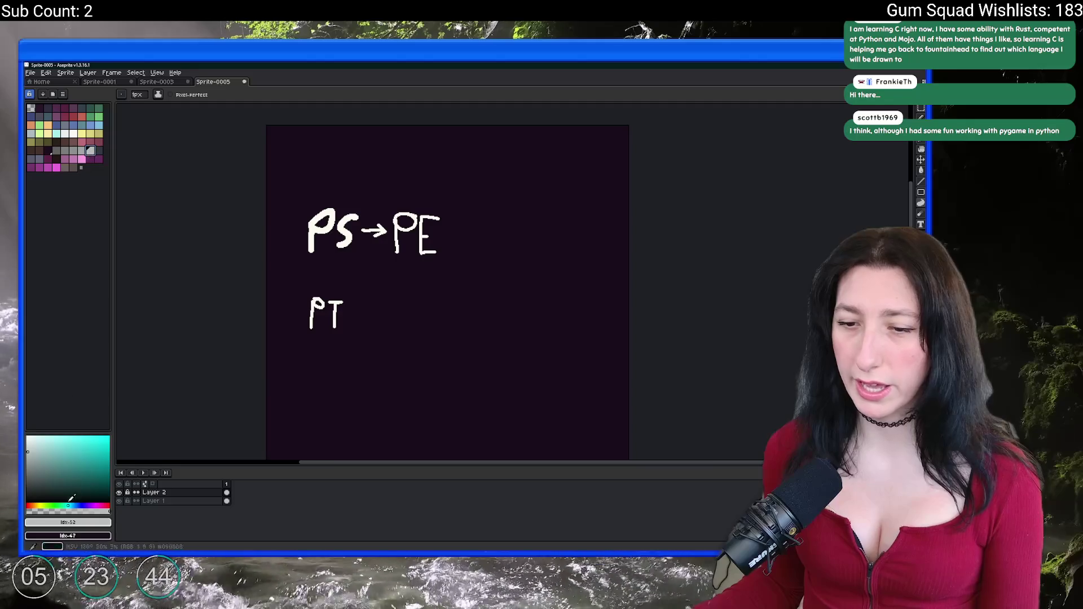
key(alt+Tab)
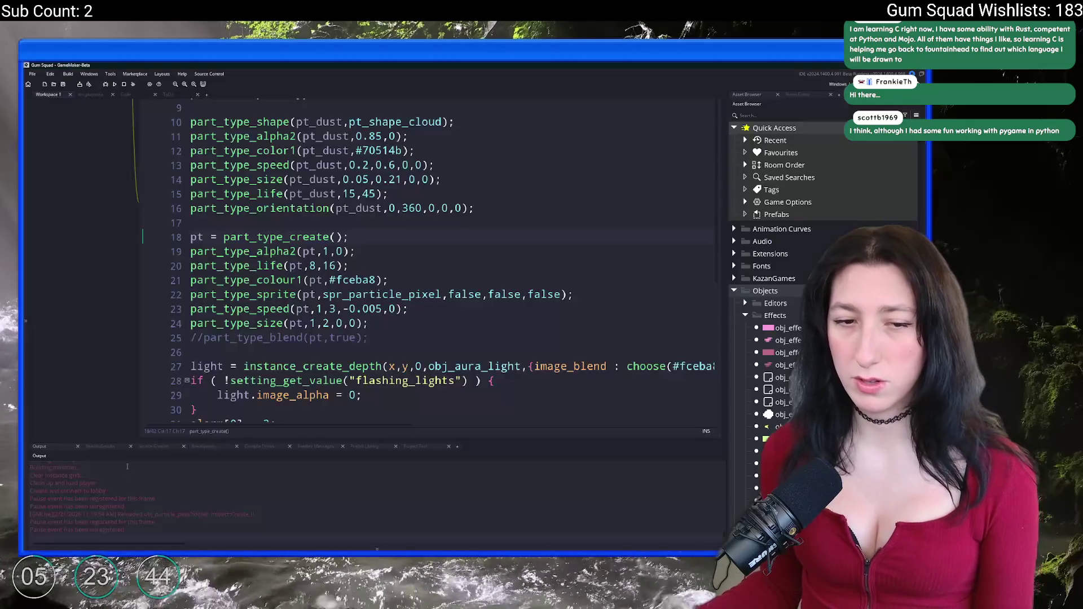
click(403, 150)
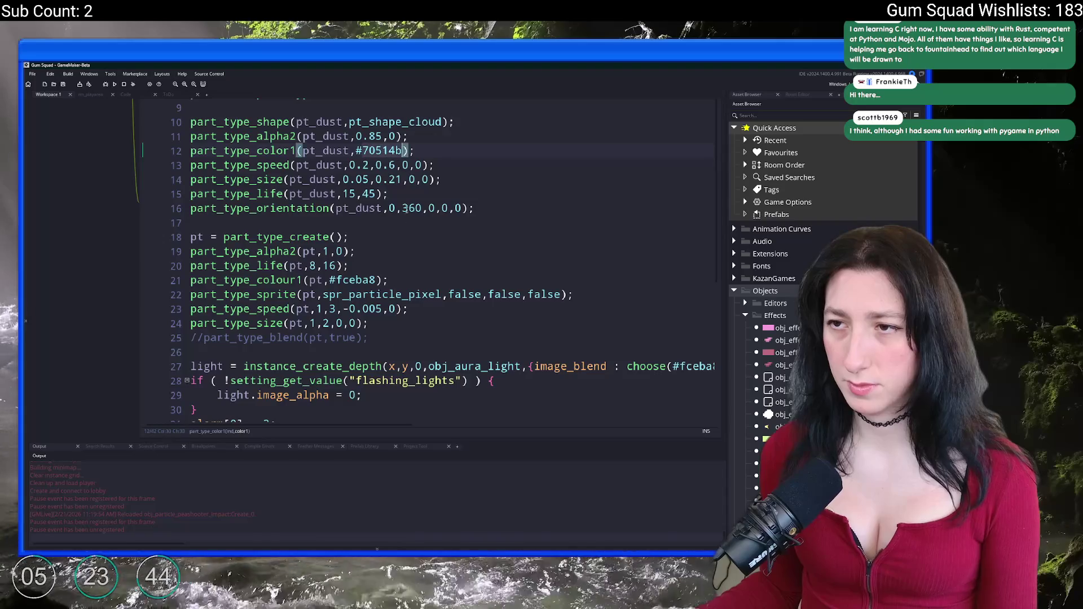
double_click(403, 151)
text(bbbfbf)
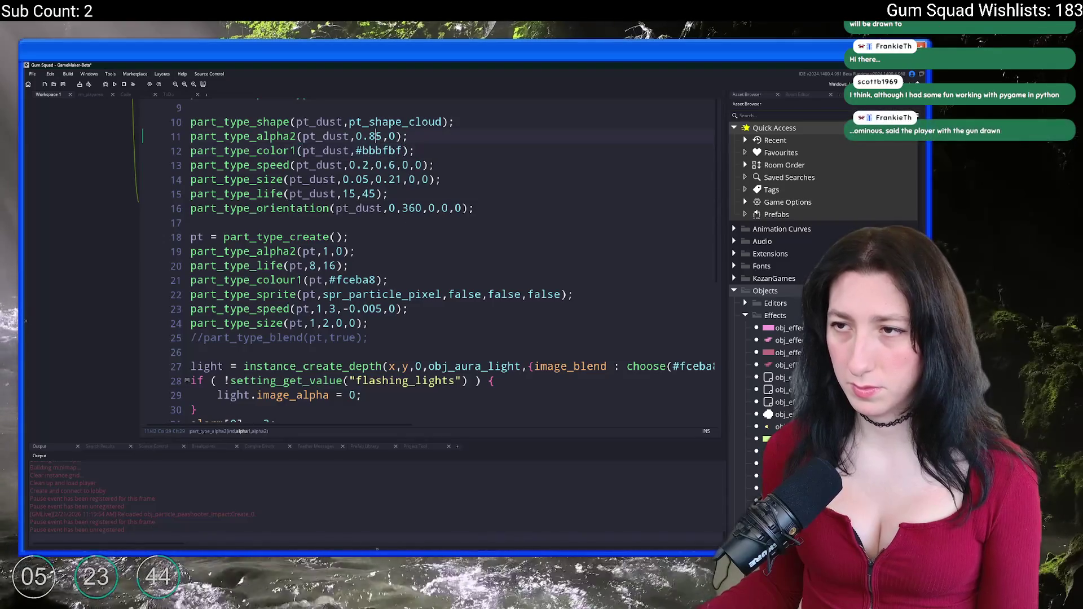
double_click(377, 137)
text(6)
key(alt+Tab)
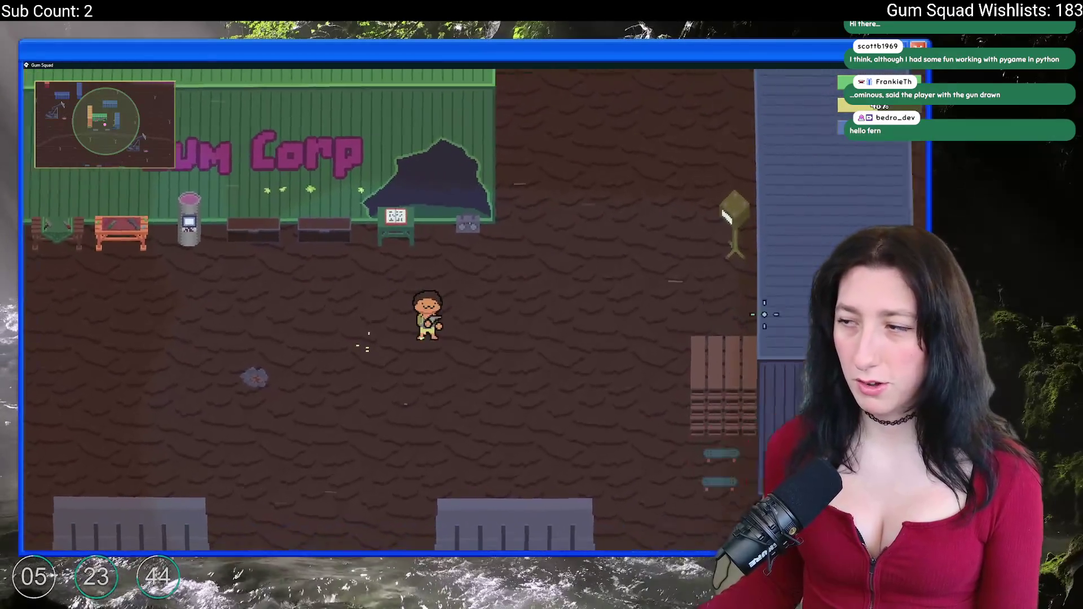
Shoot gum at a crate and walk down to check the new dust effect.
click(764, 315)
key(s)
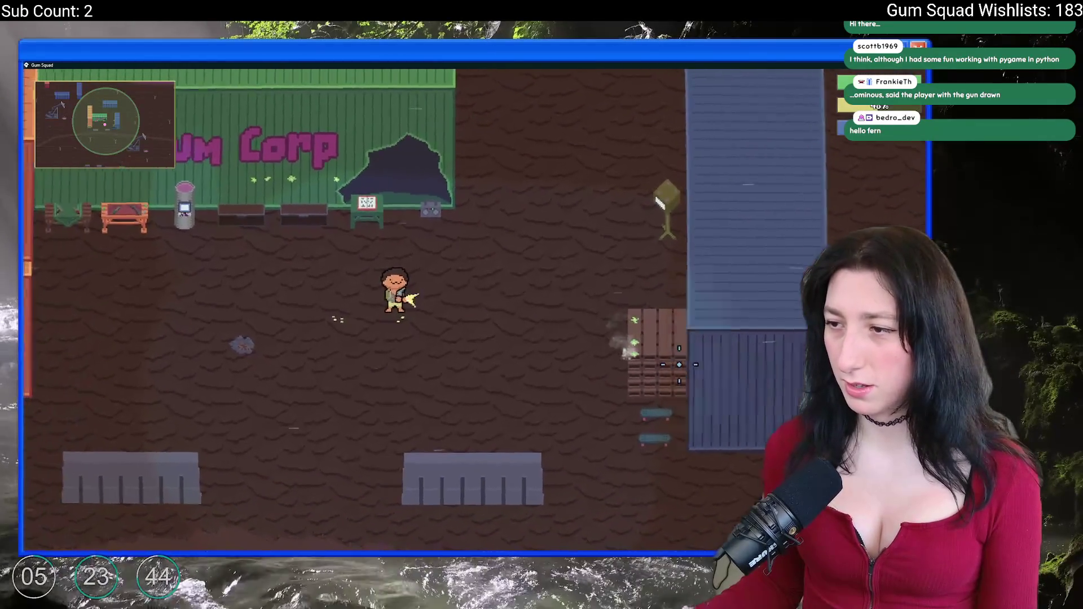
key(s)
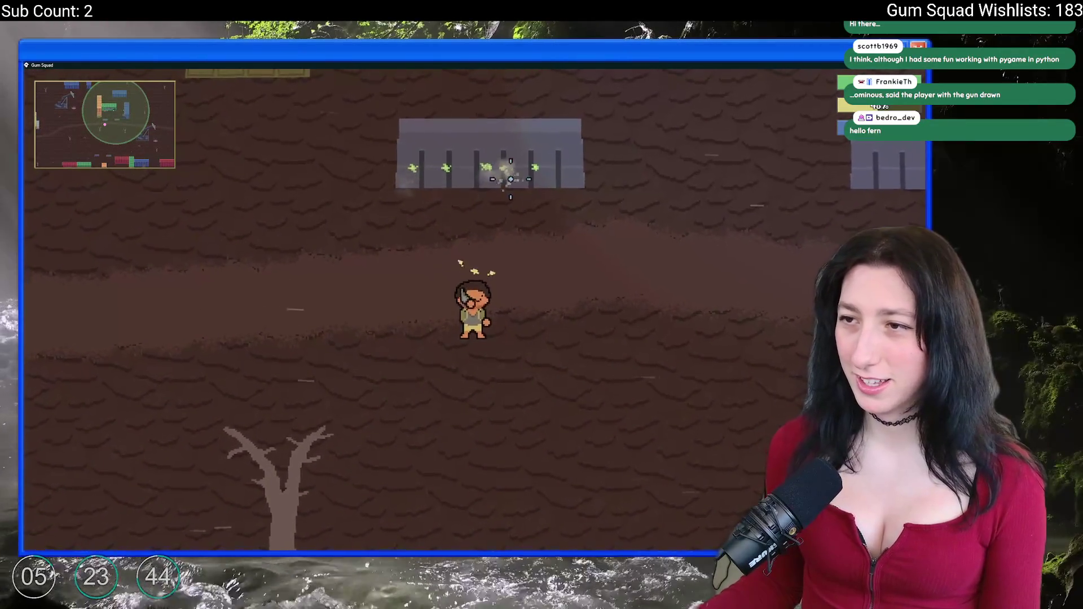
Back in GameMaker, review the dust orientation and speed settings.
key(alt+Tab)
click(362, 208)
click(367, 193)
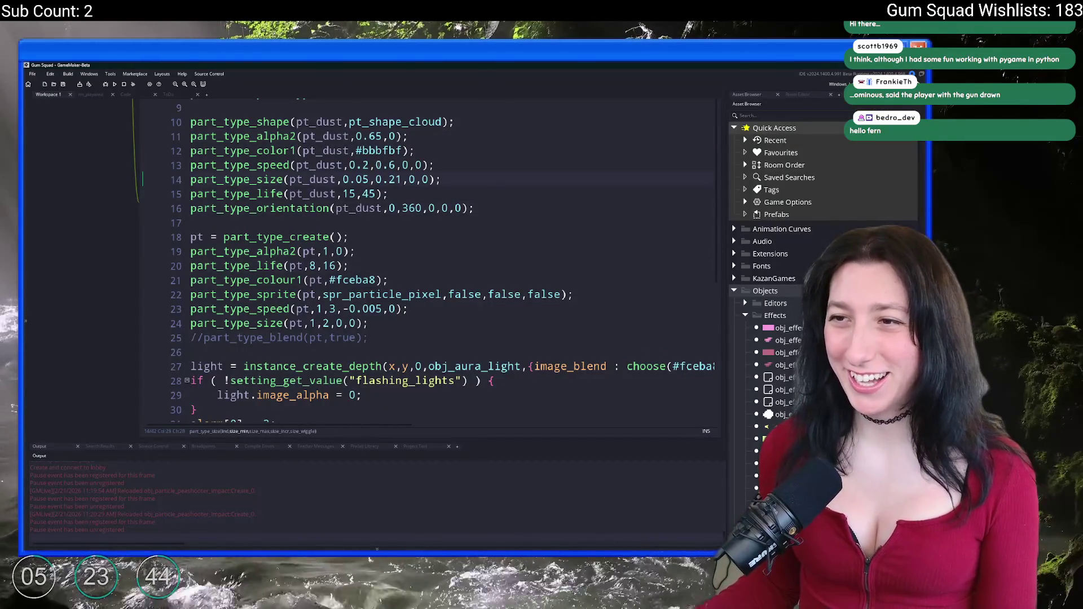
Raise the dust lifetime maximum from 45 to 70 and change the 0.21 size maximum to 15.
click(376, 165)
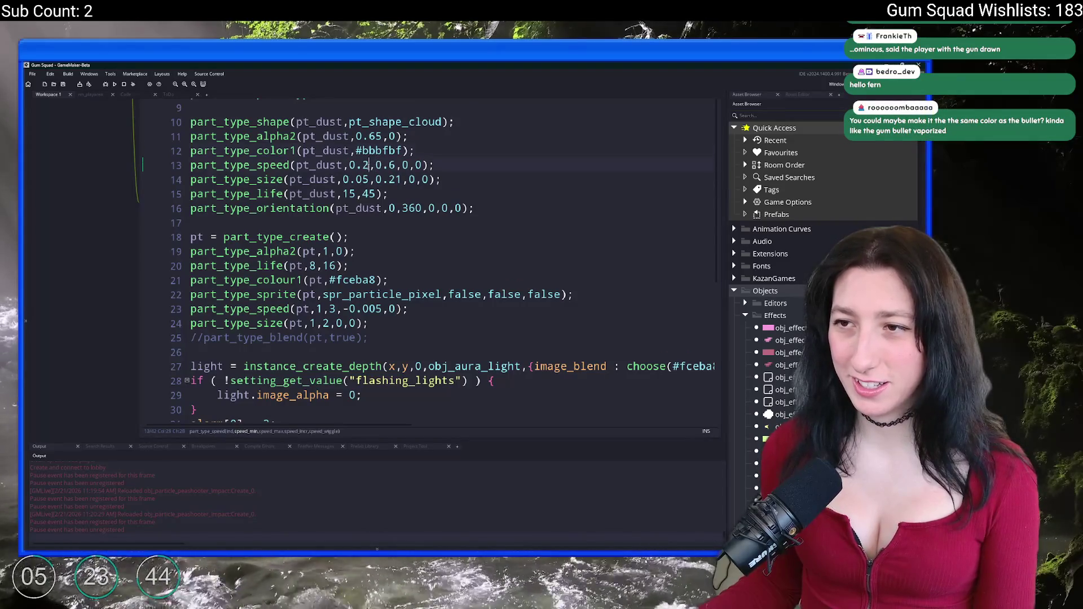
click(365, 166)
click(351, 180)
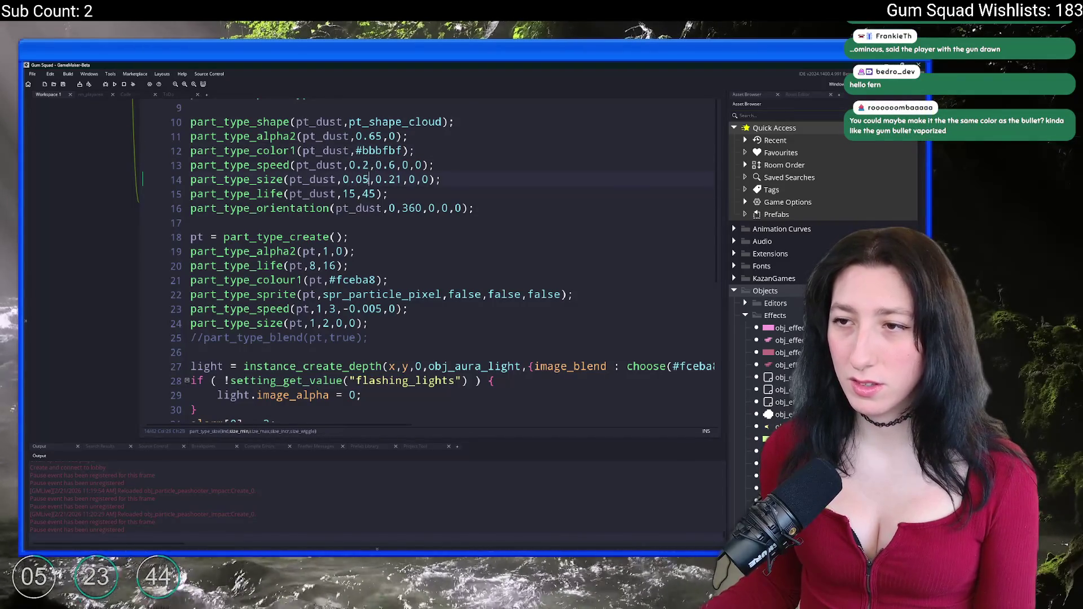
double_click(369, 193)
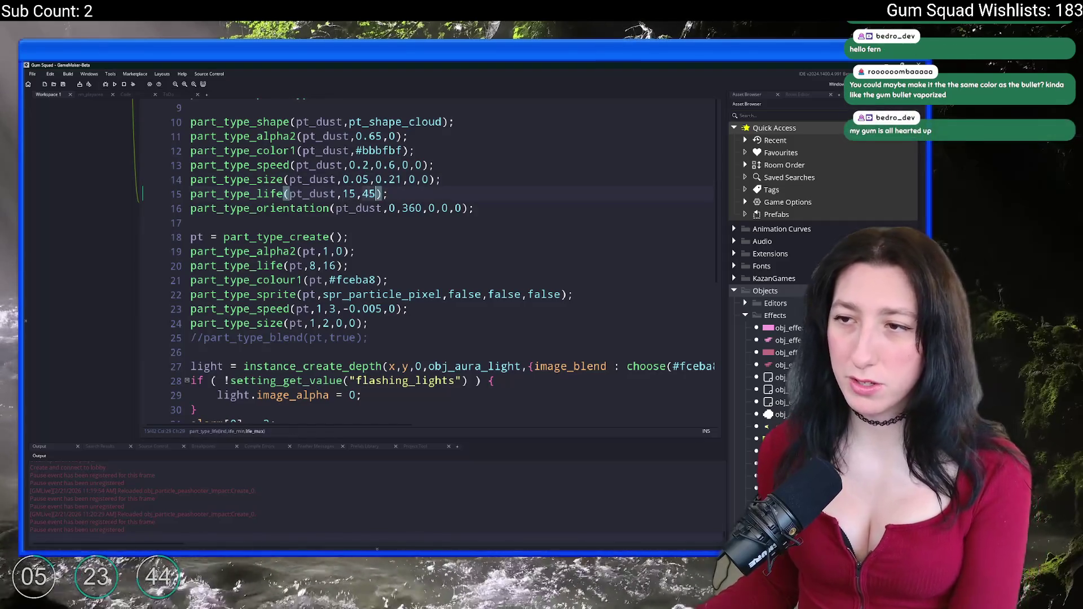
text(70)
click(370, 179)
click(382, 136)
double_click(395, 179)
text(15)
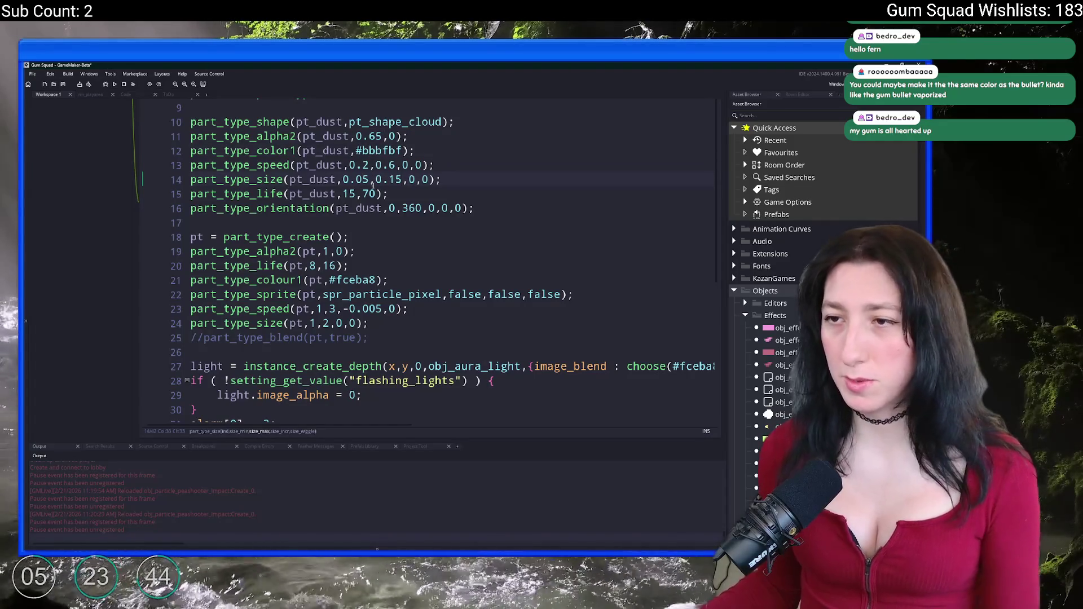
Walk up and left in the game to test, then cut the dust lifetime maximum to 50.
key(alt+Tab)
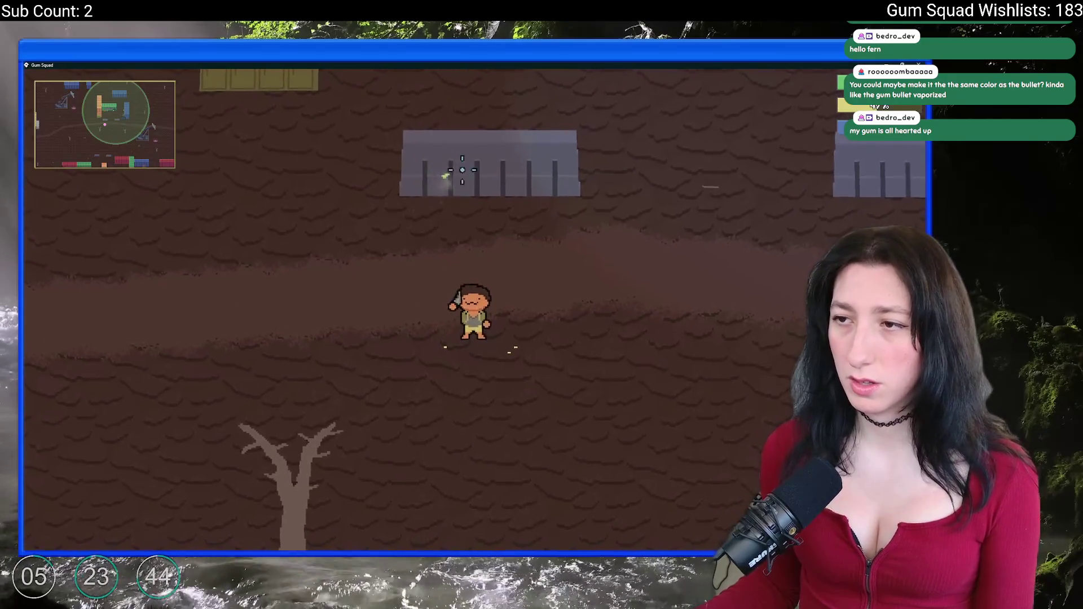
key(w)
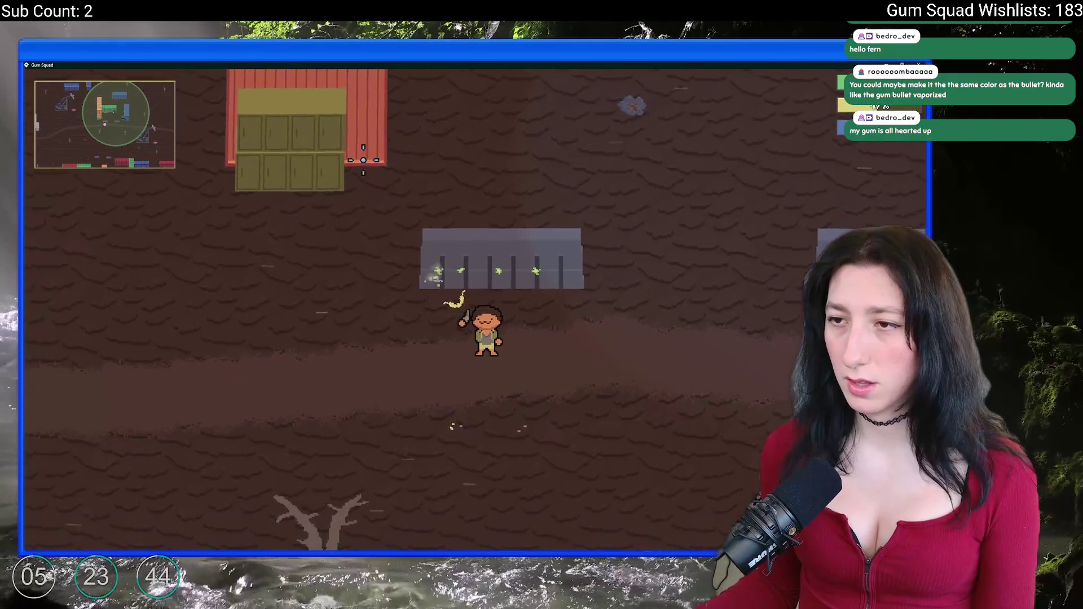
key(a)
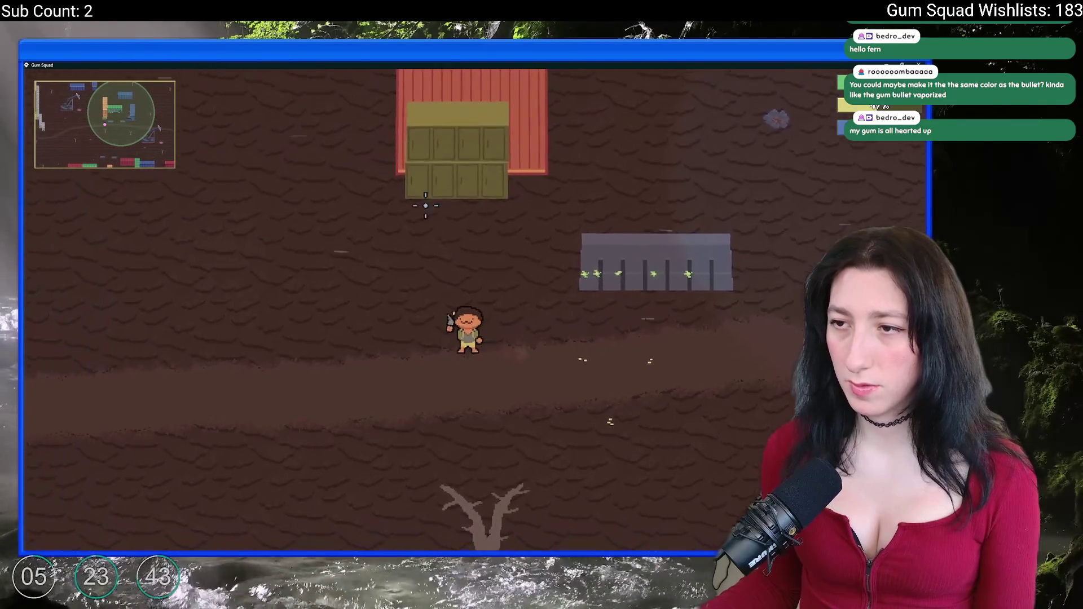
key(alt+Tab)
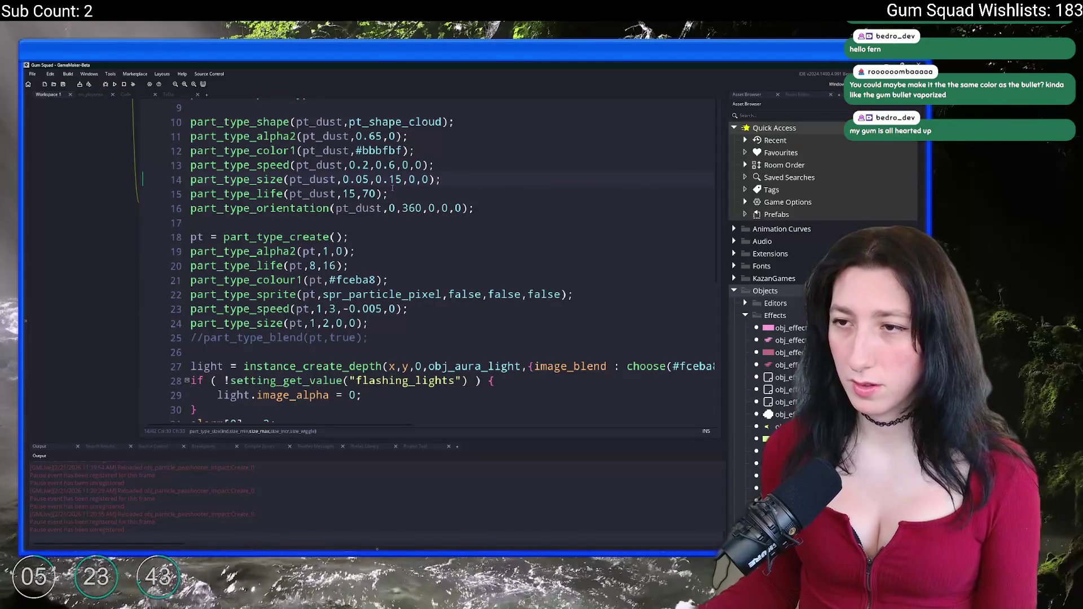
click(370, 194)
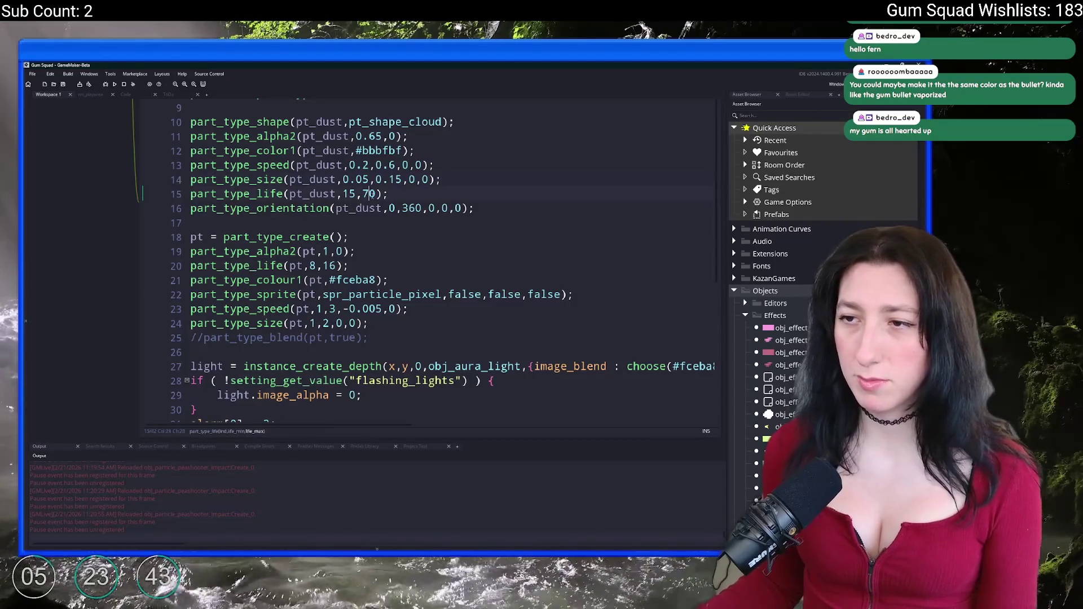
double_click(370, 194)
text(50)
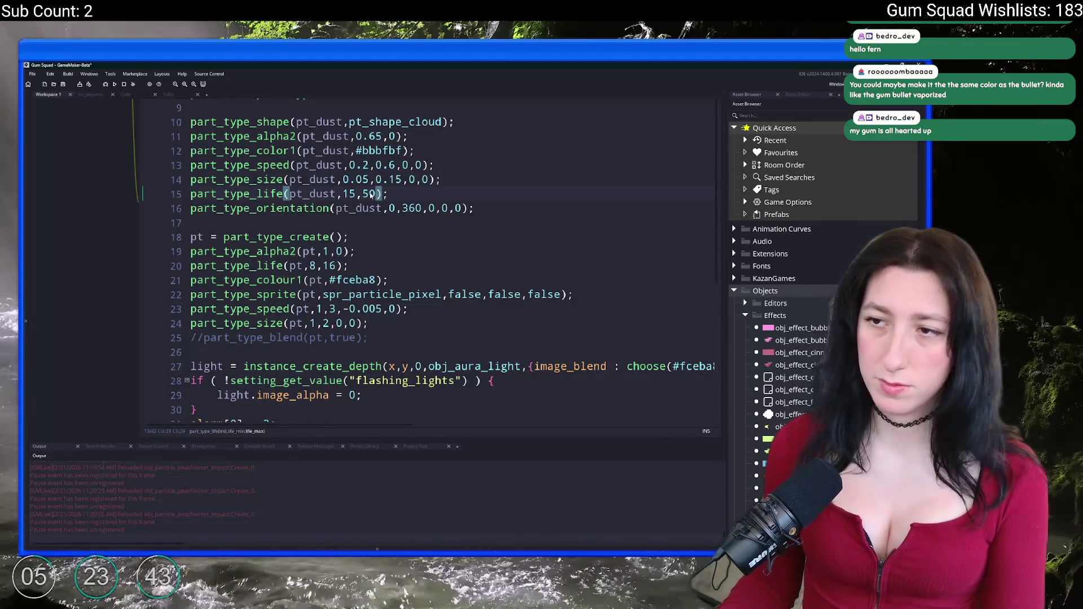
Flip between game and code, walking right and back left to watch the dust.
key(alt+Tab)
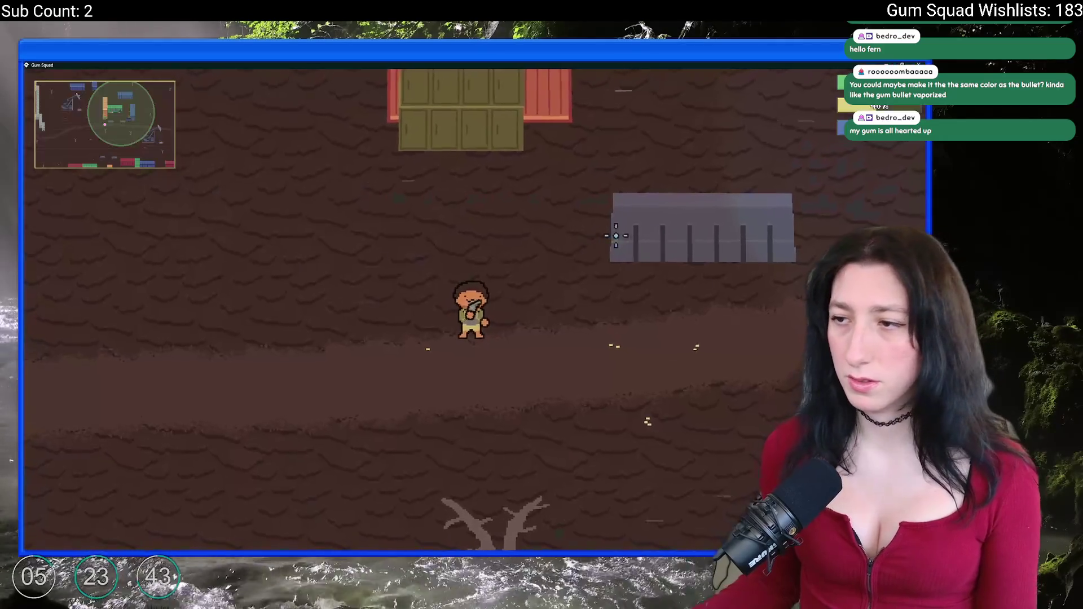
key(alt+Tab)
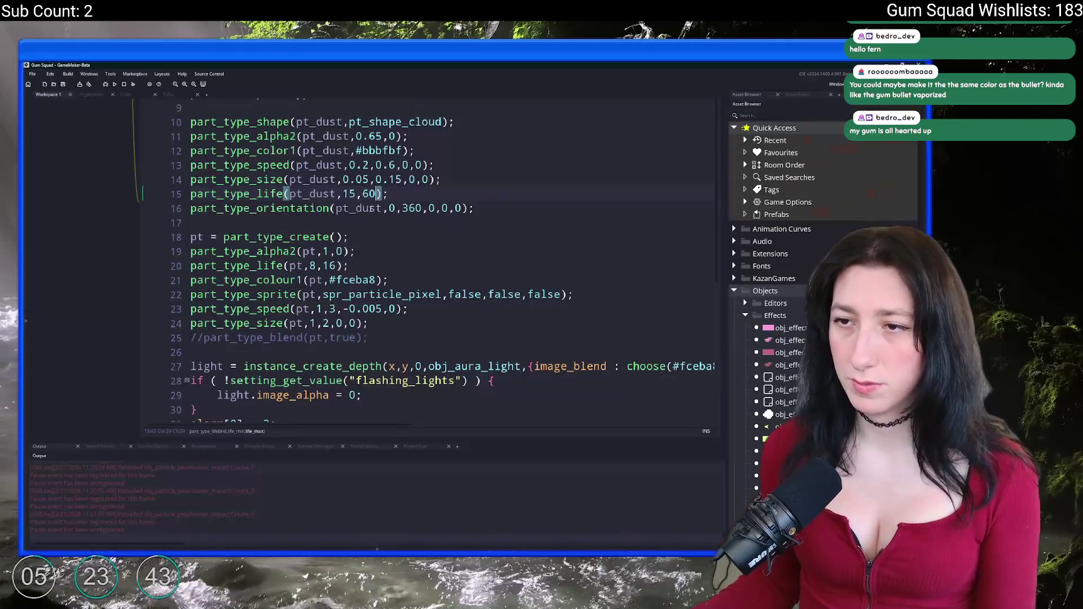
key(alt+Tab)
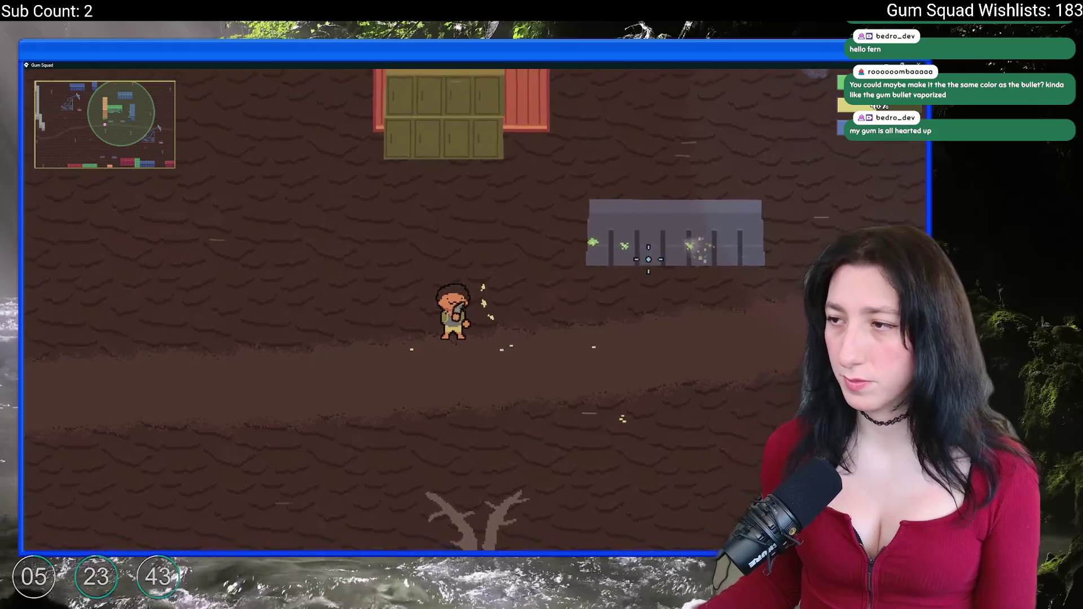
key(alt+Tab)
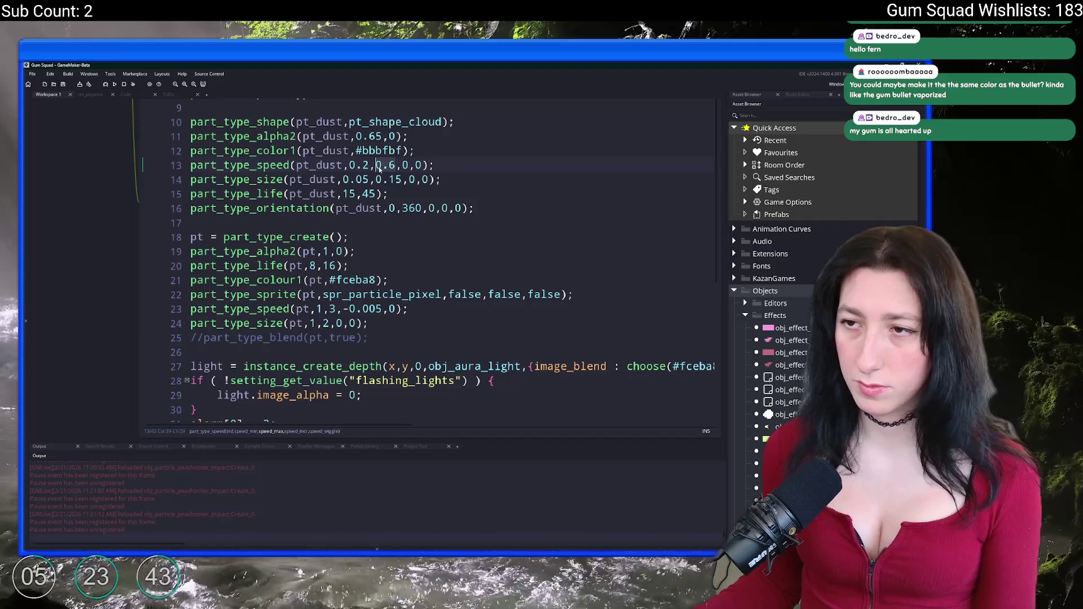
key(alt+Tab)
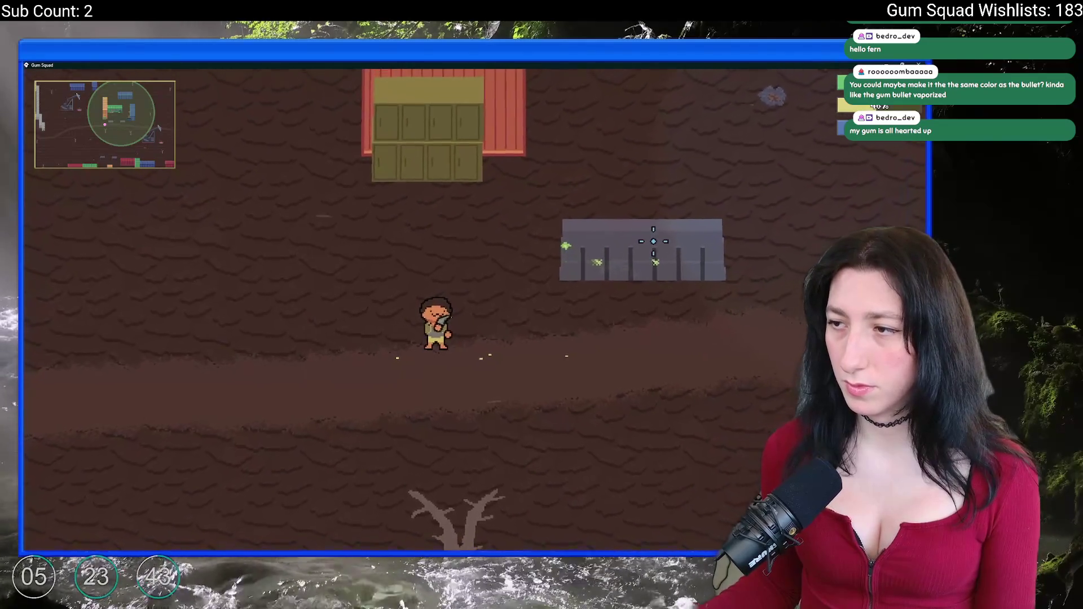
key(d)
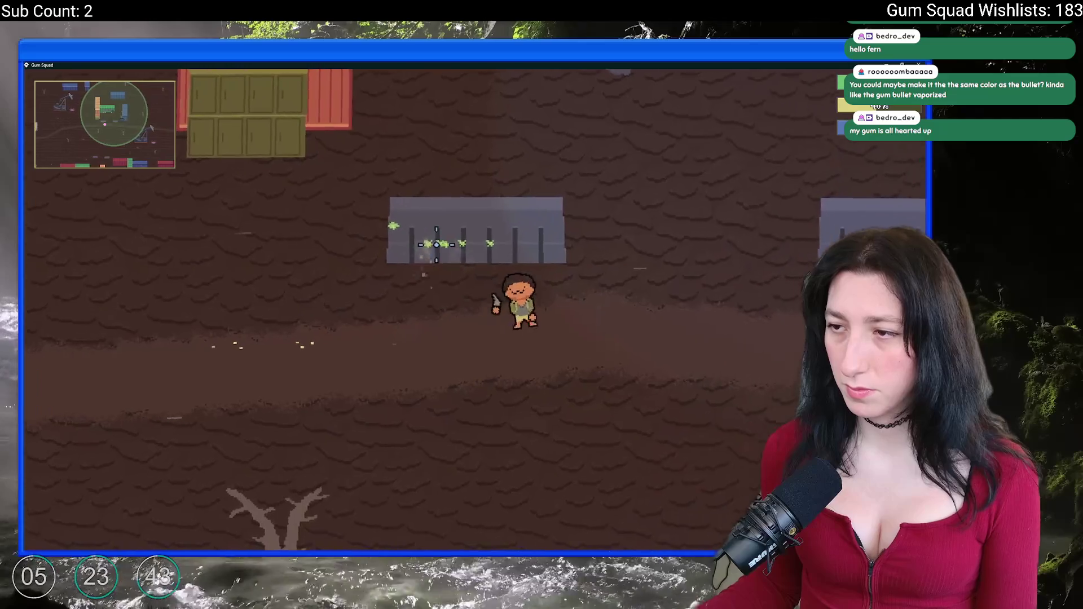
key(a)
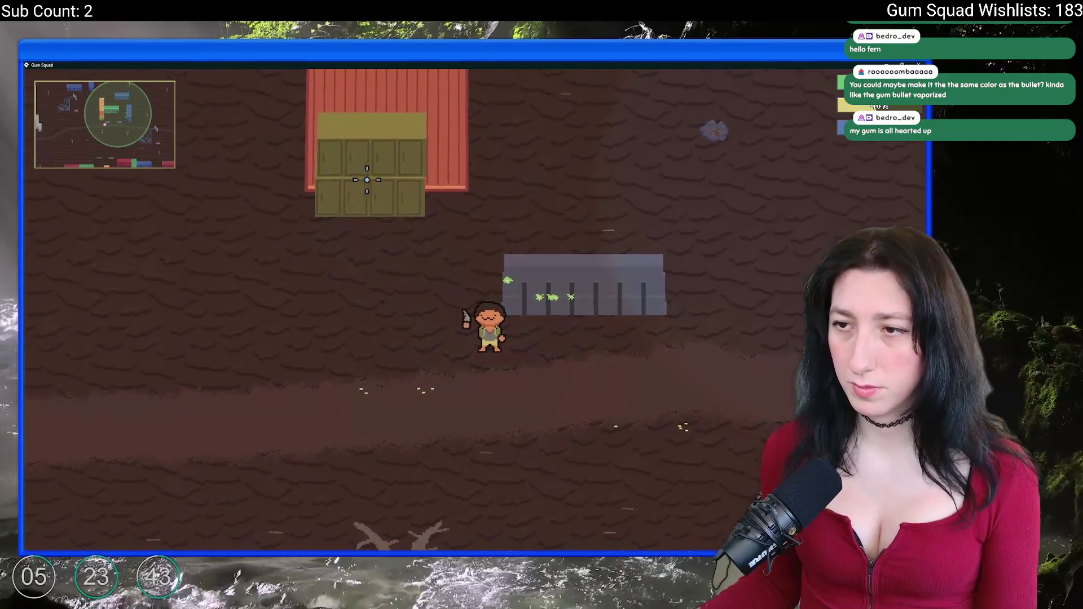
key(alt+Tab)
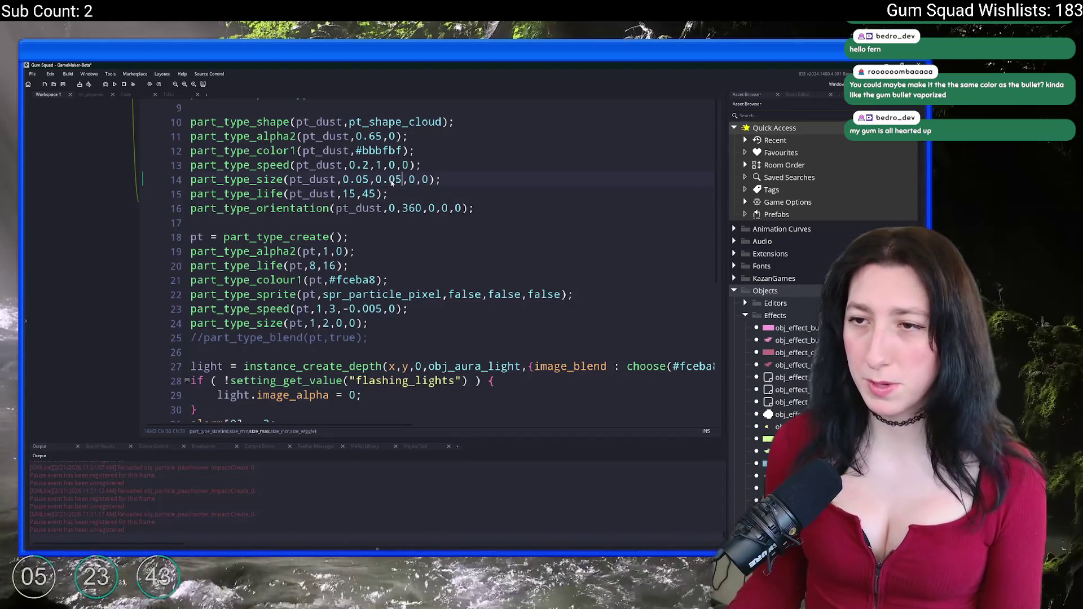
Walk the character around the map in several directions to observe the dust.
key(alt+Tab)
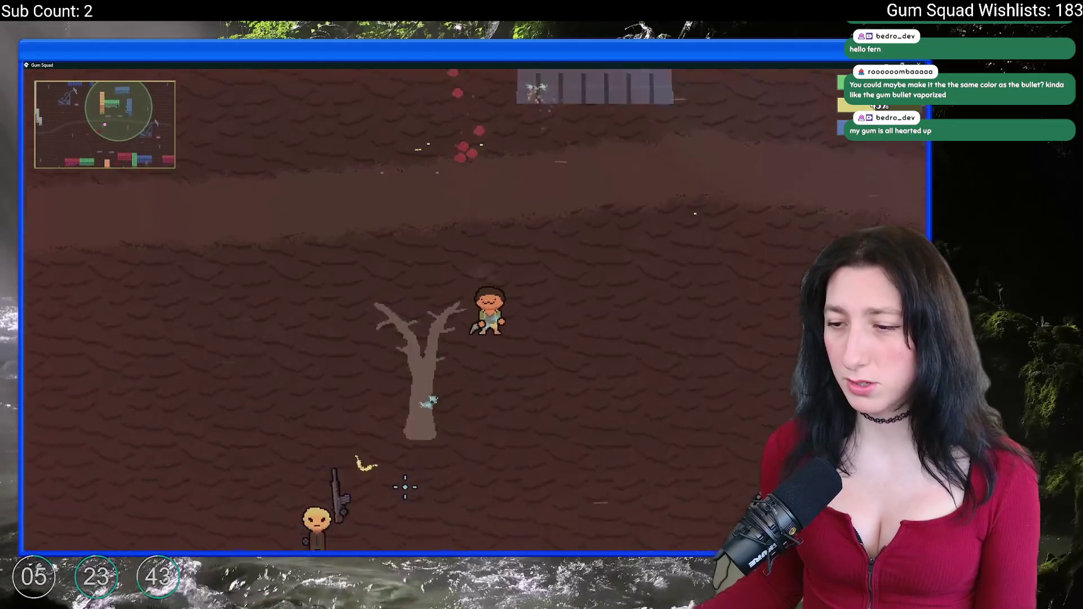
key(a)
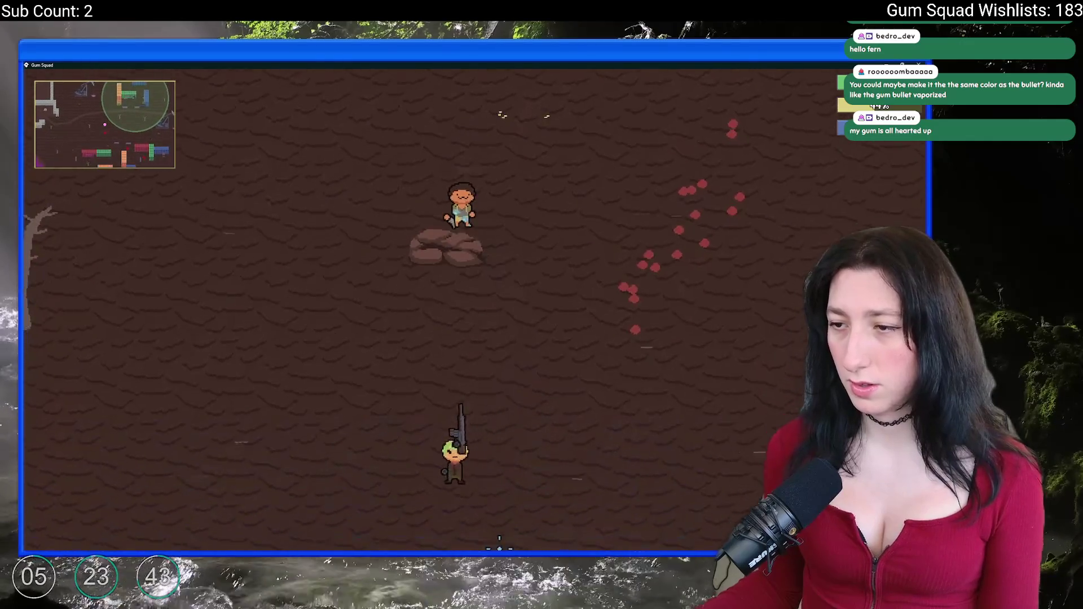
key(s)
key(a)
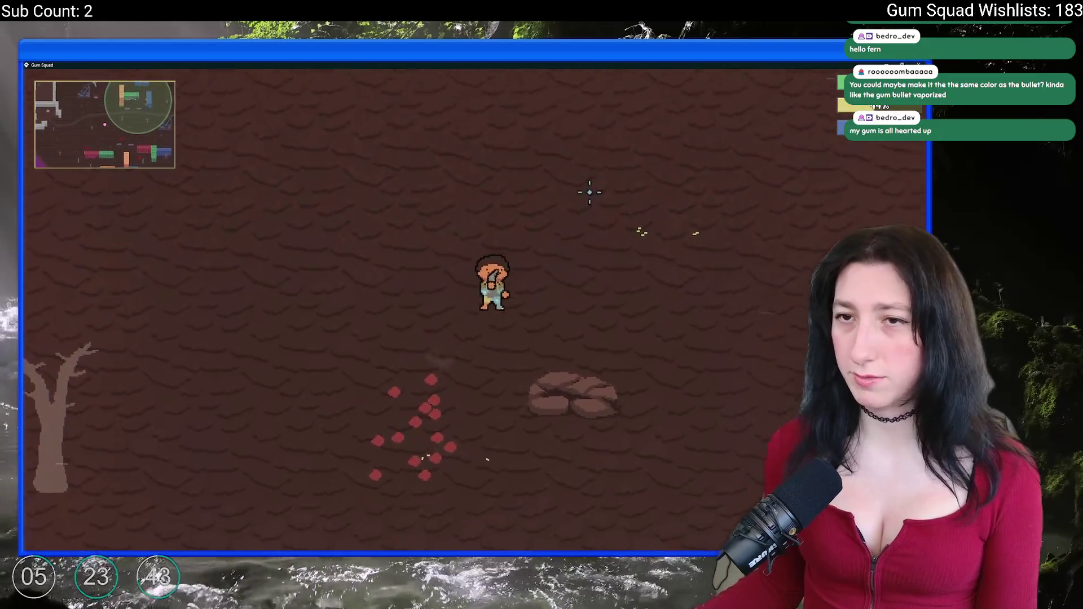
key(w)
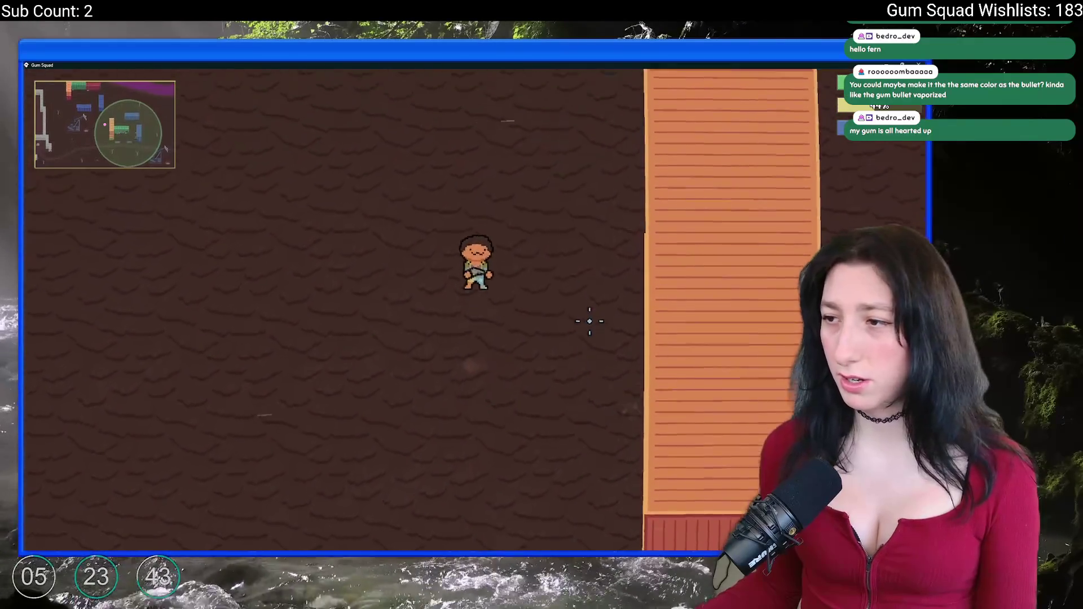
key(w)
key(d)
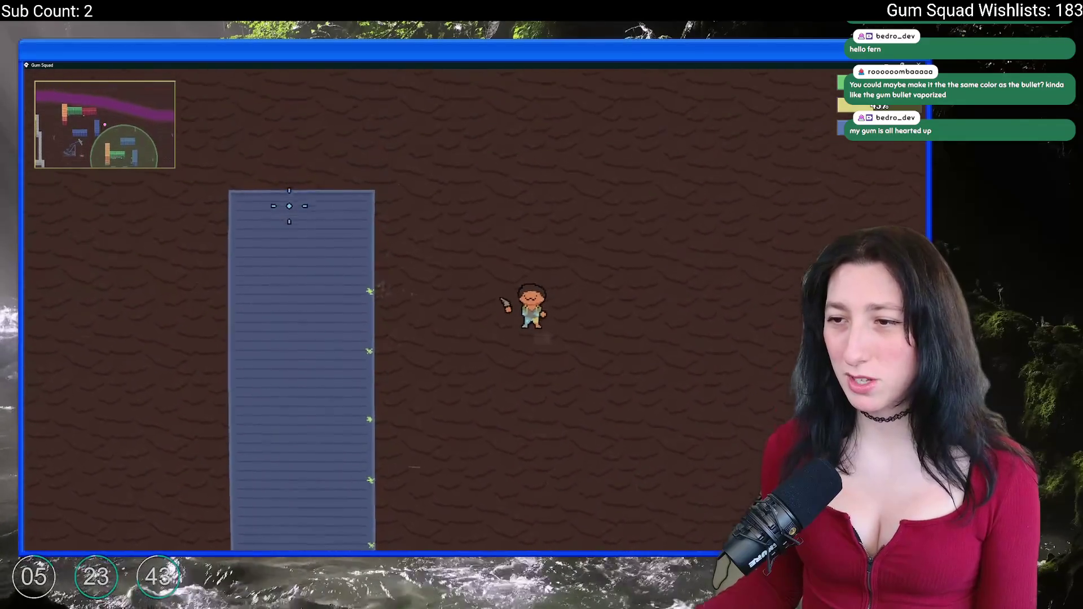
key(w)
key(a)
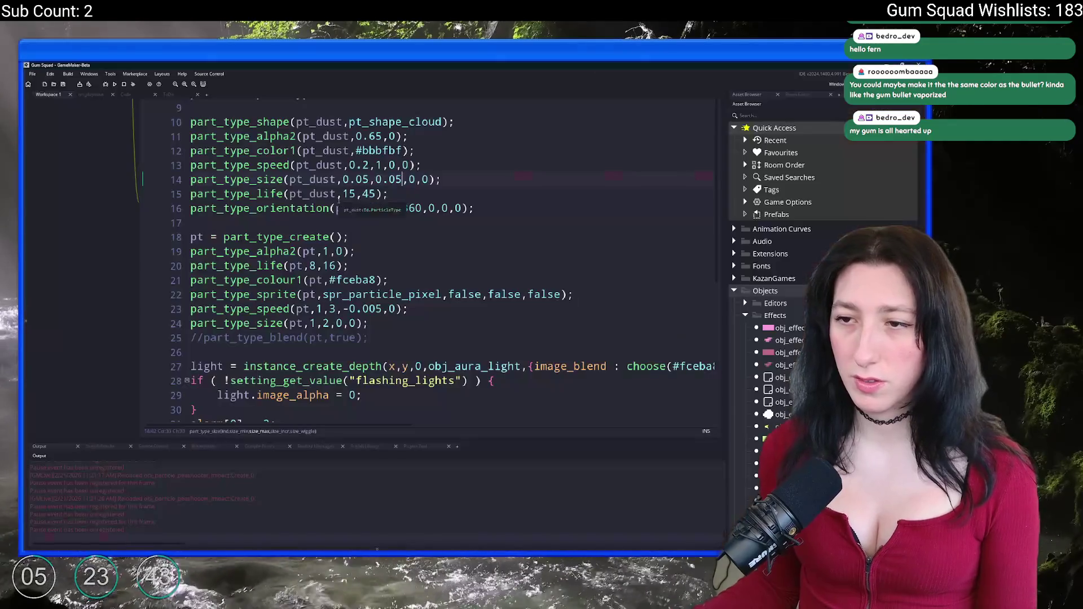
key(alt+Tab)
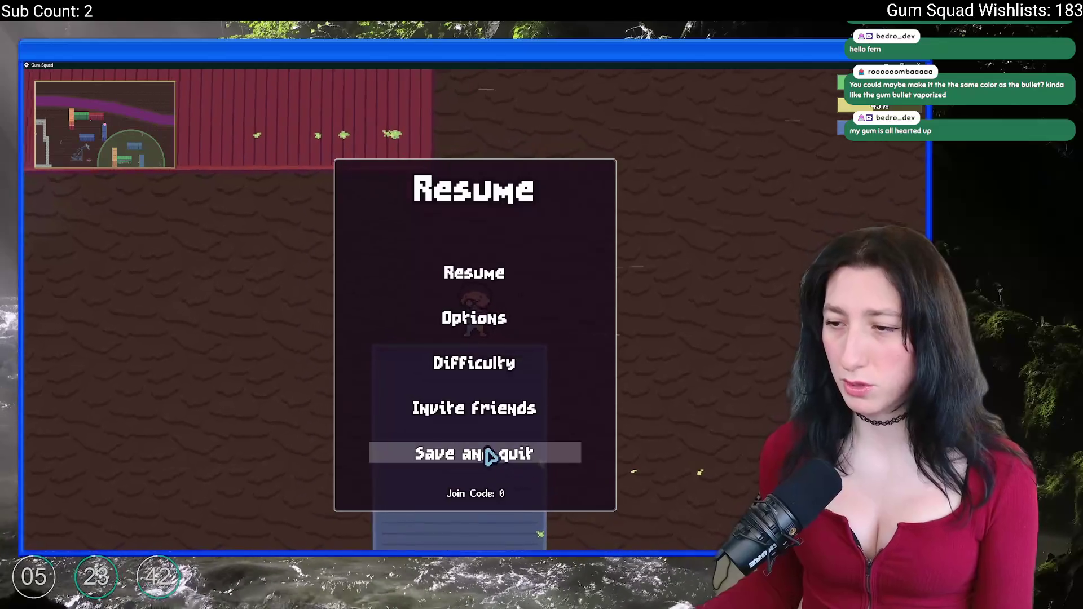
Save and quit to the lobby, rejoin the world, check the Pea Shooter and fire near the workbench.
click(489, 454)
click(473, 420)
key(Tab)
key(Tab)
key(Tab)
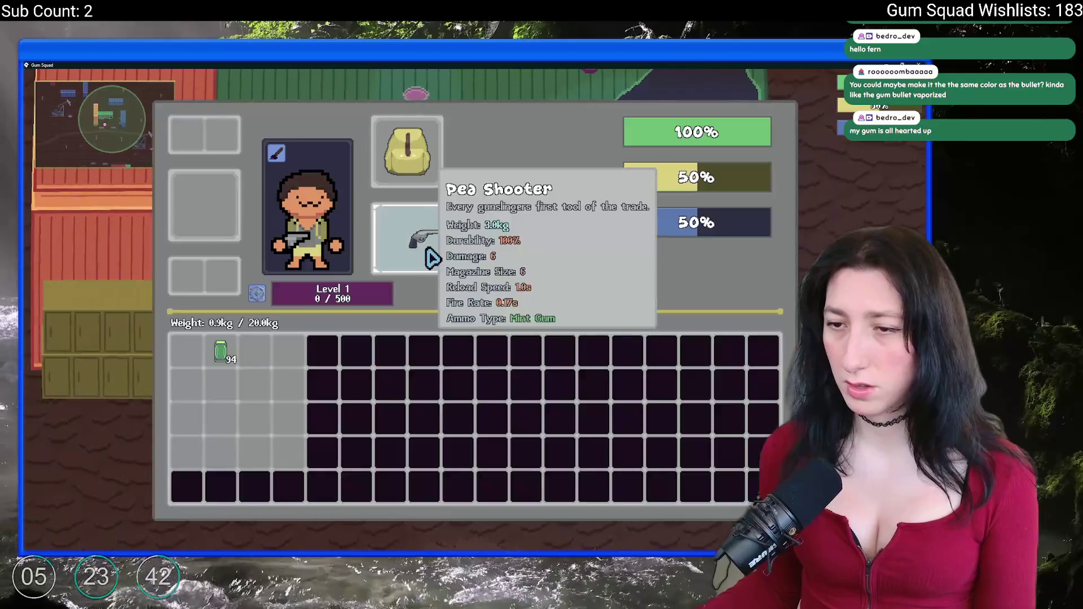
key(Tab)
key(a)
click(451, 196)
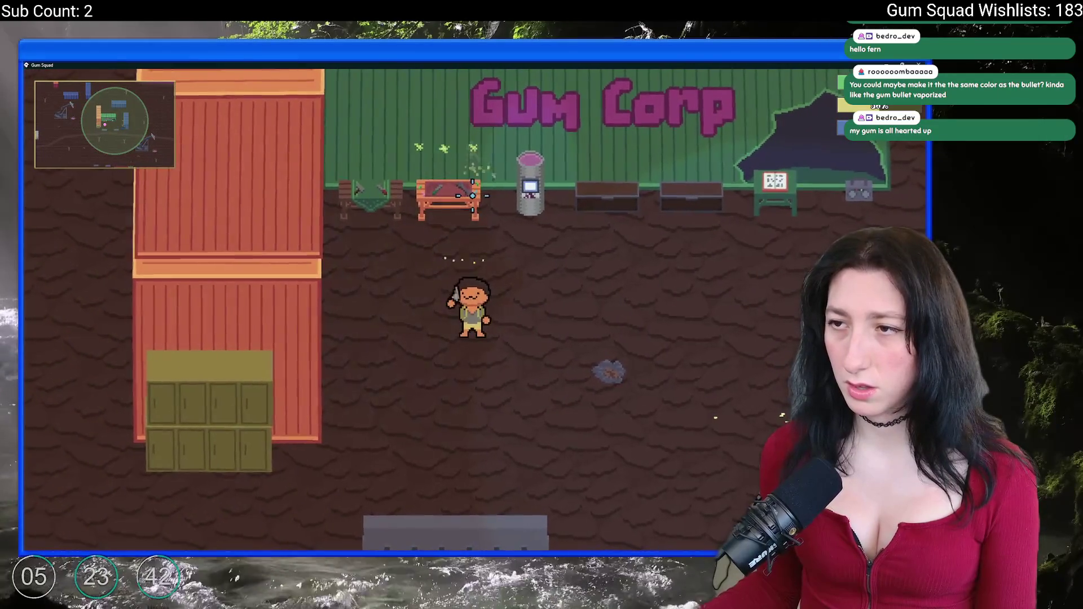
key(alt+Tab)
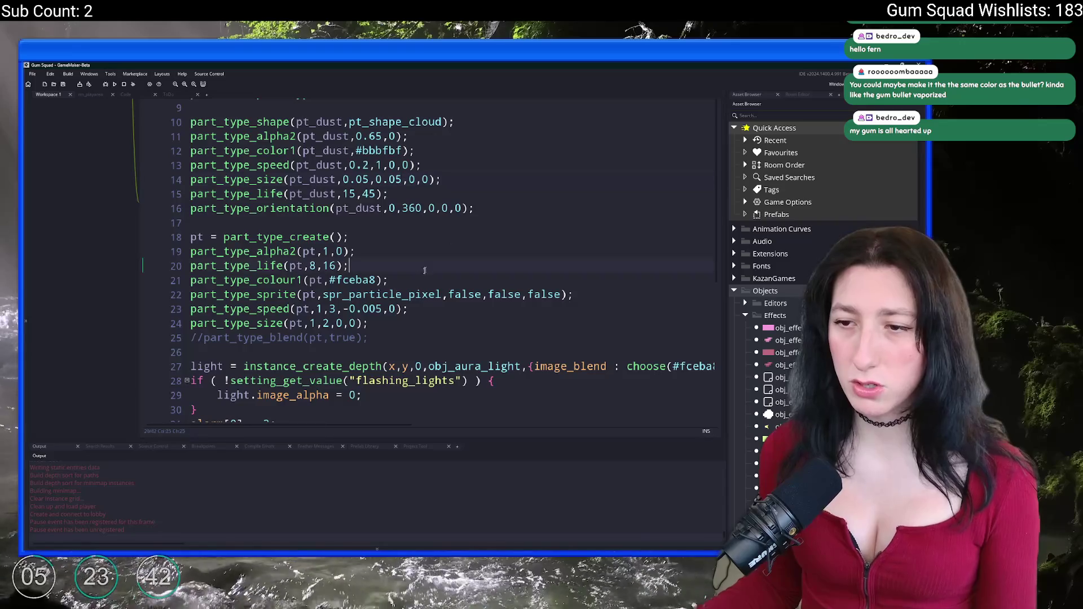
Set the second dust size value on line 14 to 0.2 and save the code.
click(350, 179)
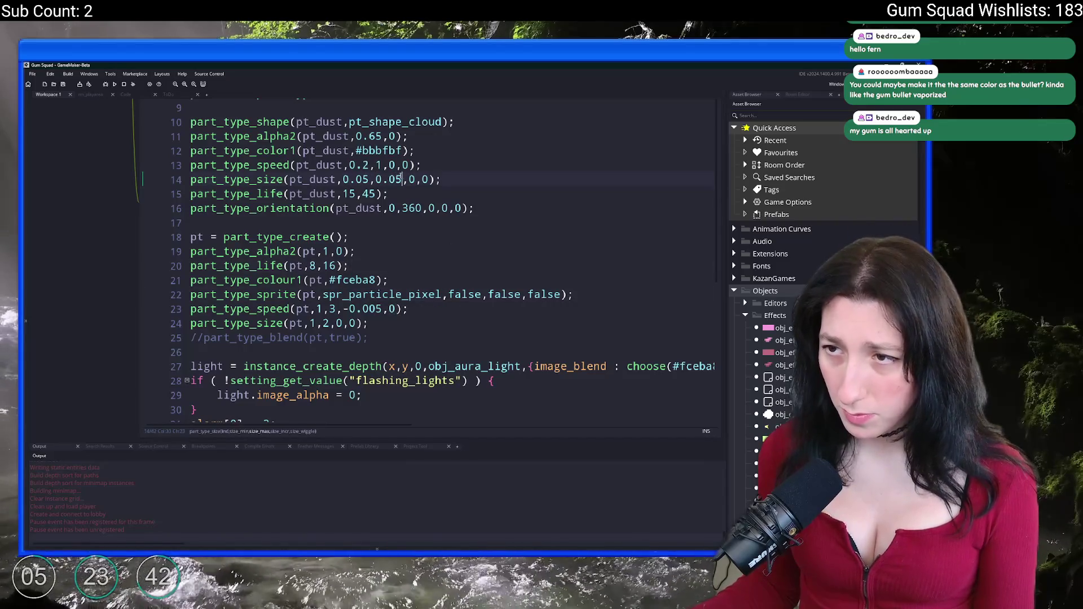
text(1)
key(ctrl+s)
scroll(632, 125, down, 4)
scroll(632, 125, up, 3)
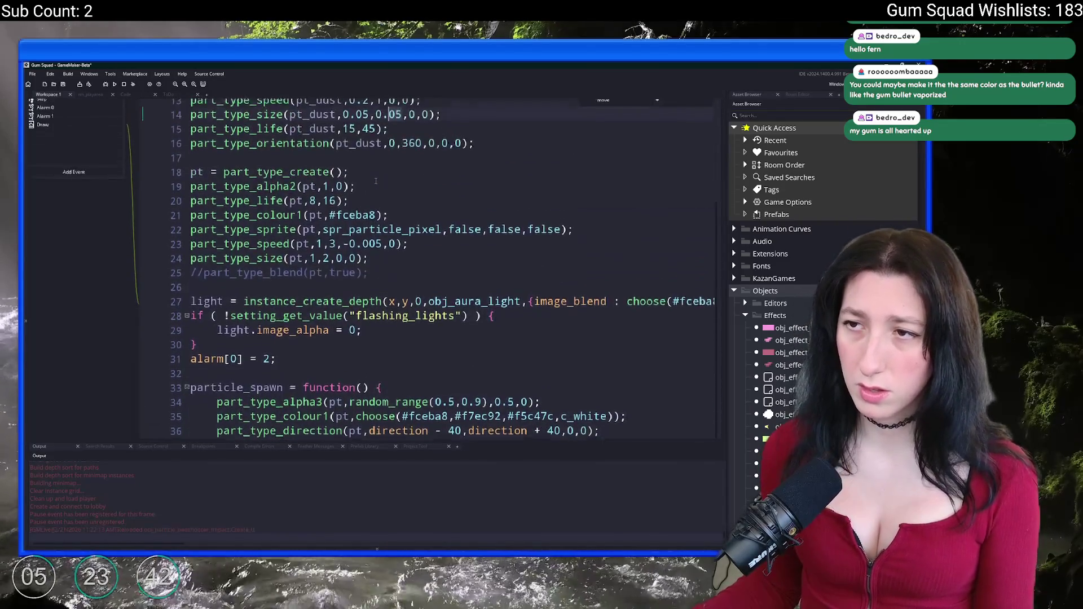
key(alt+Tab)
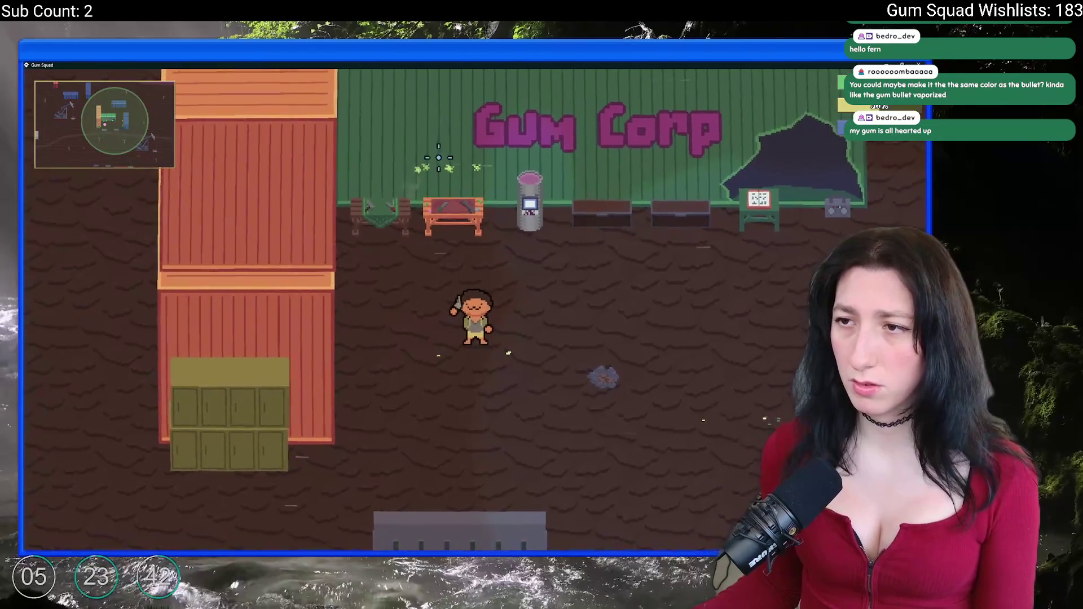
Playtest the larger dust by walking up-left, left and right, switching between game and code.
key(w+a)
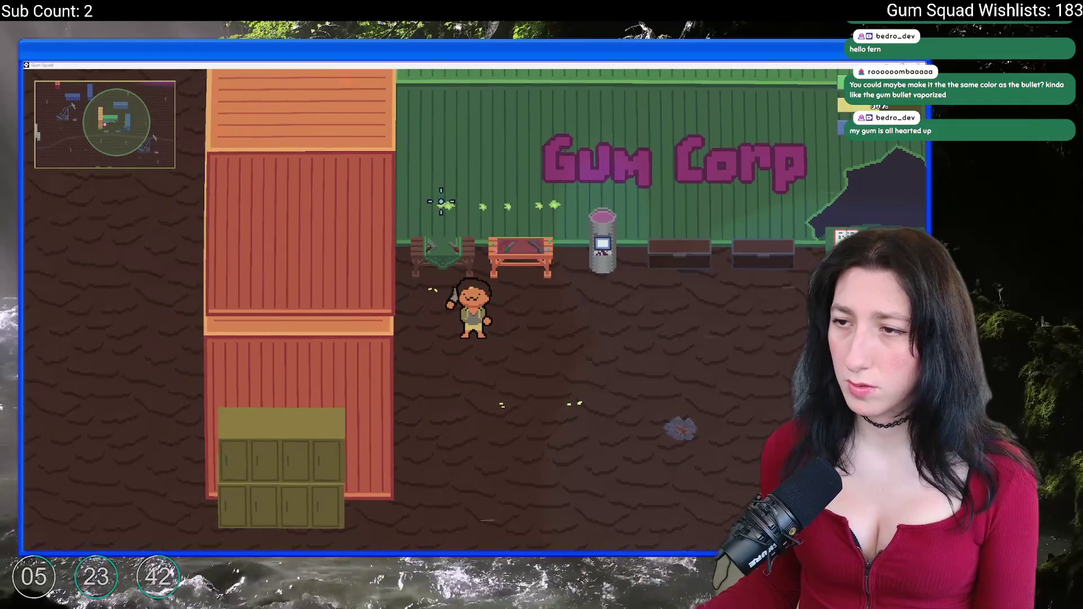
key(alt+Tab)
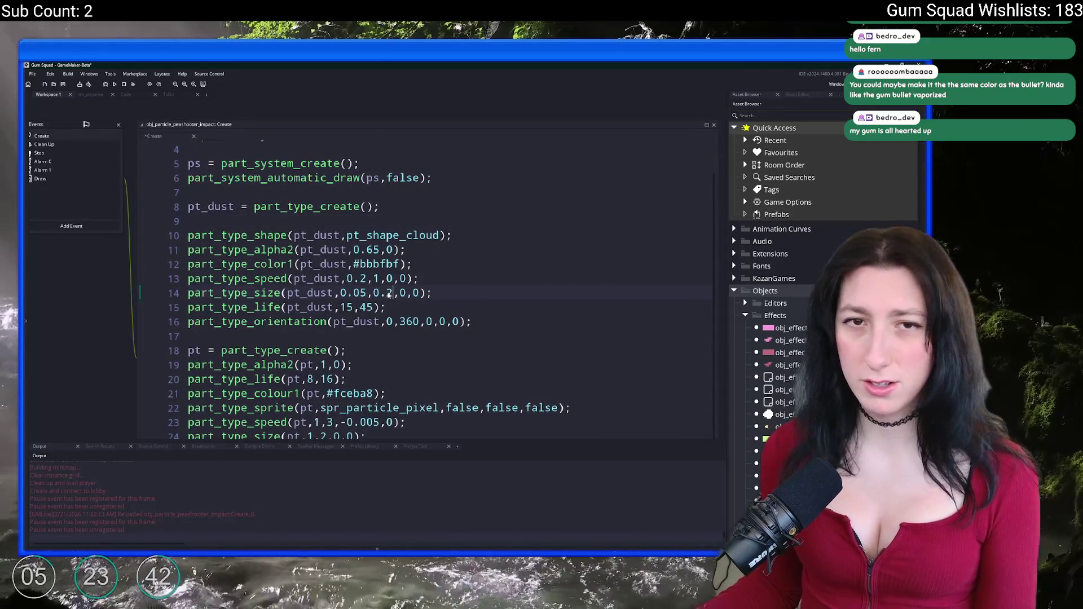
key(alt+Tab)
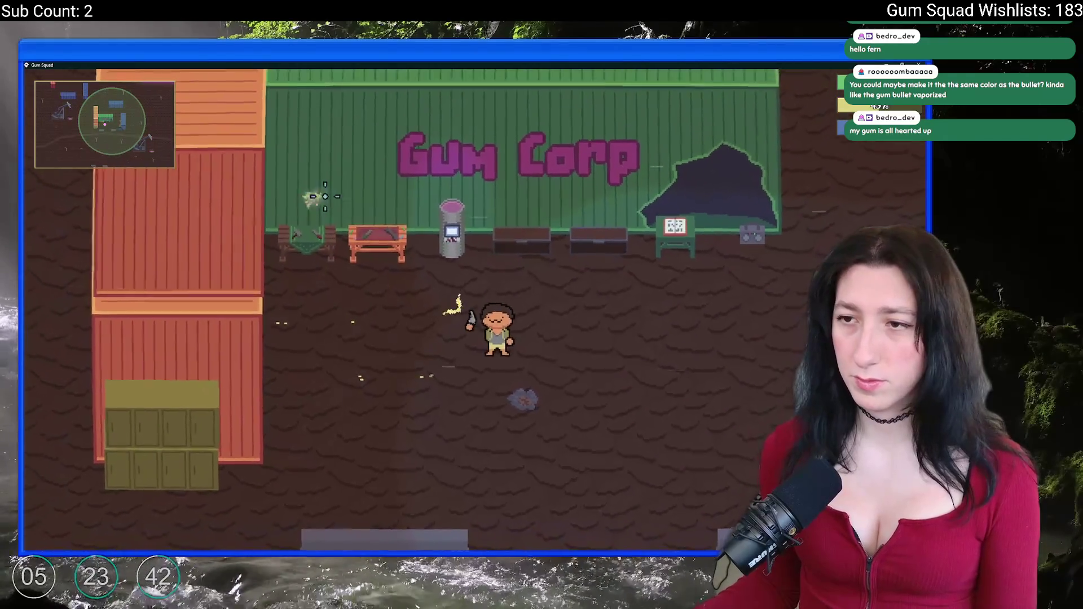
key(a)
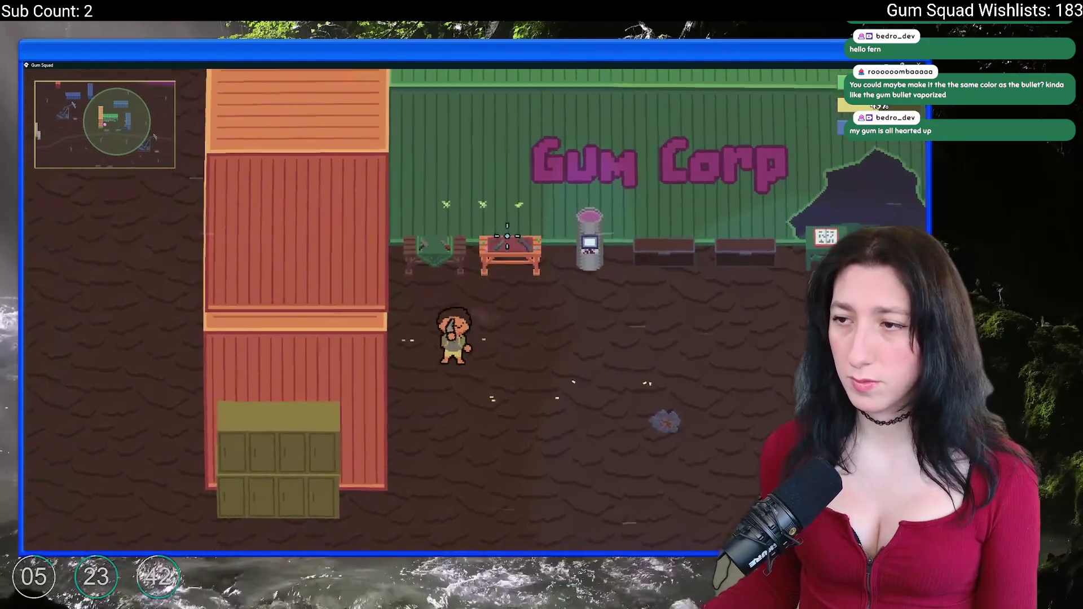
key(d)
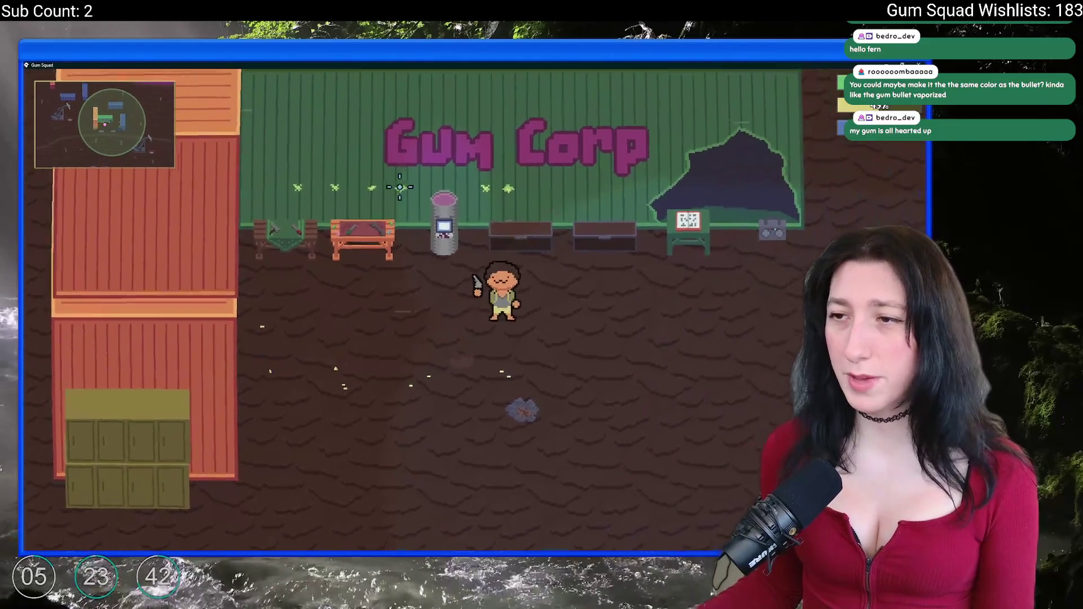
key(a)
key(alt+Tab)
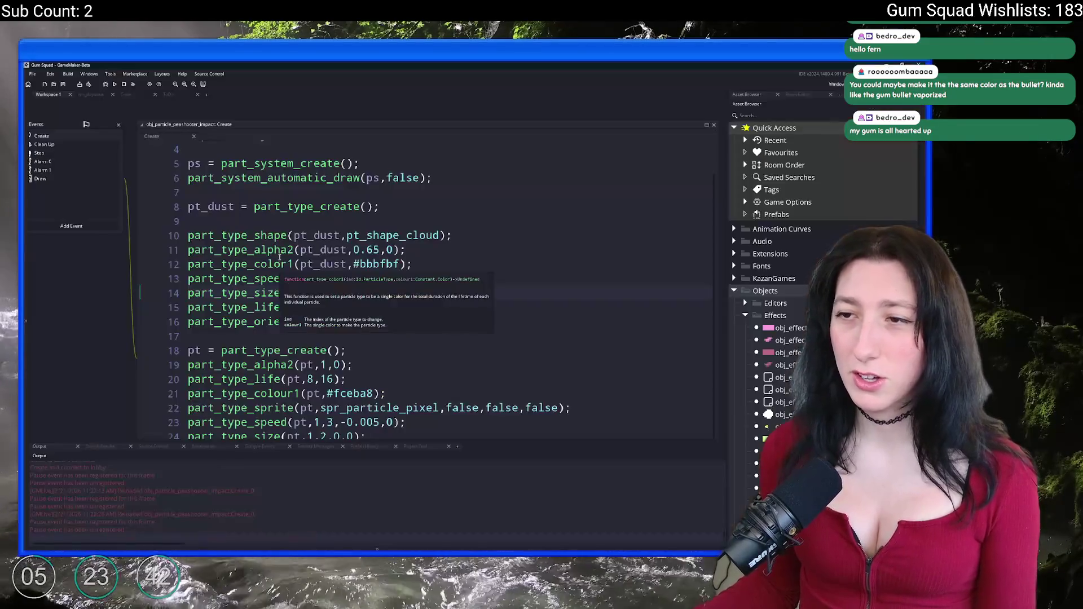
key(alt+Tab)
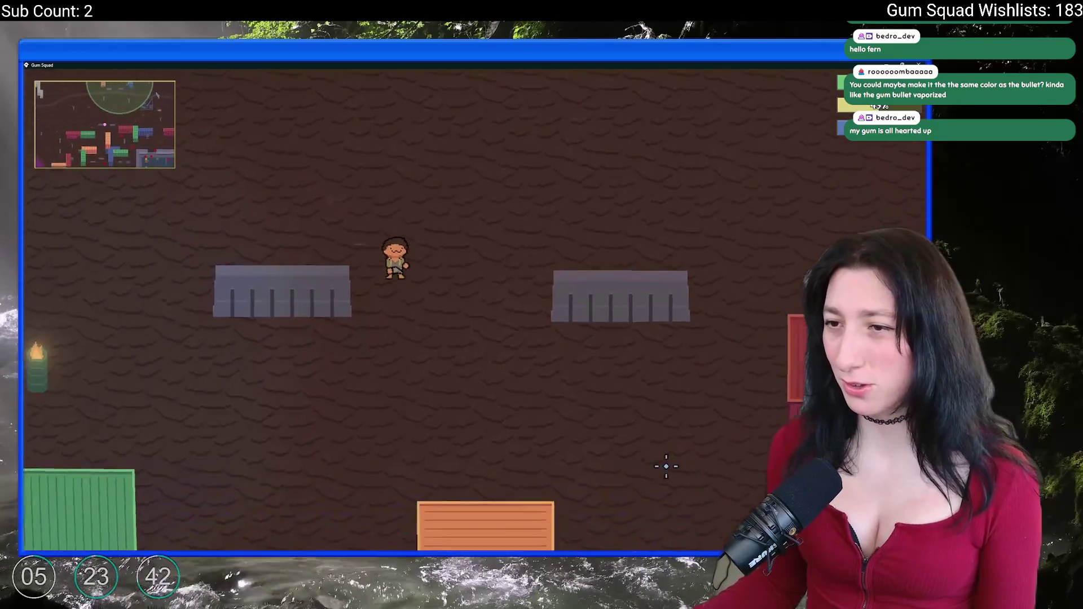
Walk down, left and up through a firefight to check the enlarged dust puffs, then leave the inventory.
key(s)
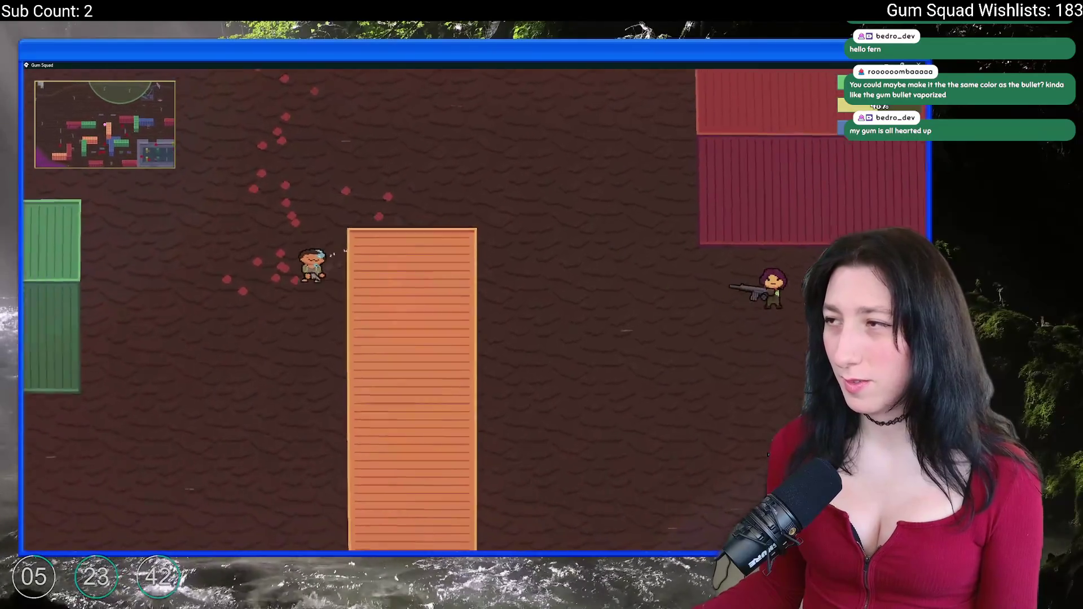
key(a)
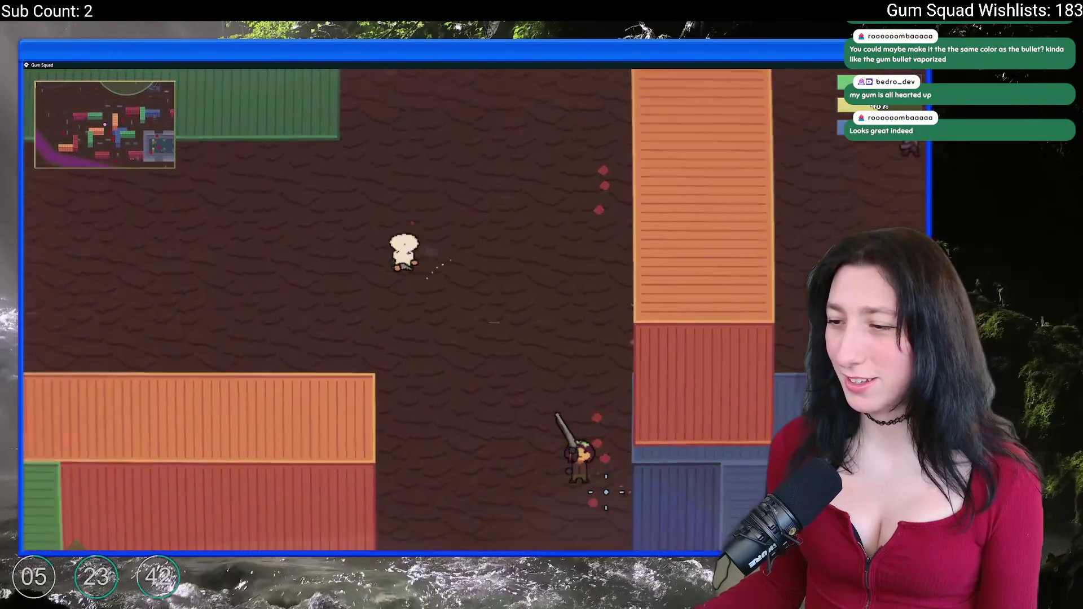
key(w)
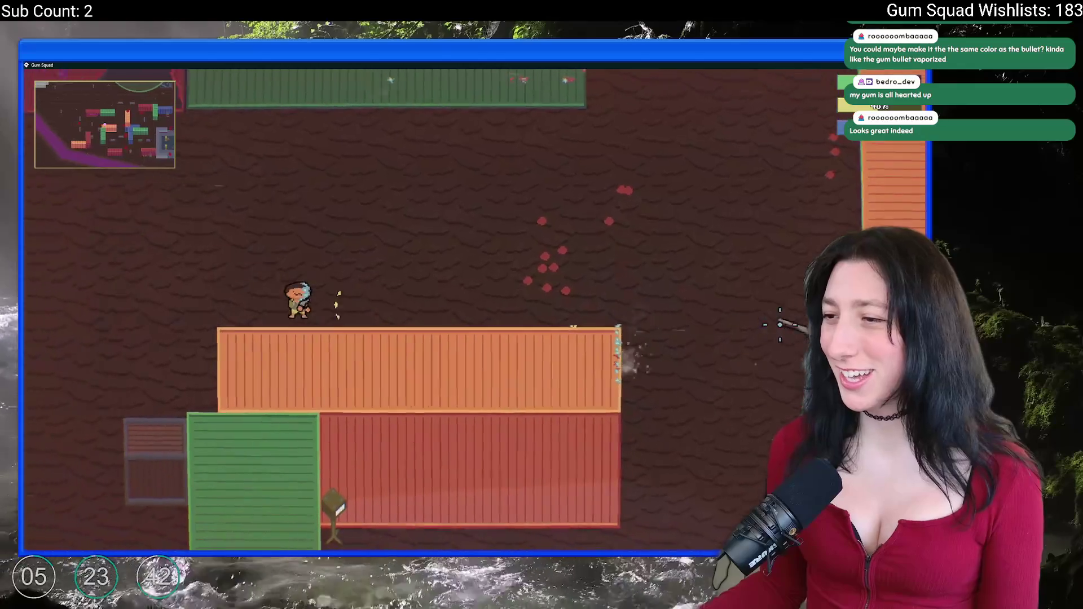
key(a)
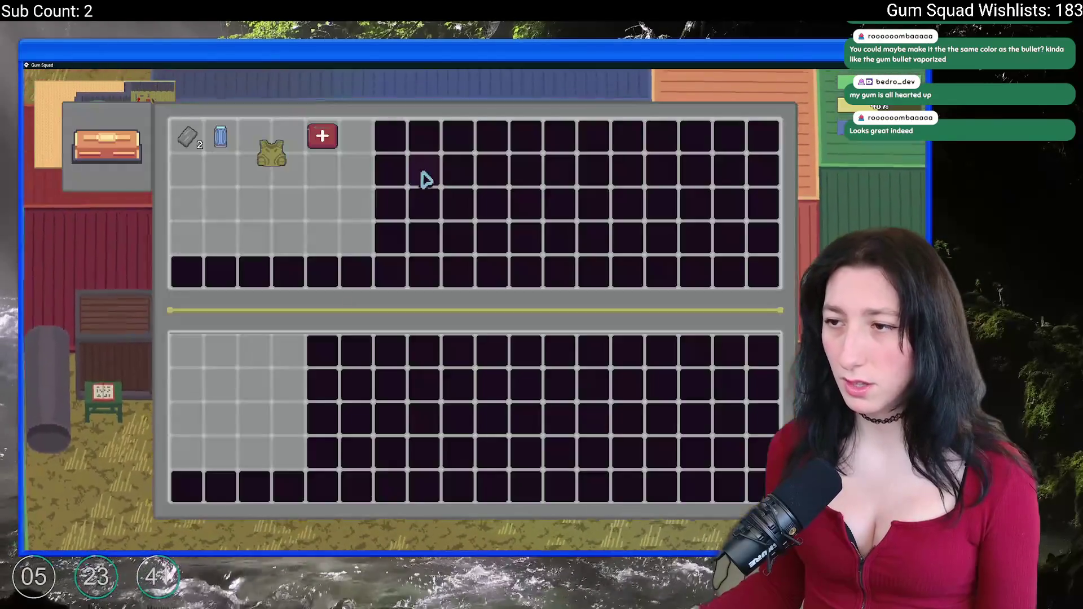
key(Escape)
key(Escape)
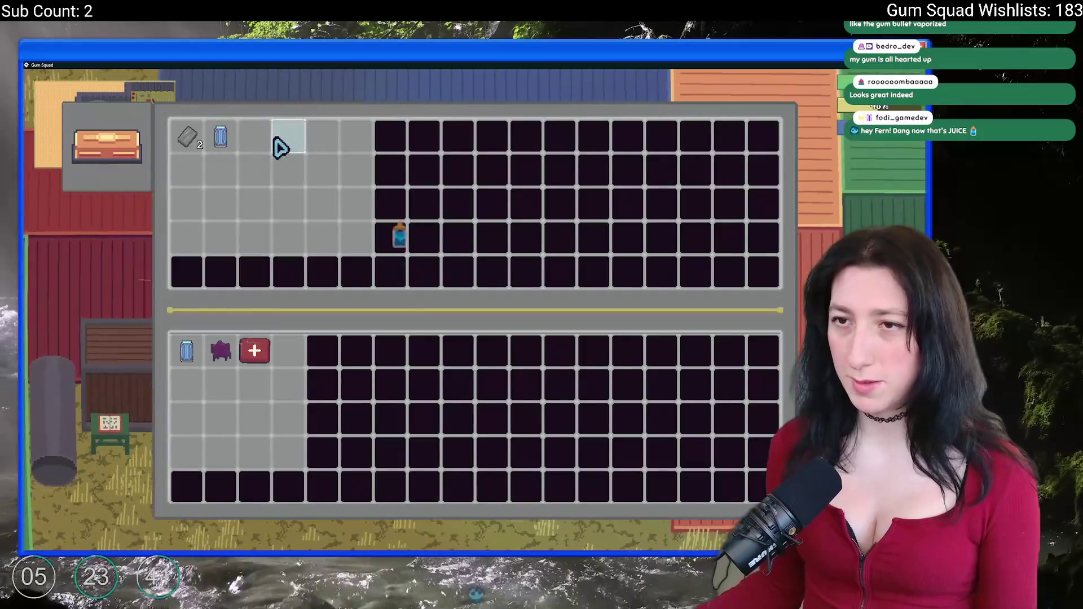
key(a)
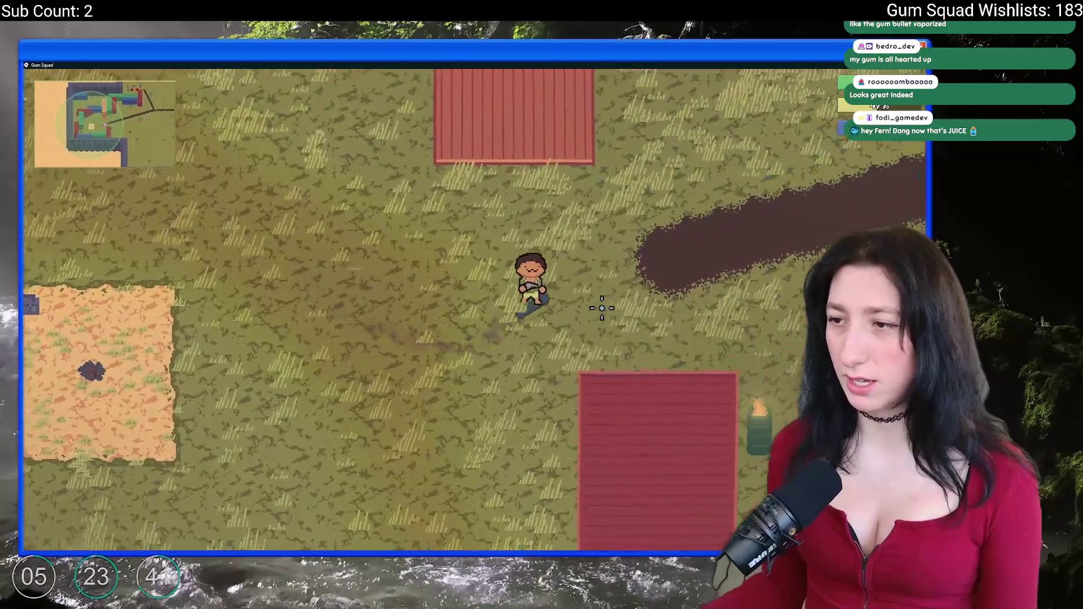
Walk up and right along the dirt path to the red container.
key(d)
key(w)
key(d)
key(w)
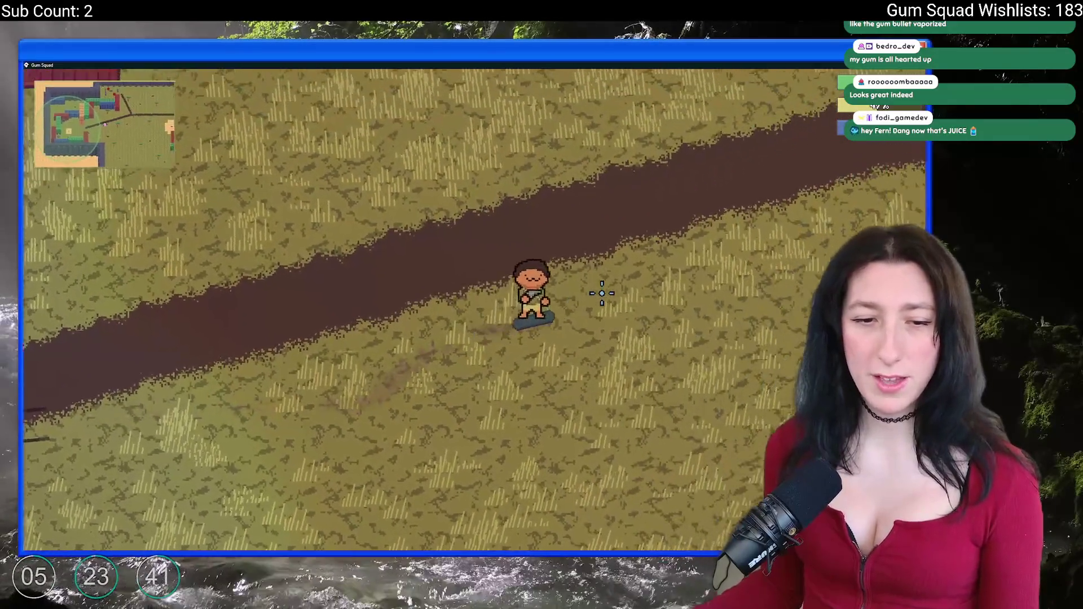
key(d)
key(w)
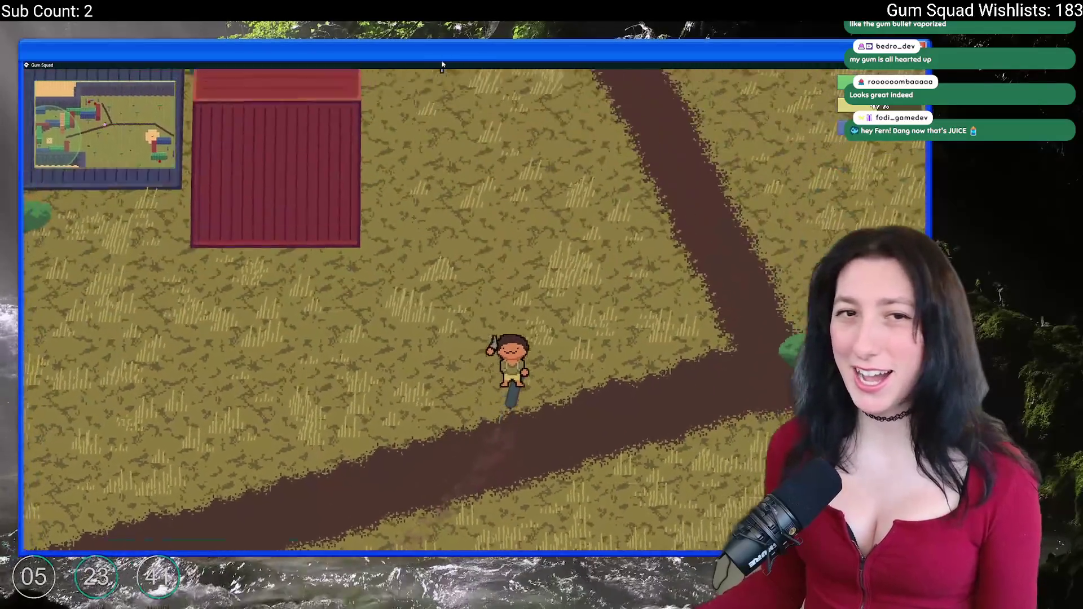
key(w)
key(d)
key(w)
key(a)
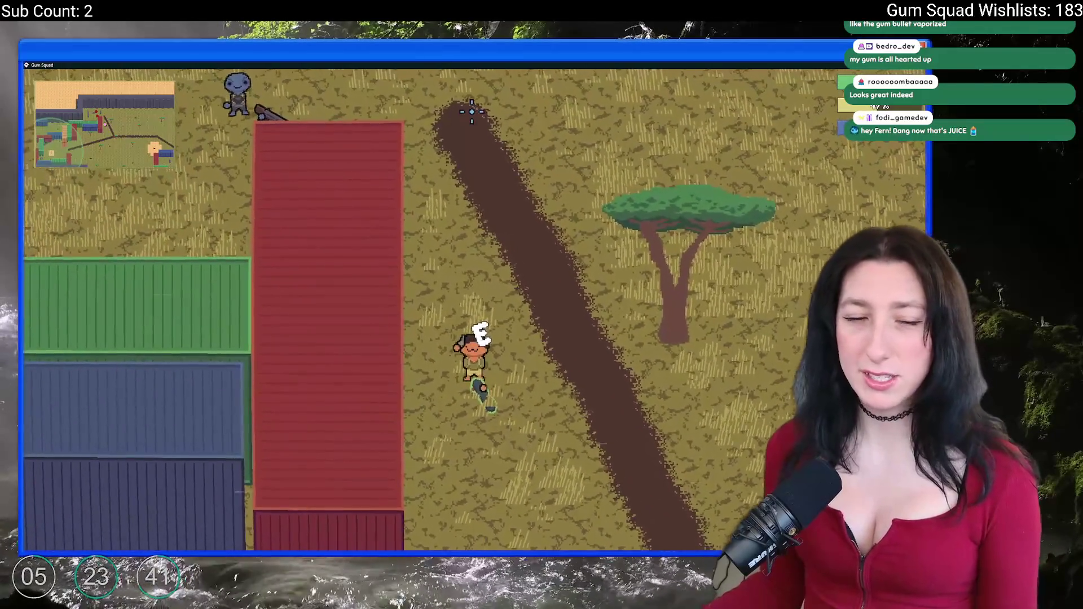
key(w)
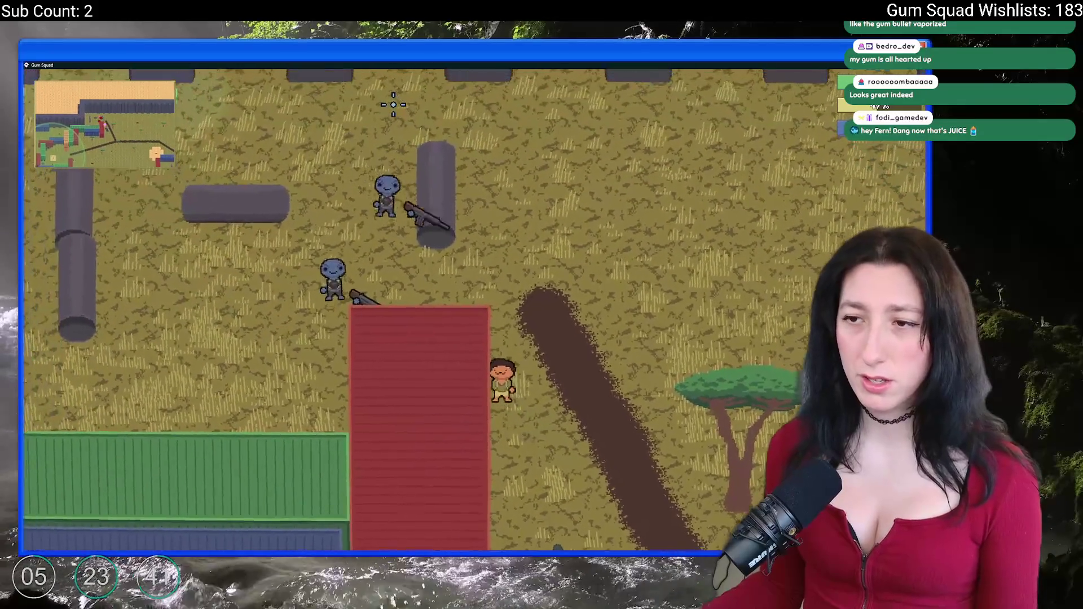
key(s)
key(d)
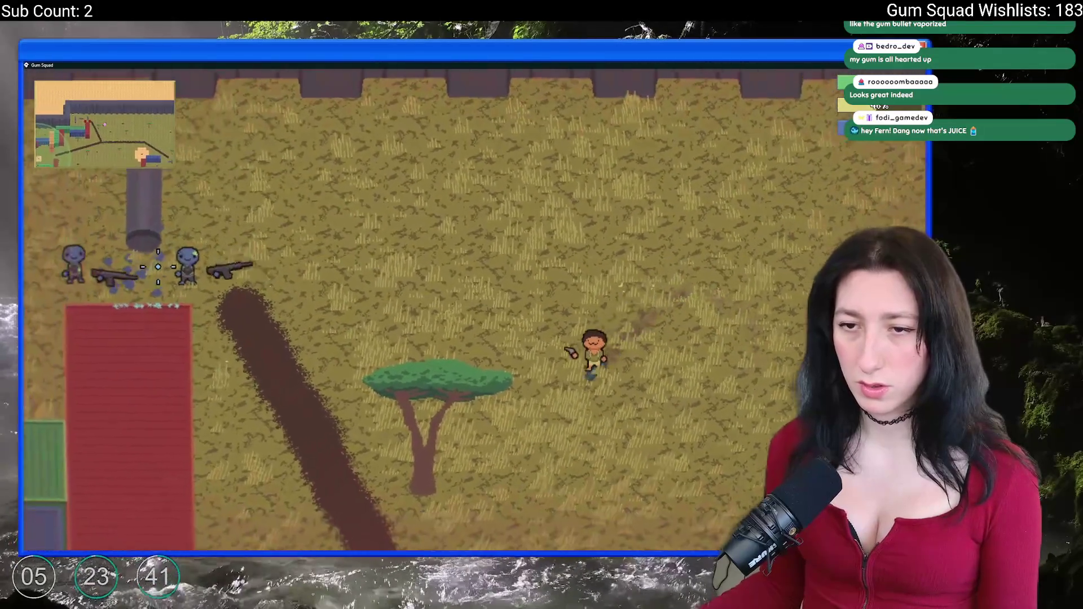
Cross the field up and to the left, then close the inventory.
key(d)
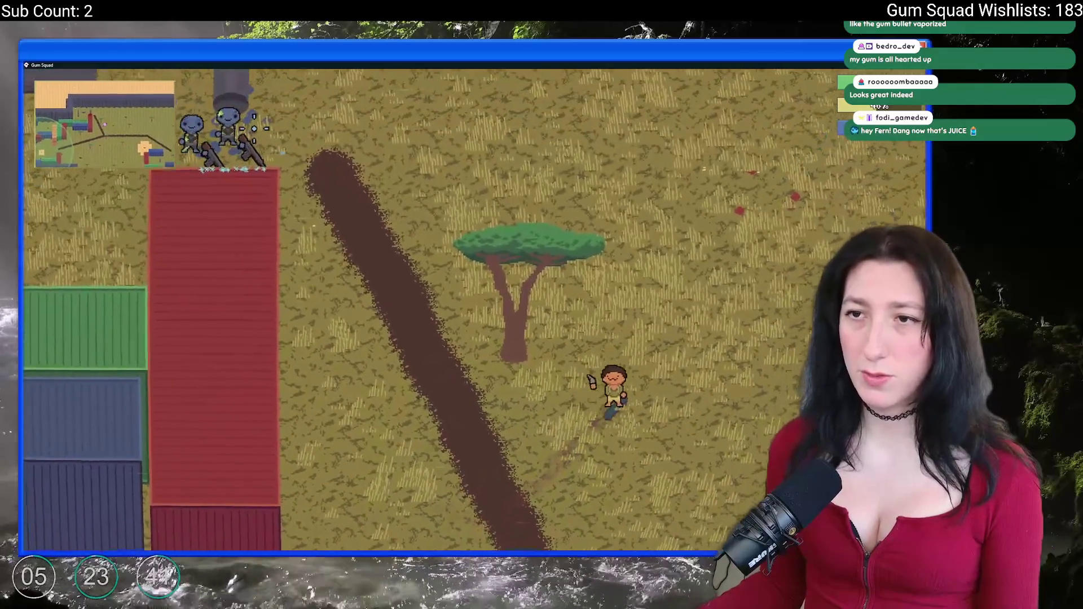
key(w)
key(a)
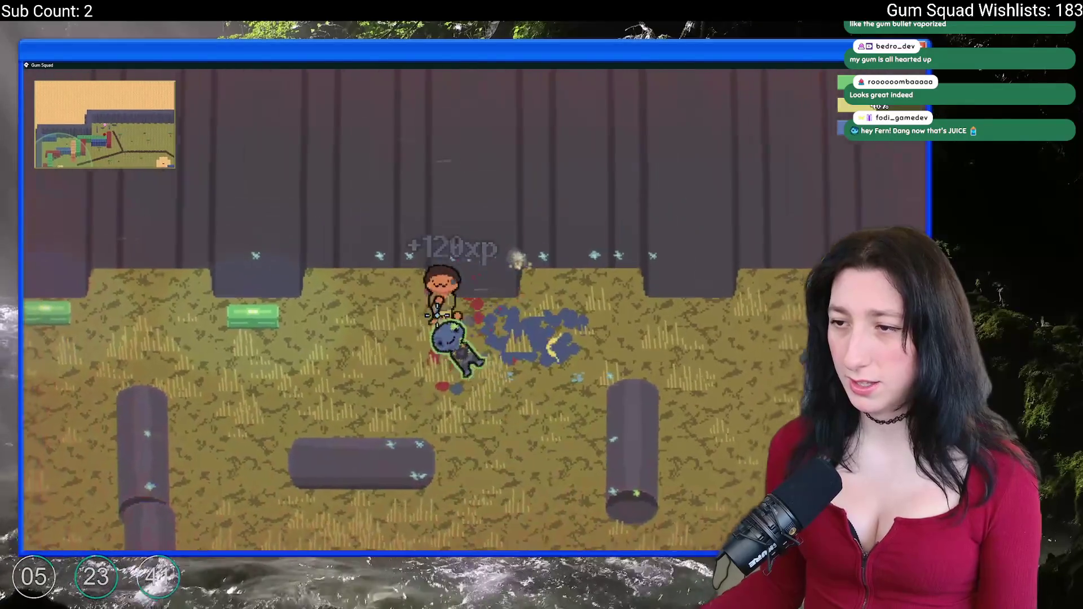
key(w)
key(a)
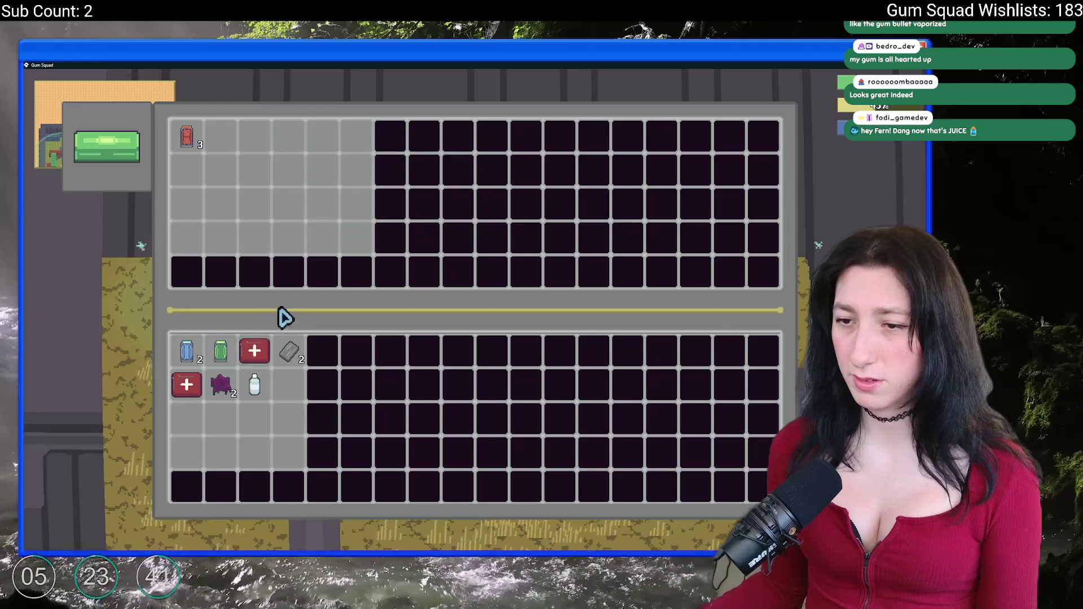
key(Tab)
Loot four items from the nearby container, then walk north and reopen the inventory.
key(e)
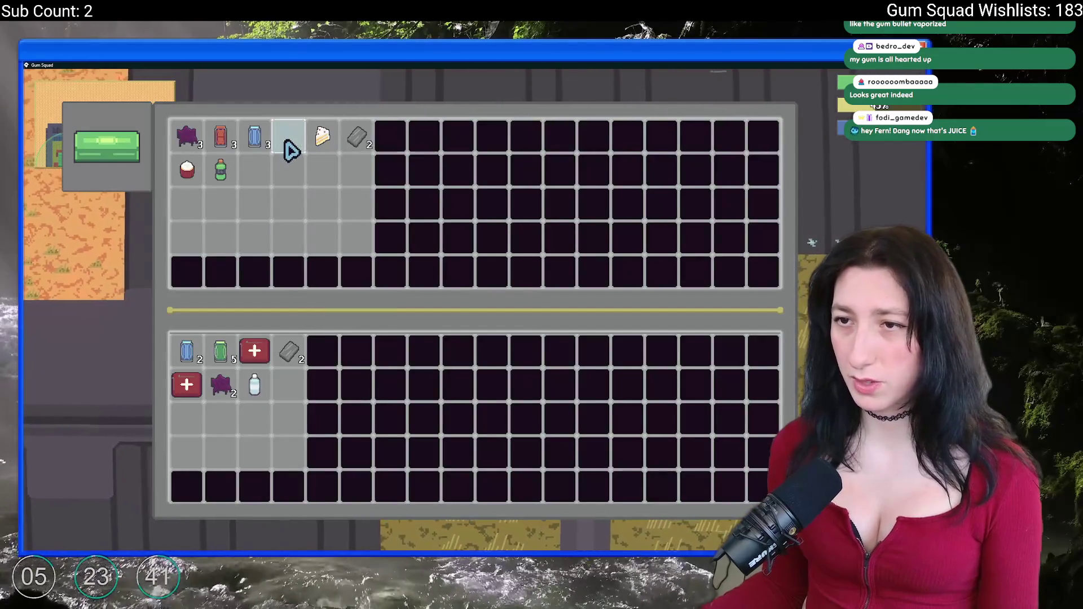
click(220, 169)
click(187, 169)
click(322, 138)
click(356, 138)
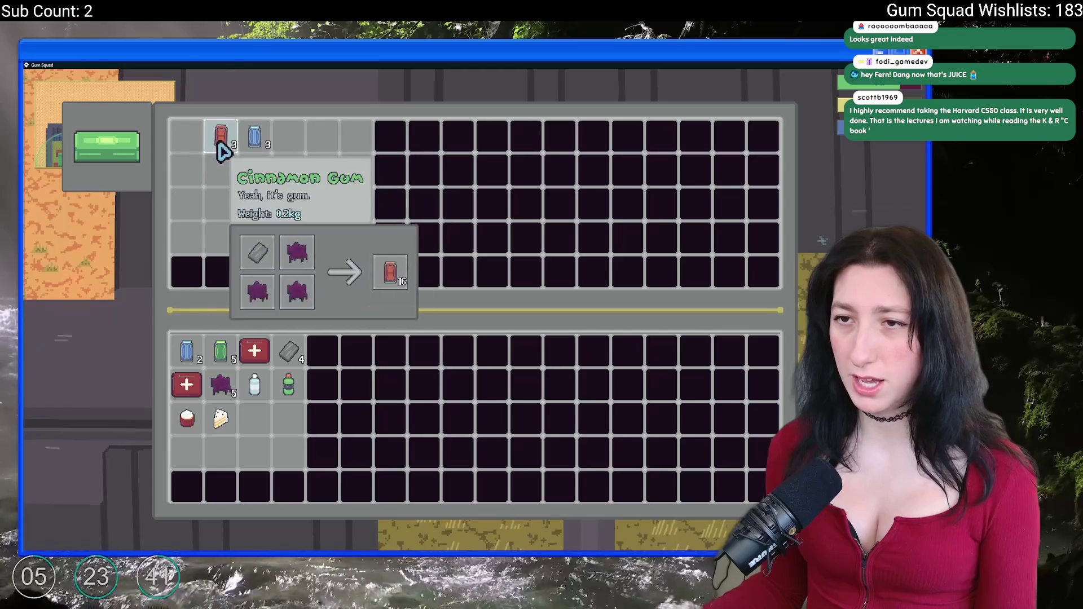
key(e)
key(e)
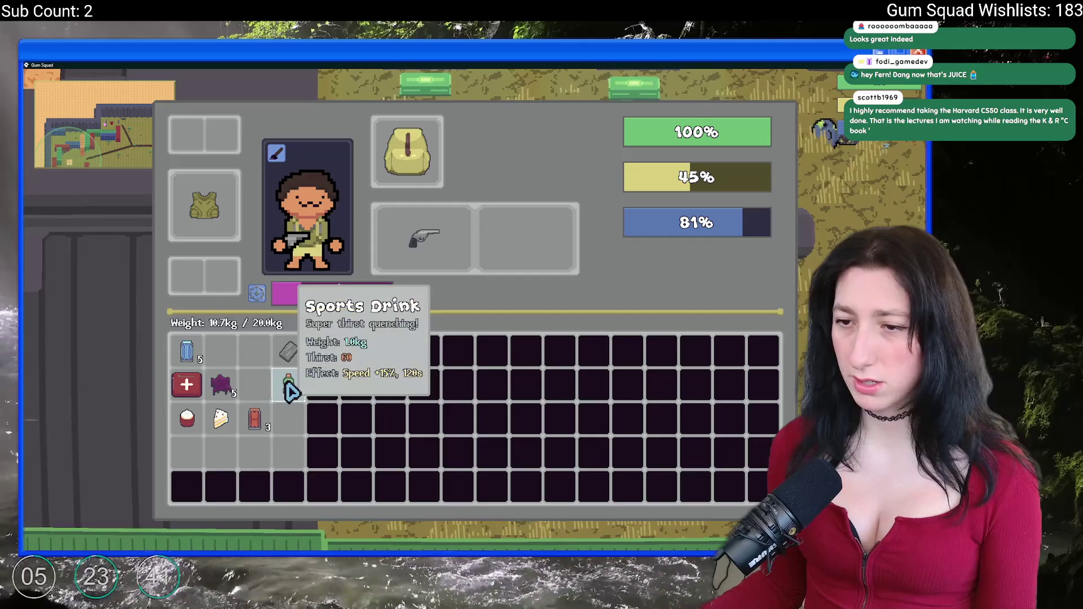
key(e)
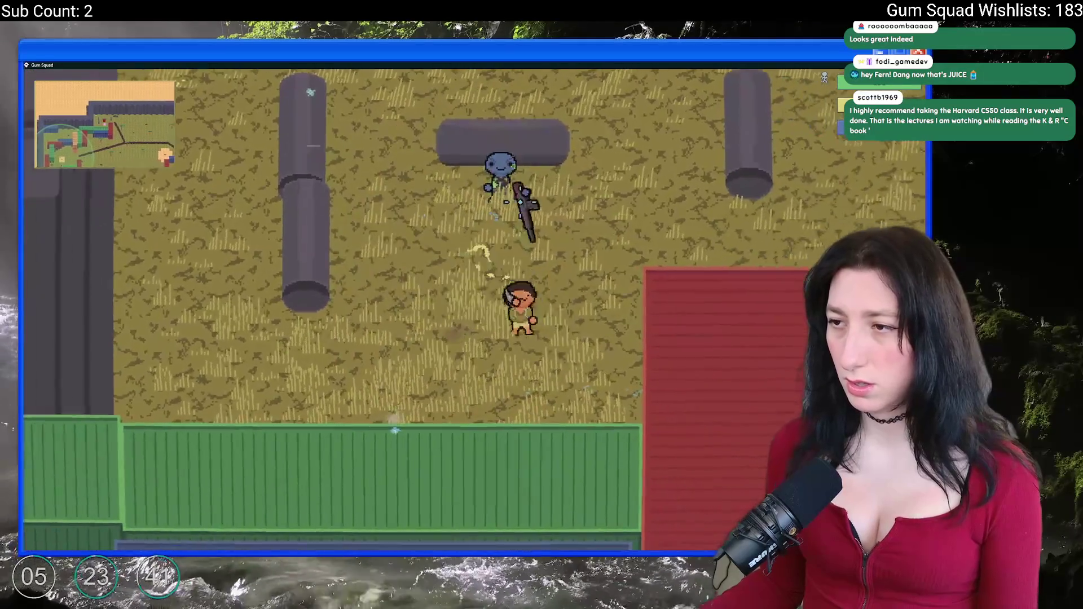
key(w)
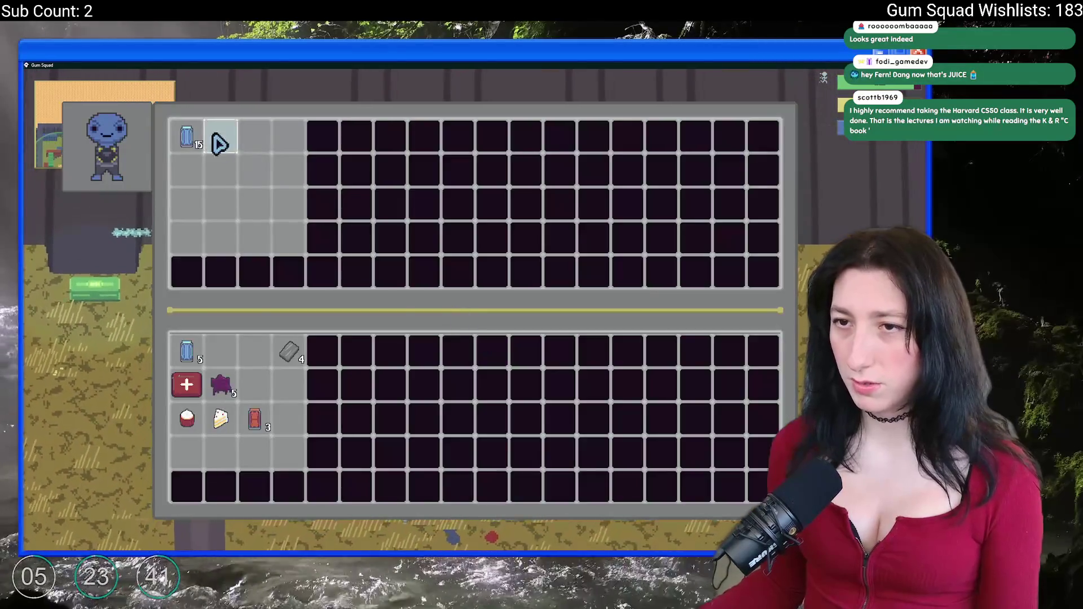
key(e)
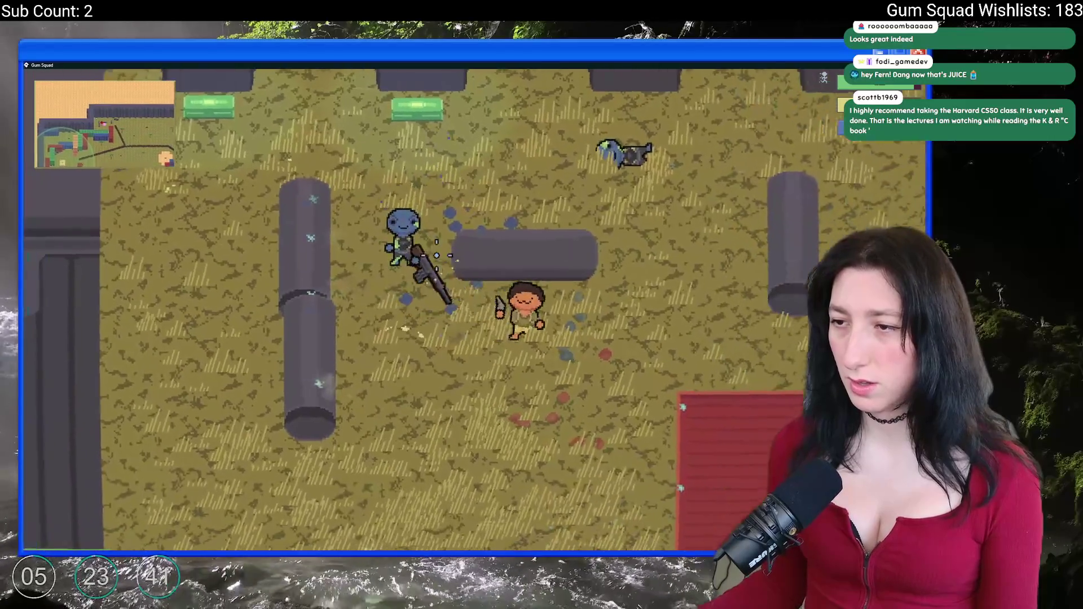
key(e)
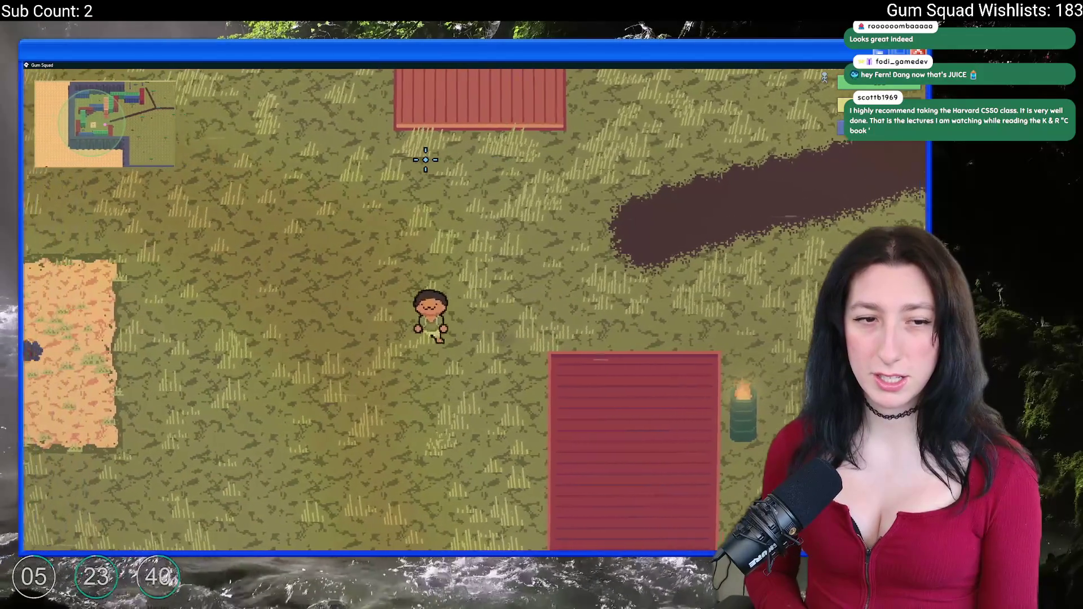
Walk to the workbench and craft two batches of Mint Gum from the ingredients.
key(w)
key(a)
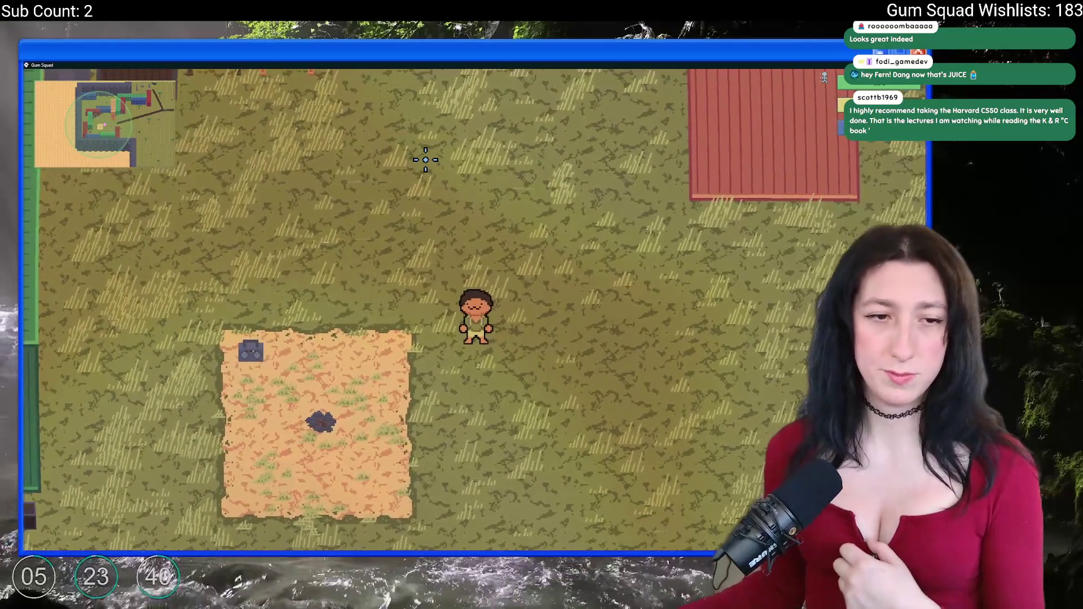
key(w)
key(a)
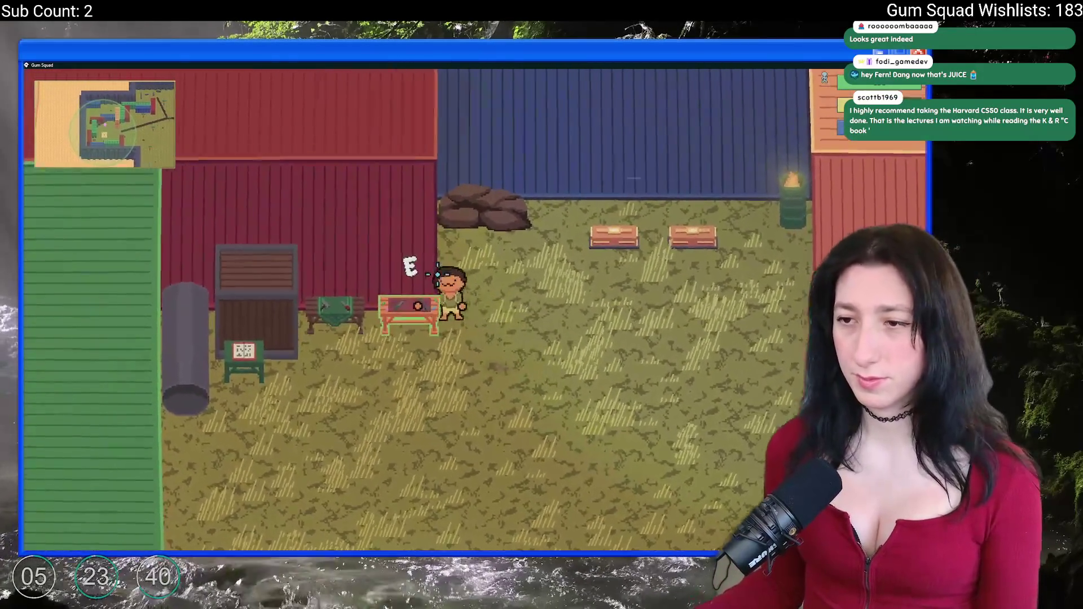
key(e)
click(289, 350)
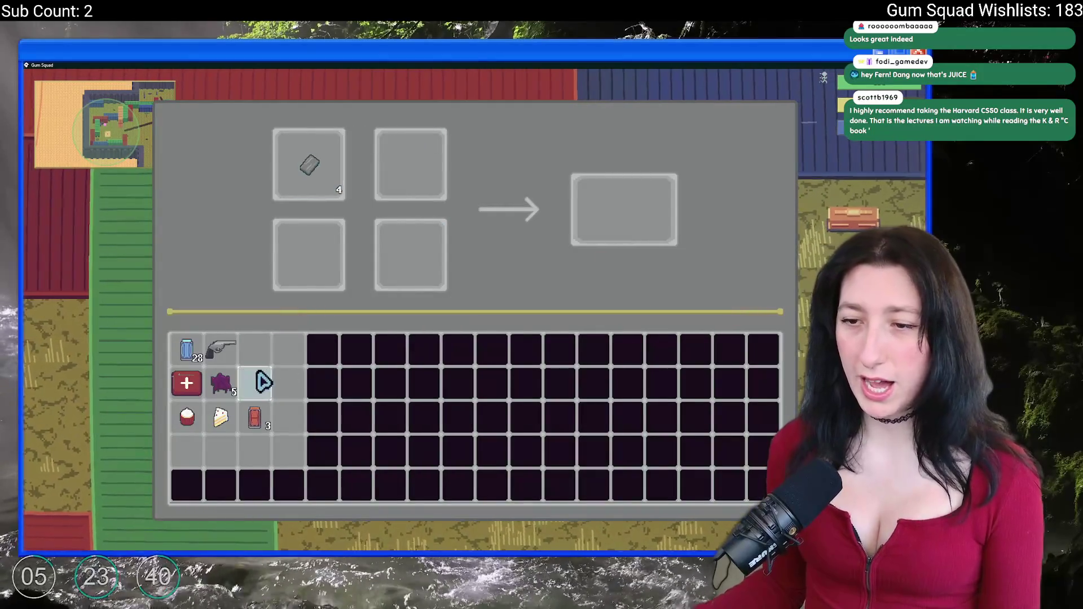
click(220, 384)
click(645, 232)
click(626, 235)
click(412, 163)
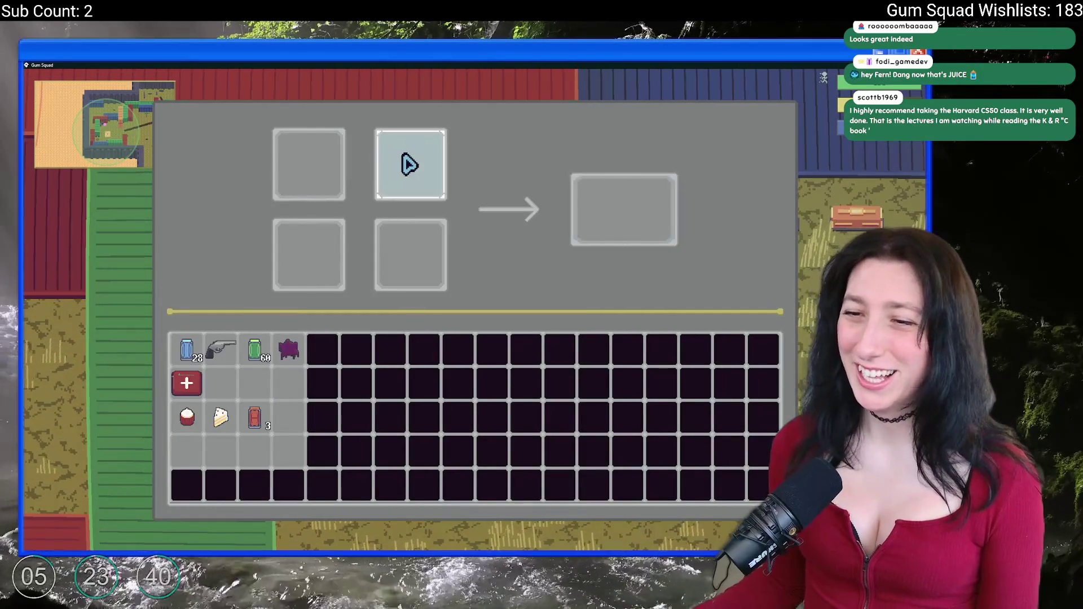
Equip the Pea Shooter from the equipment view.
key(Tab)
click(202, 354)
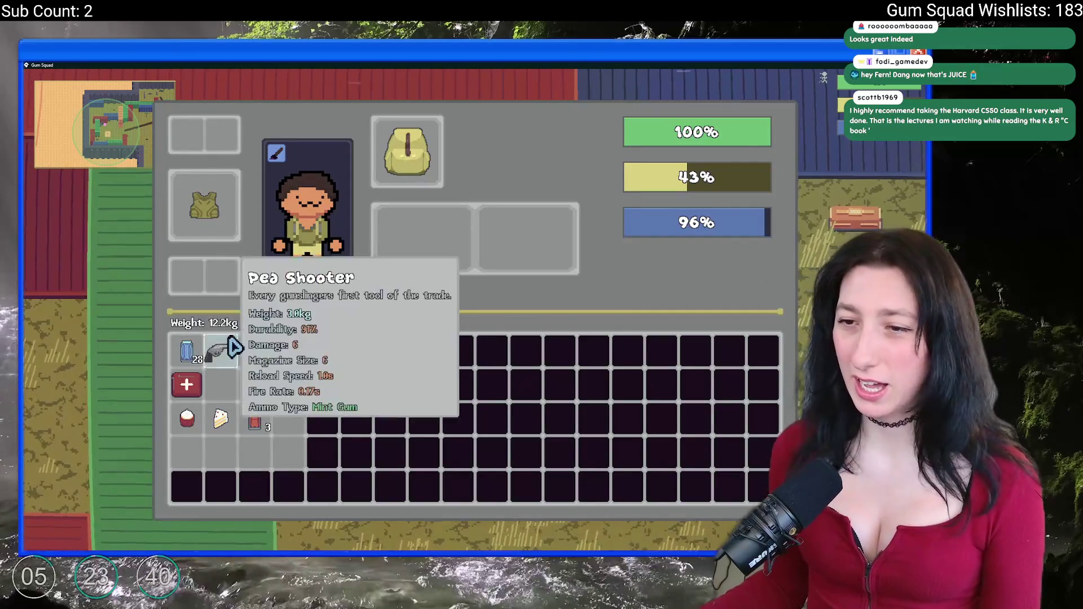
key(Tab)
Walk east along the grey wall and across the field to the chest by the log.
key(d)
key(s)
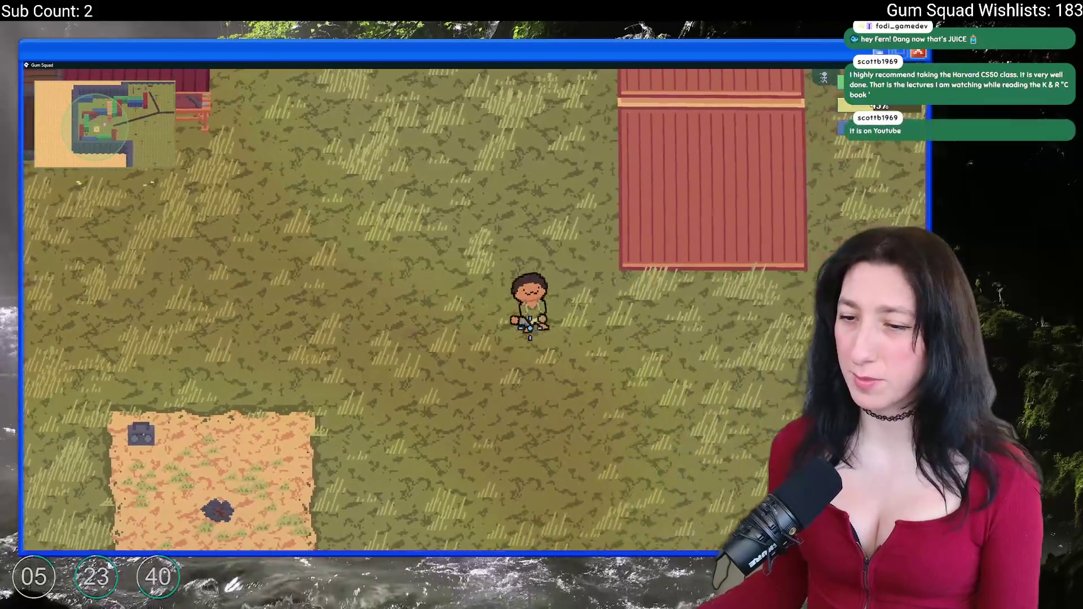
key(w)
key(a)
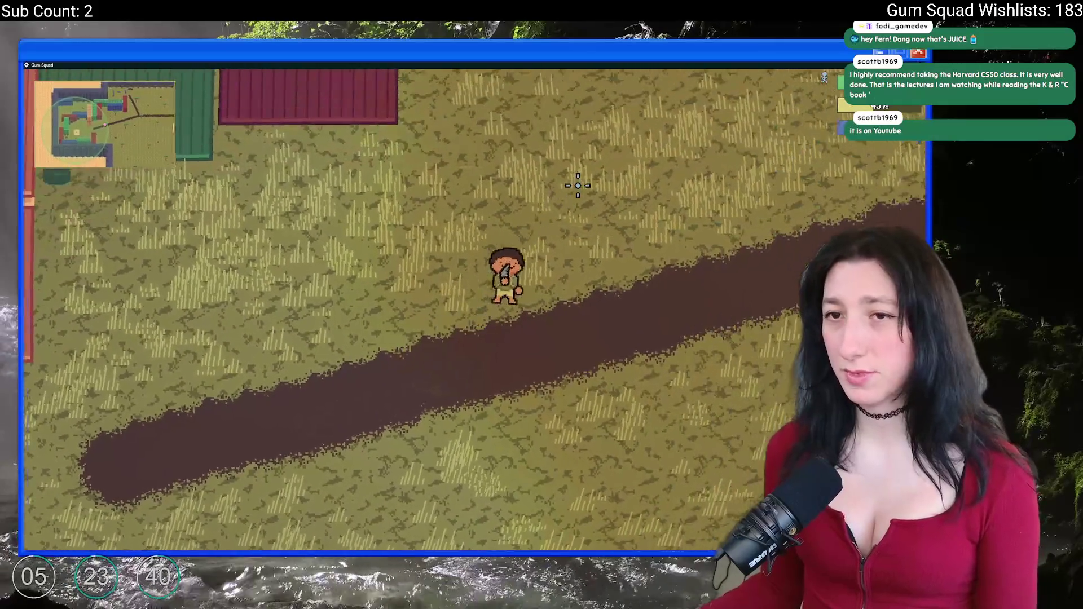
key(d)
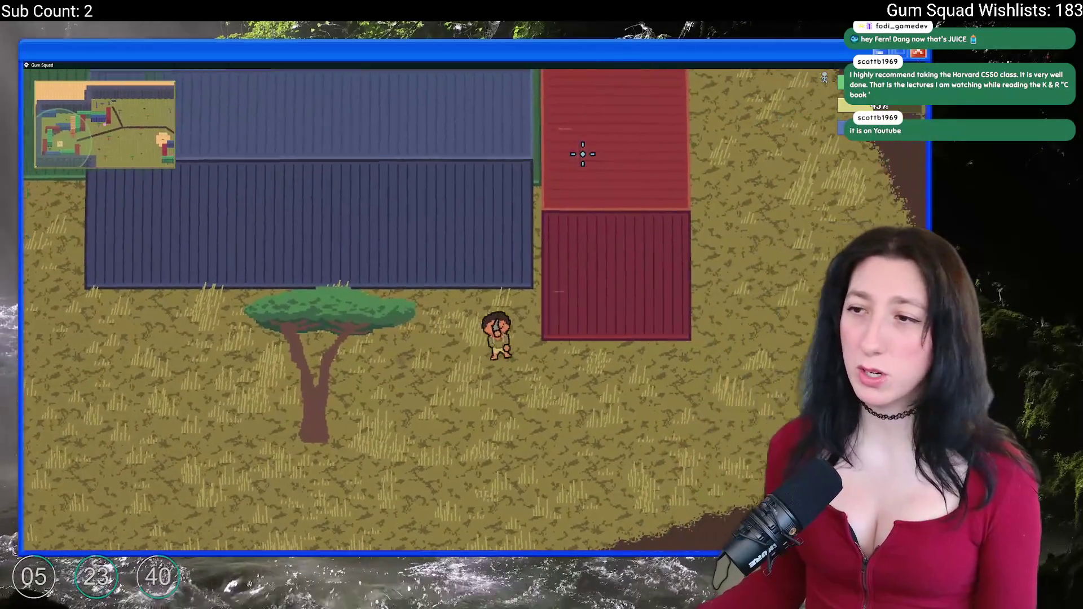
key(w)
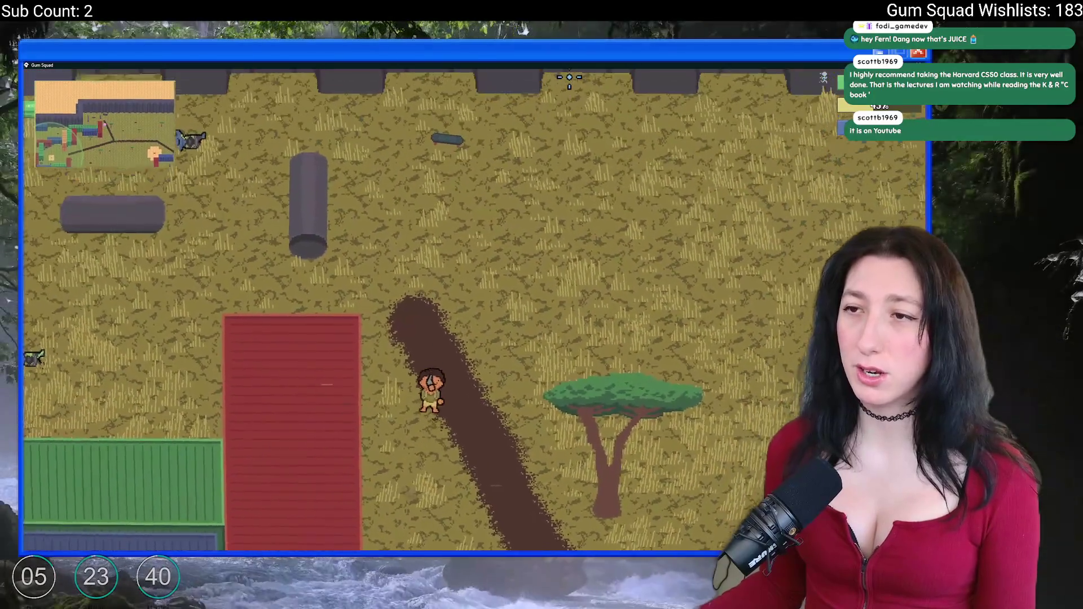
key(d)
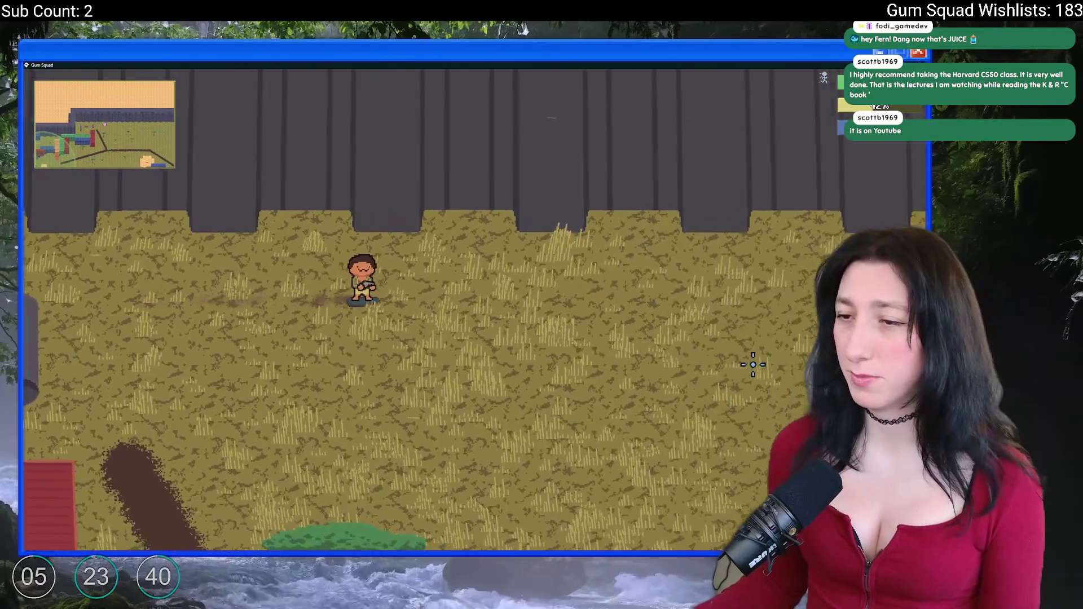
key(d)
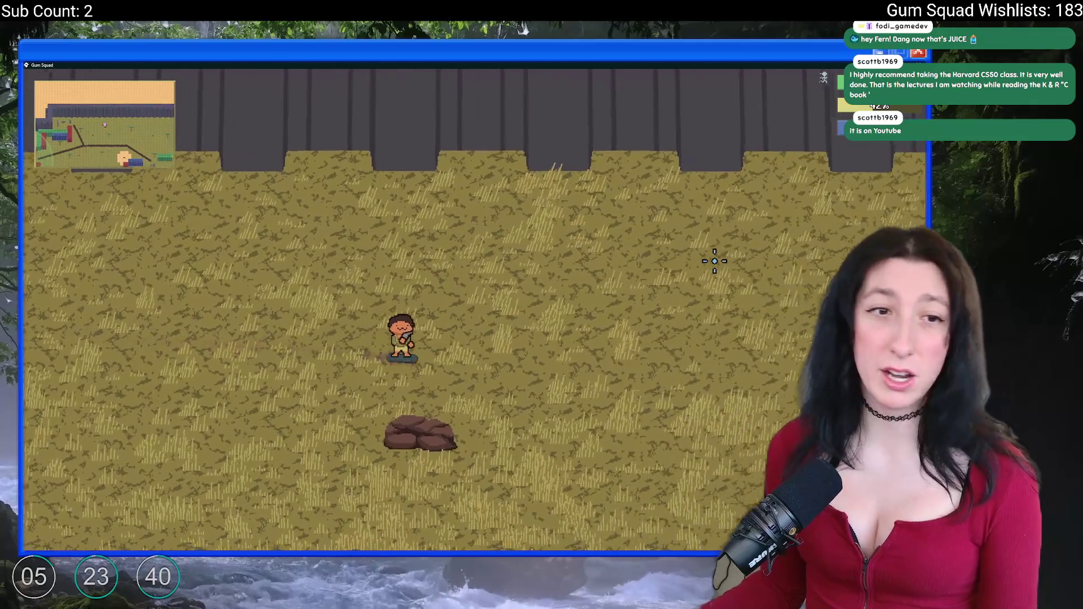
key(s)
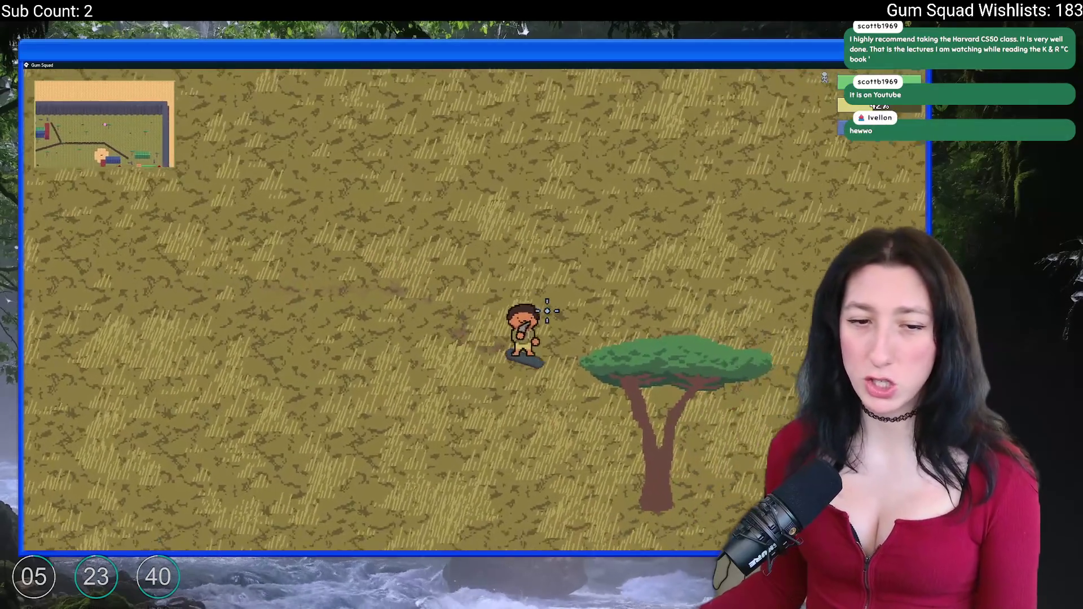
key(d)
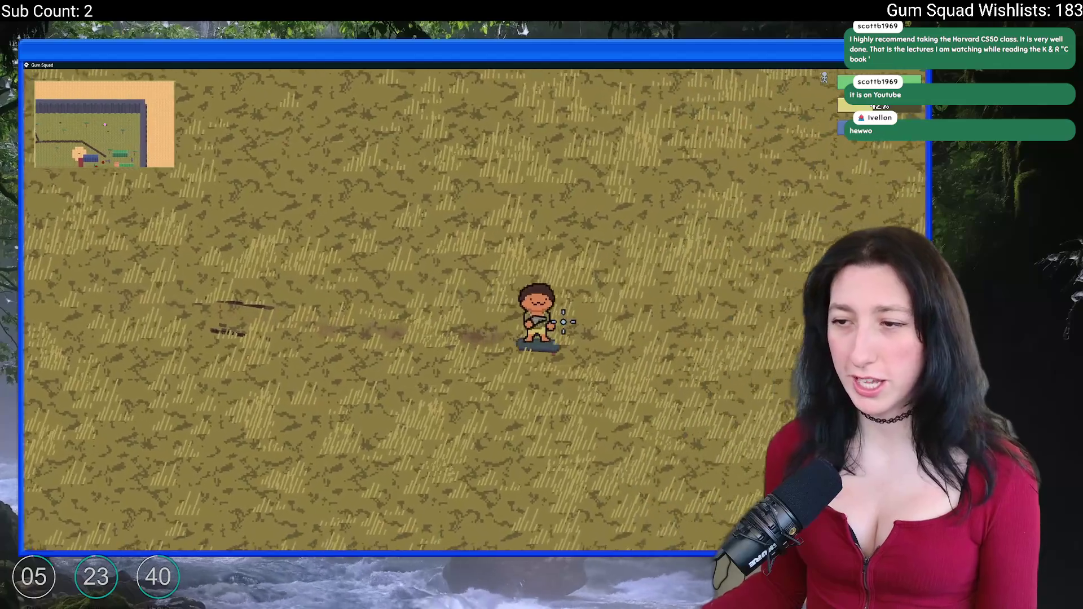
key(s)
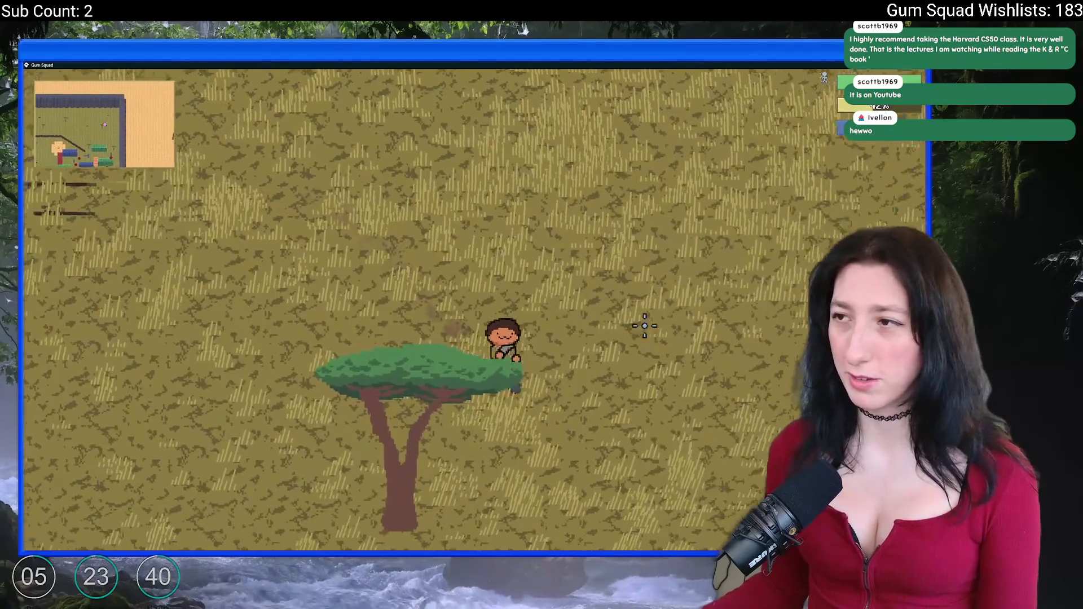
key(w)
Take the green gum, rock, gun, cake and purple item from the chest.
key(e)
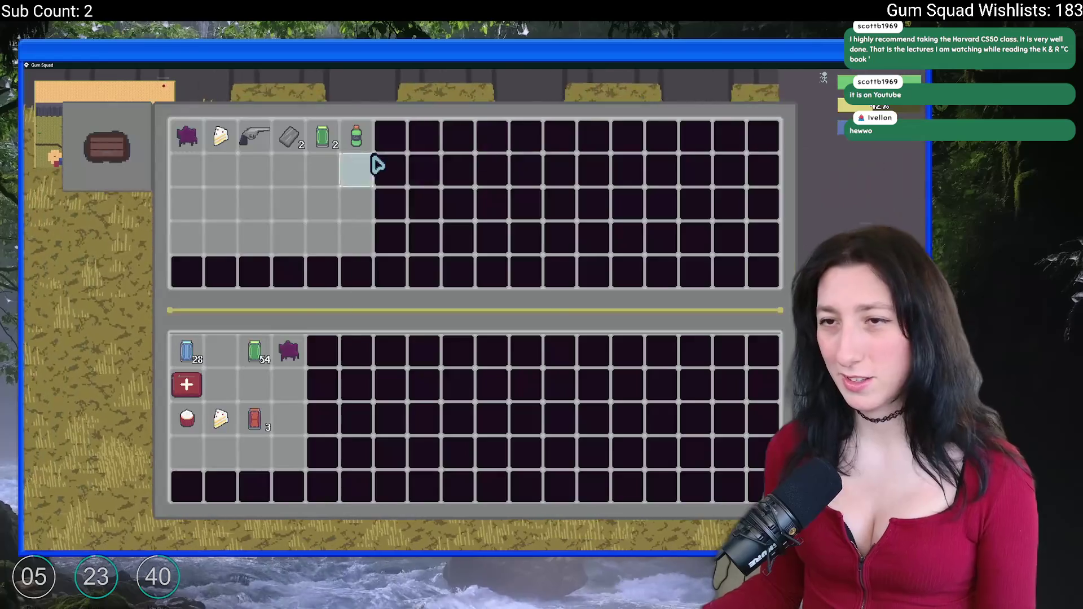
click(345, 133)
click(289, 137)
click(254, 137)
click(221, 137)
click(189, 138)
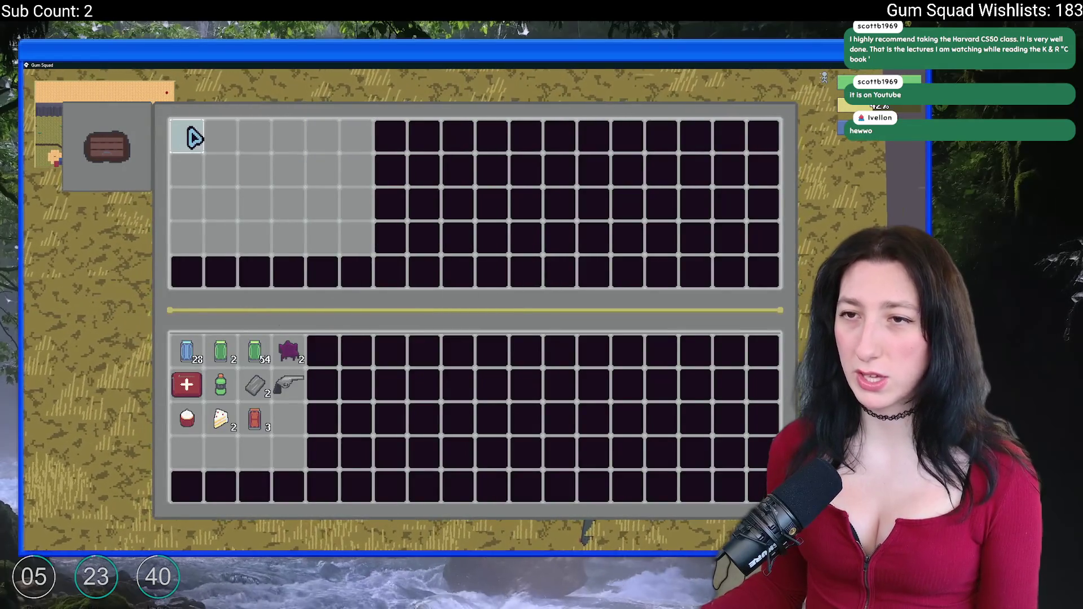
key(e)
key(e)
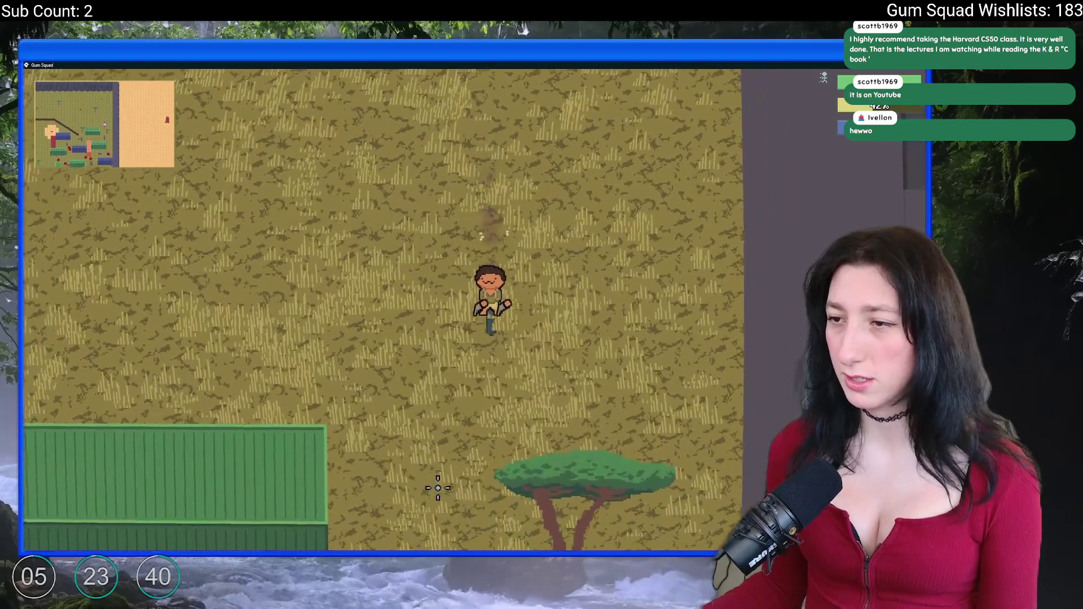
Walk the character west and south-west, shooting the nearby enemies.
key(a)
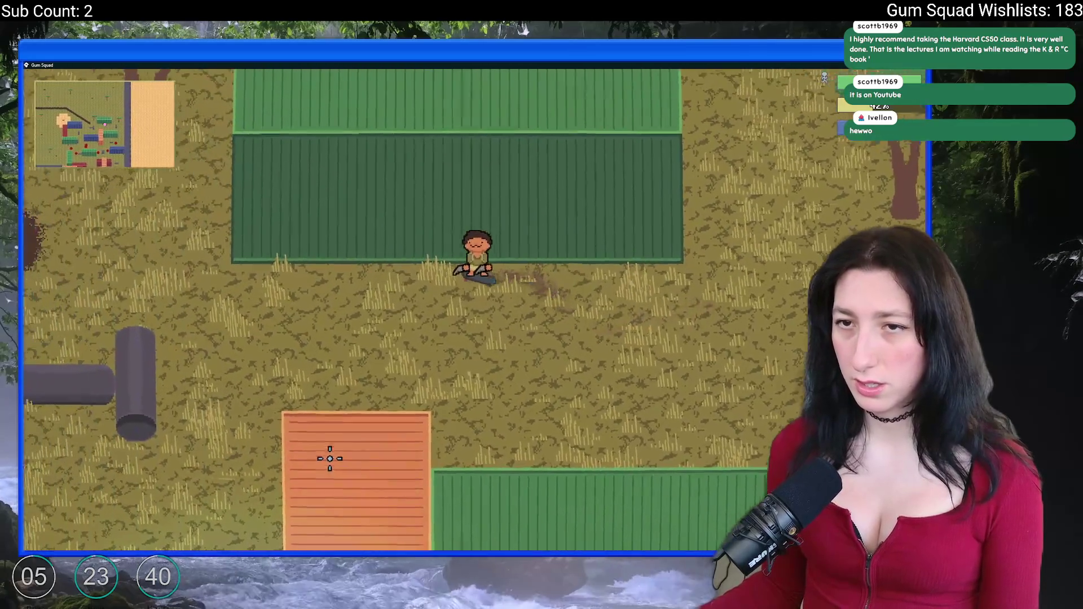
key(a)
key(s)
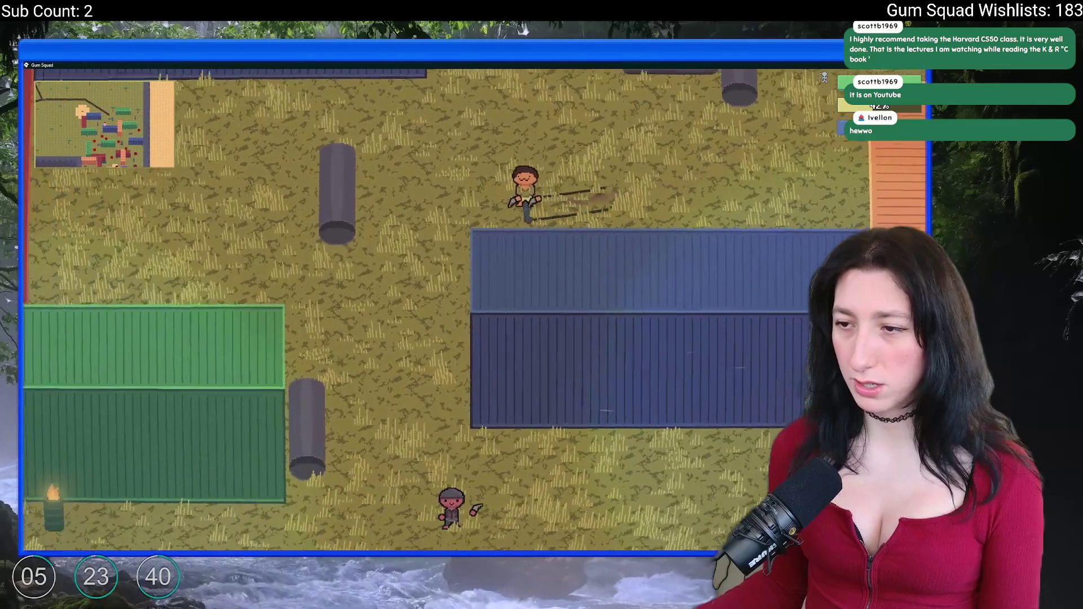
click(496, 524)
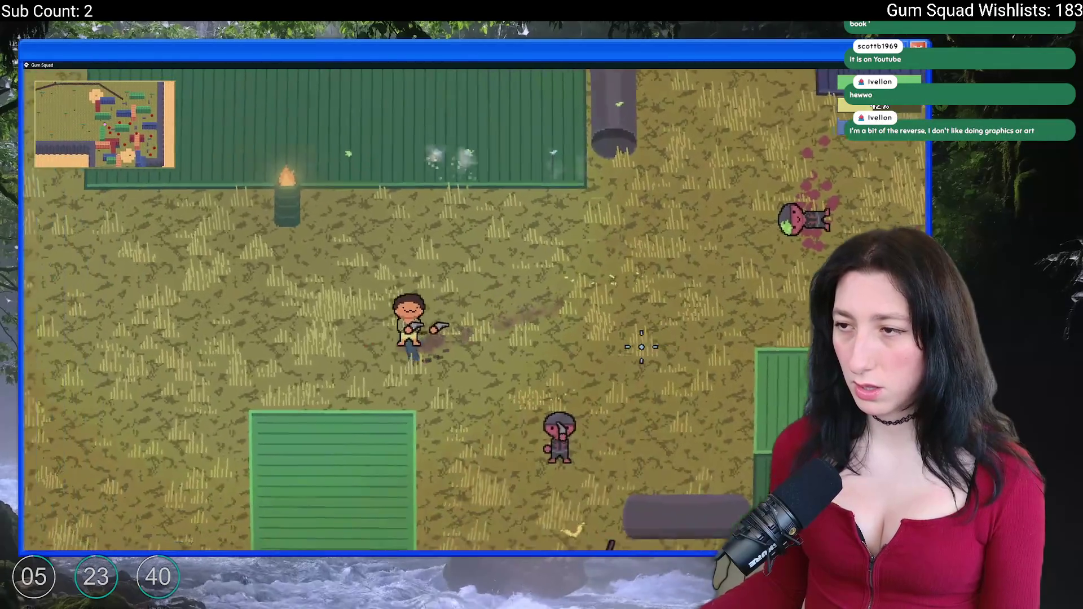
key(a)
key(s)
click(654, 340)
Keep fighting around the field until reaching Level 2, then bring up the inventory.
key(w)
key(a)
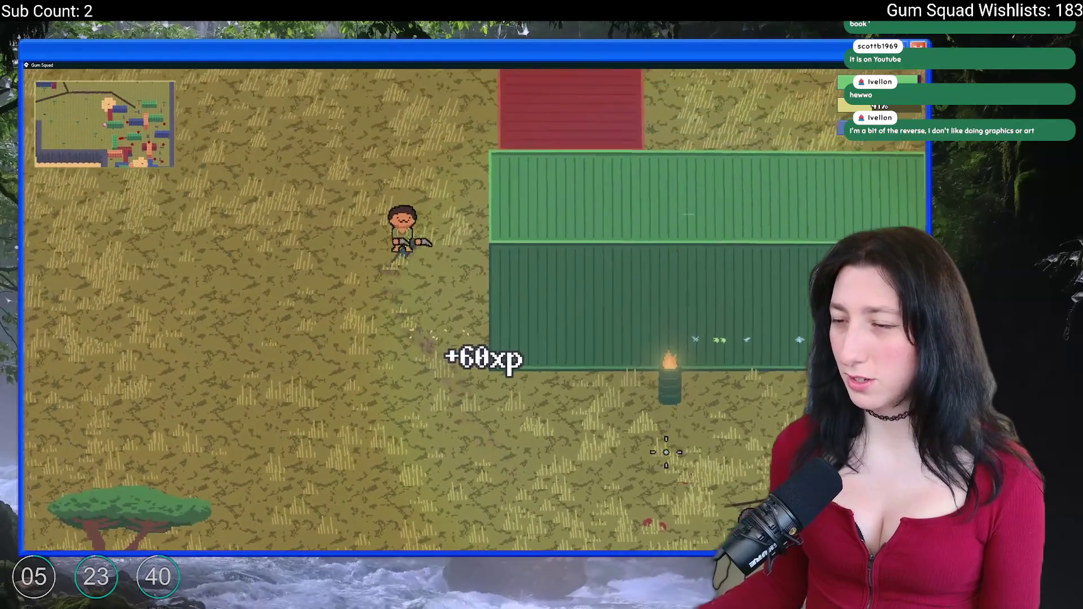
key(s)
key(d)
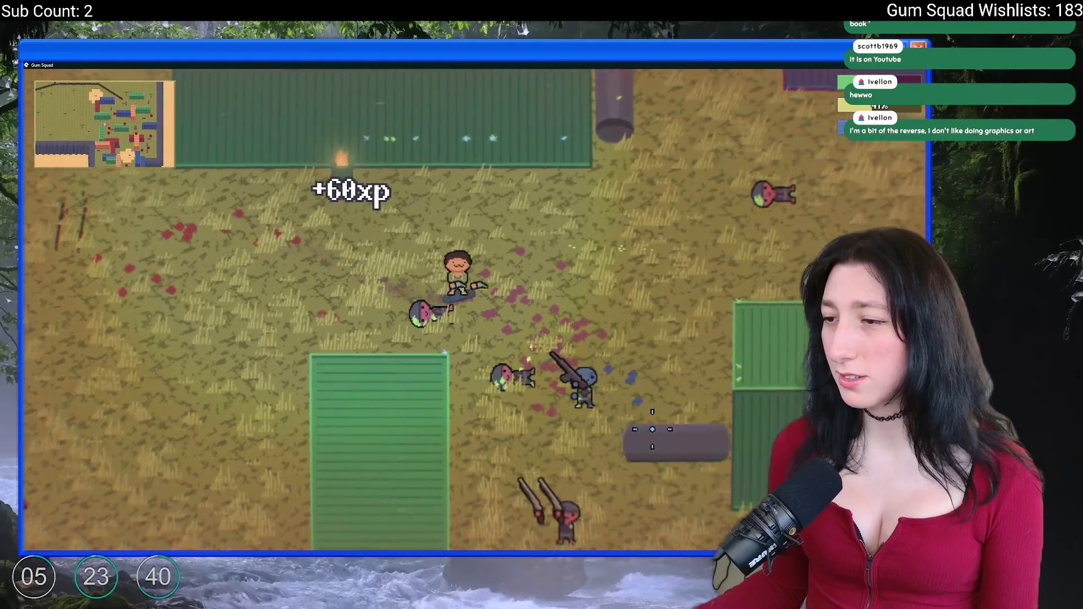
key(w)
key(d)
key(d)
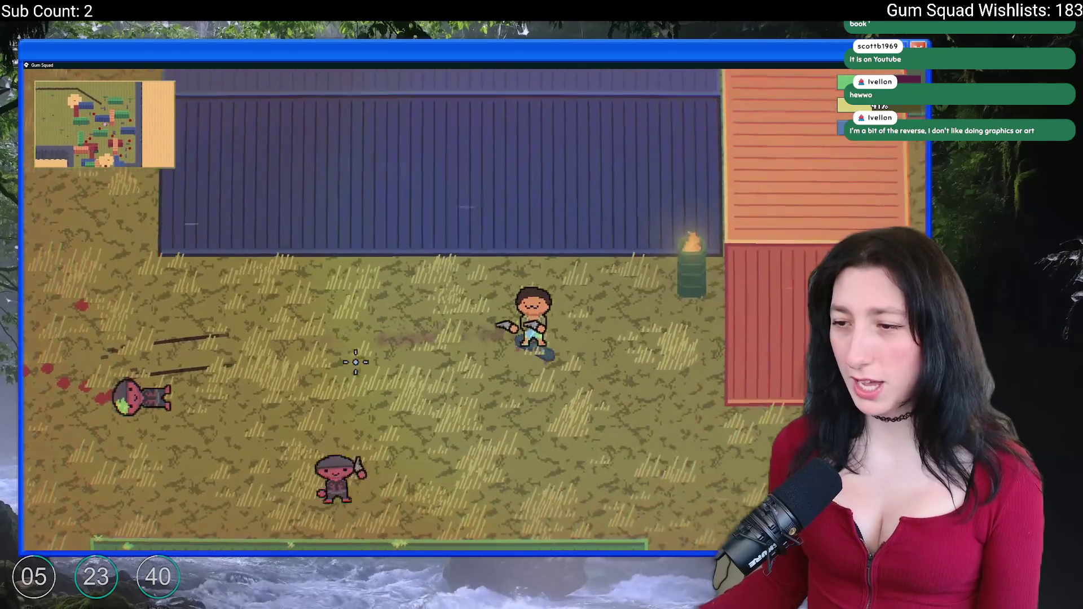
key(s)
key(w)
key(a)
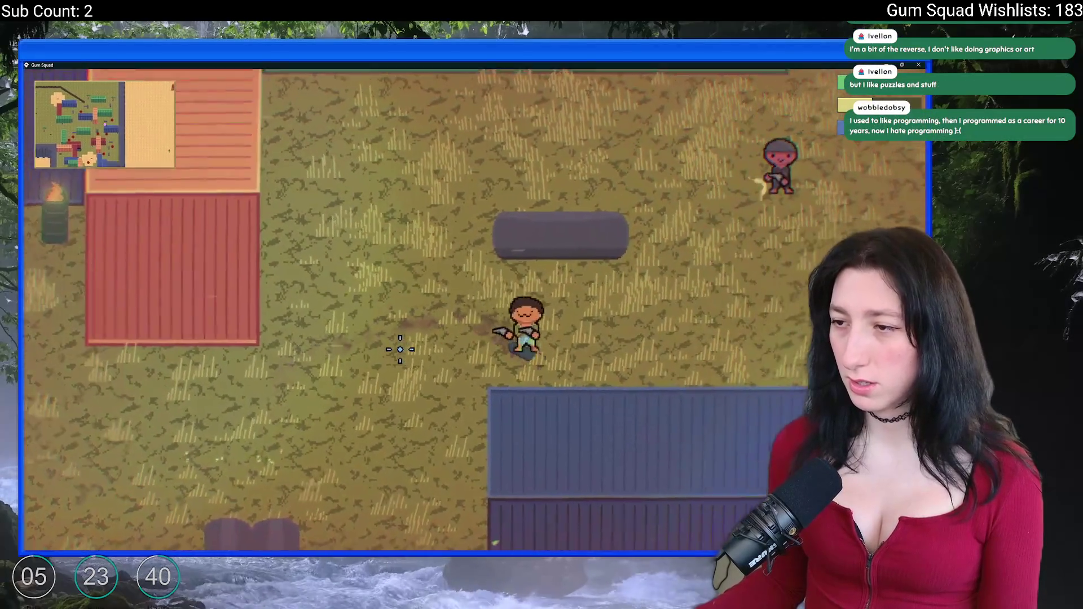
key(Tab)
Circle the pipe, close the inventory, and loot the green can from the nearby container.
key(w)
key(d)
key(a)
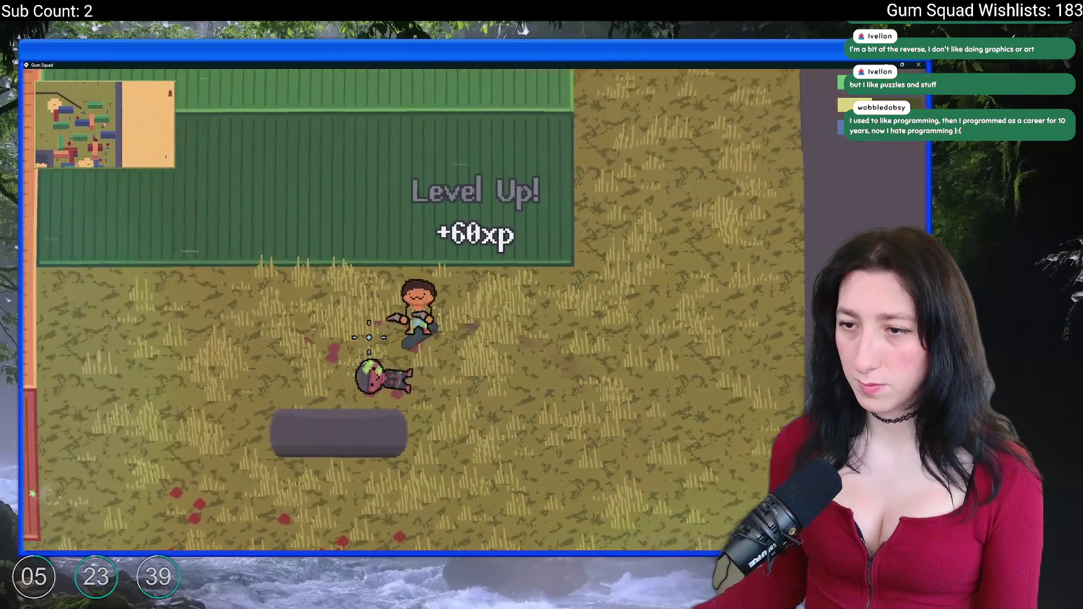
key(s)
key(w)
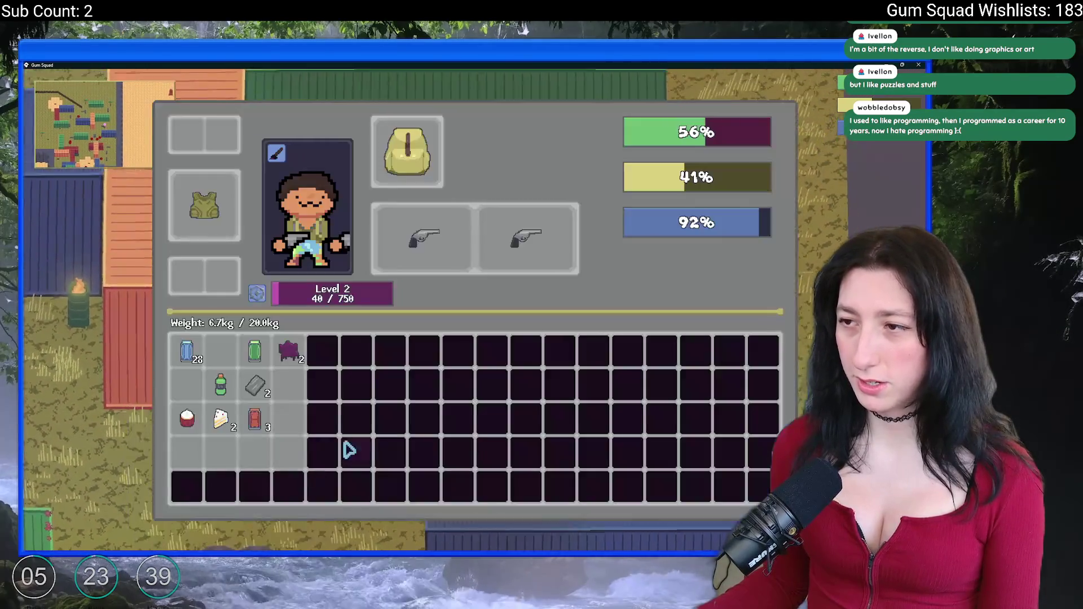
key(Tab)
key(e)
click(192, 148)
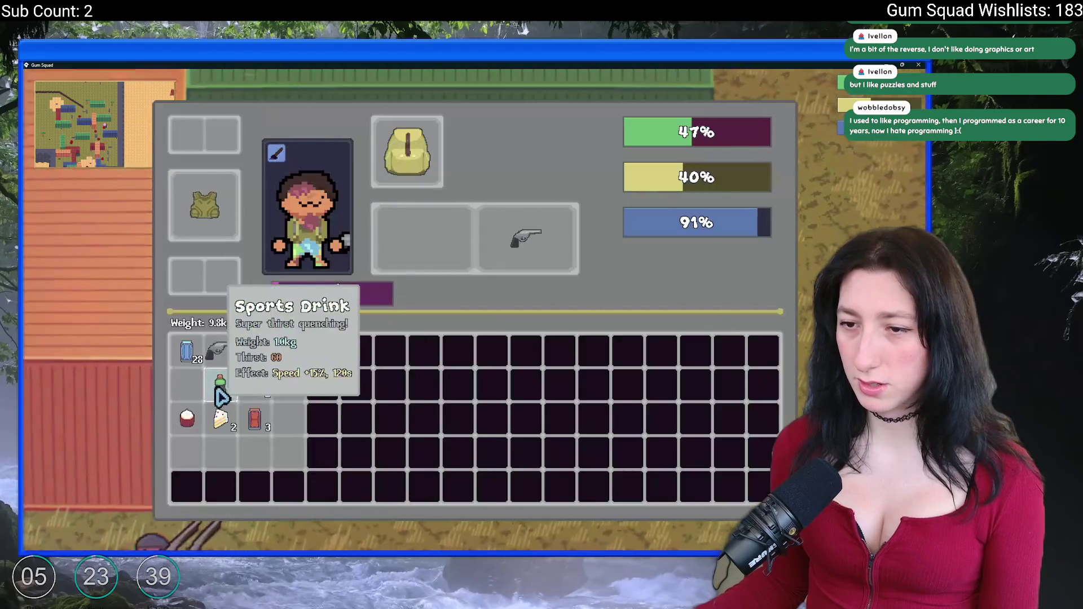
Walk north and consume food and drink from the inventory to refill the bars.
key(d)
key(s)
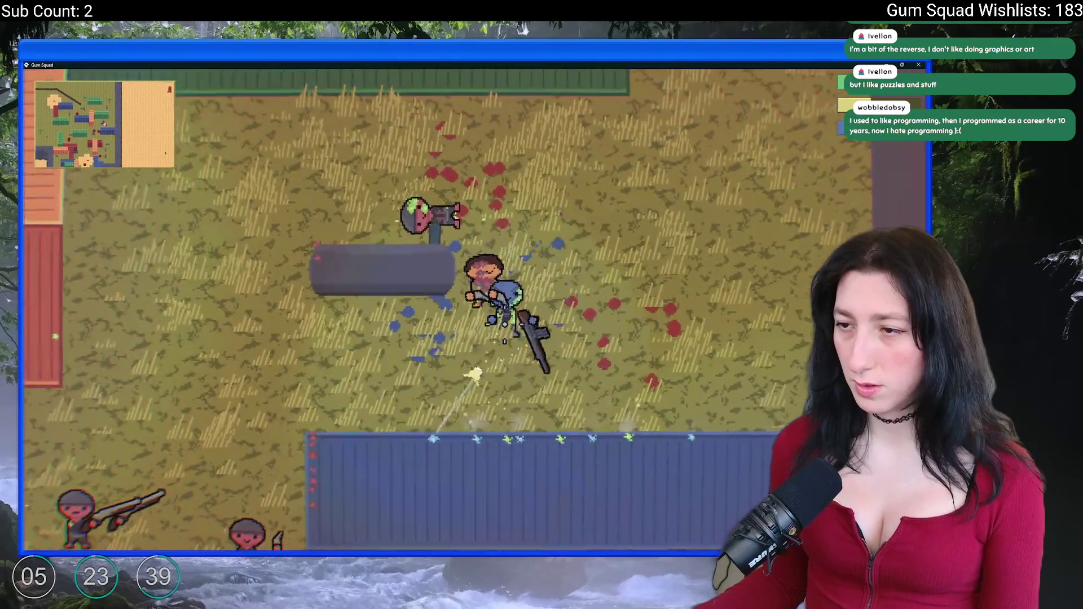
key(w)
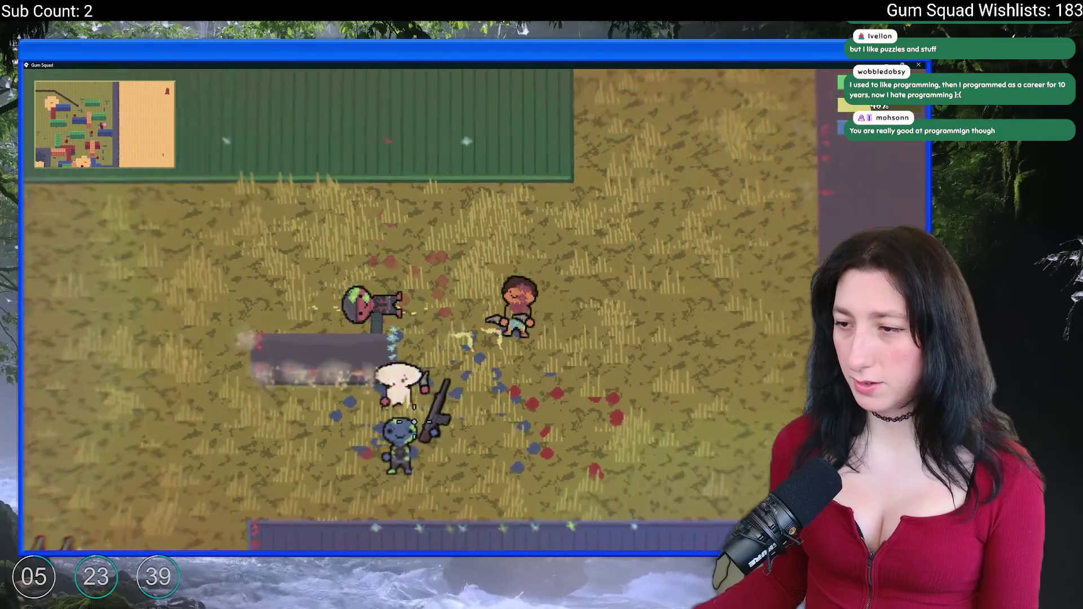
key(w)
key(Tab)
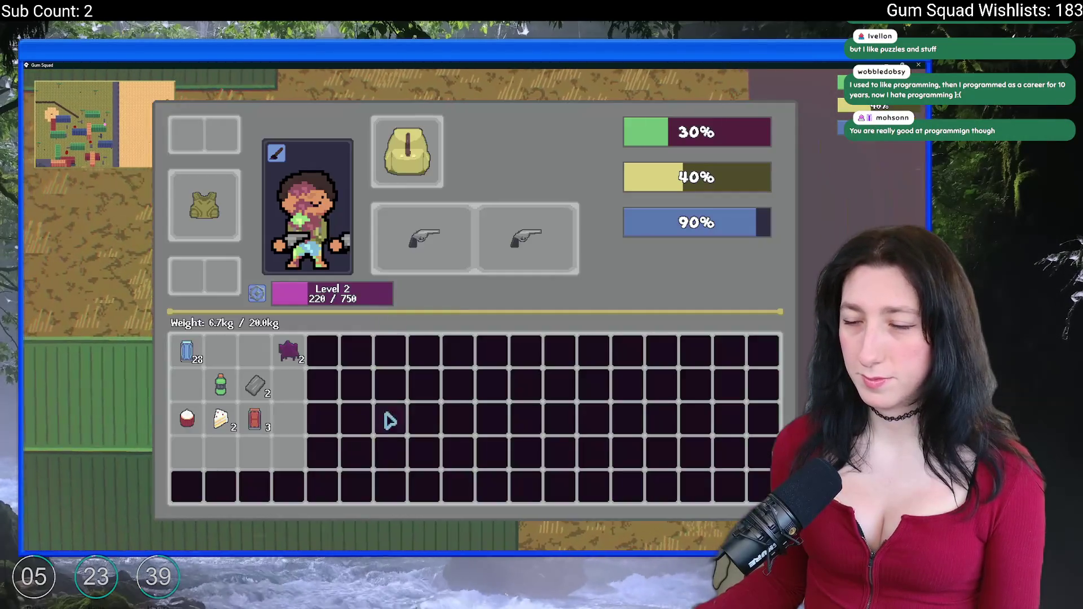
click(220, 386)
click(186, 419)
click(220, 419)
click(220, 419)
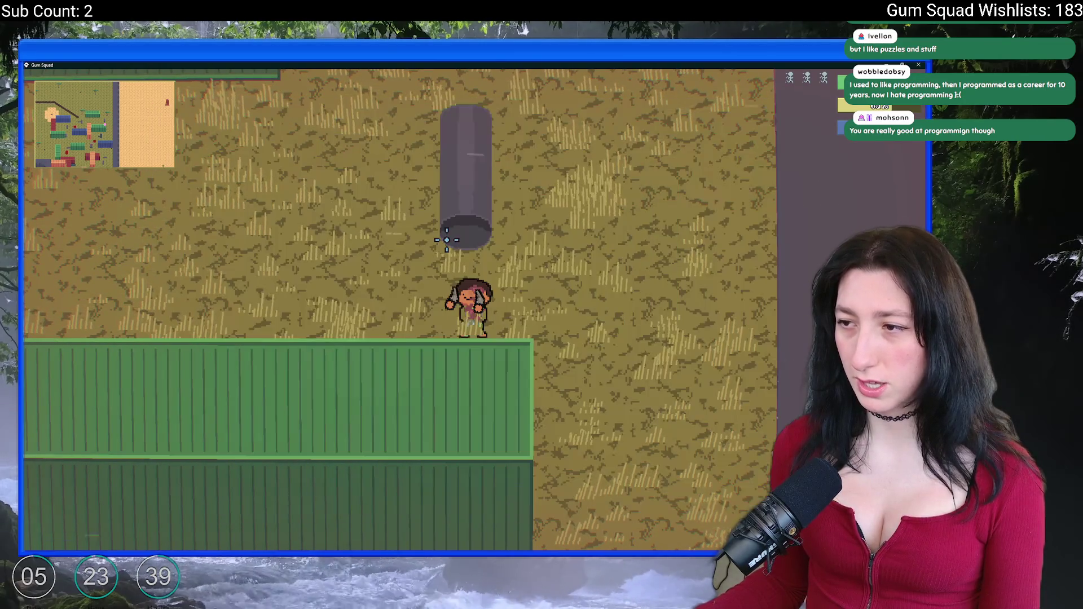
key(Tab)
key(Tab)
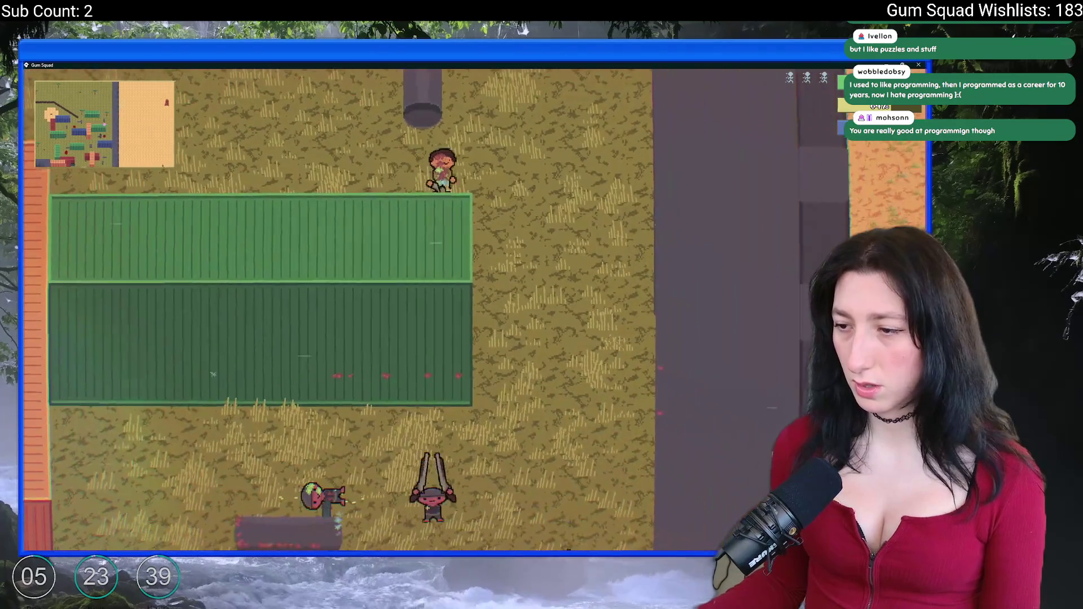
Cross the field along the log, check the enemy's loot, and slash an enemy with the knife.
key(d)
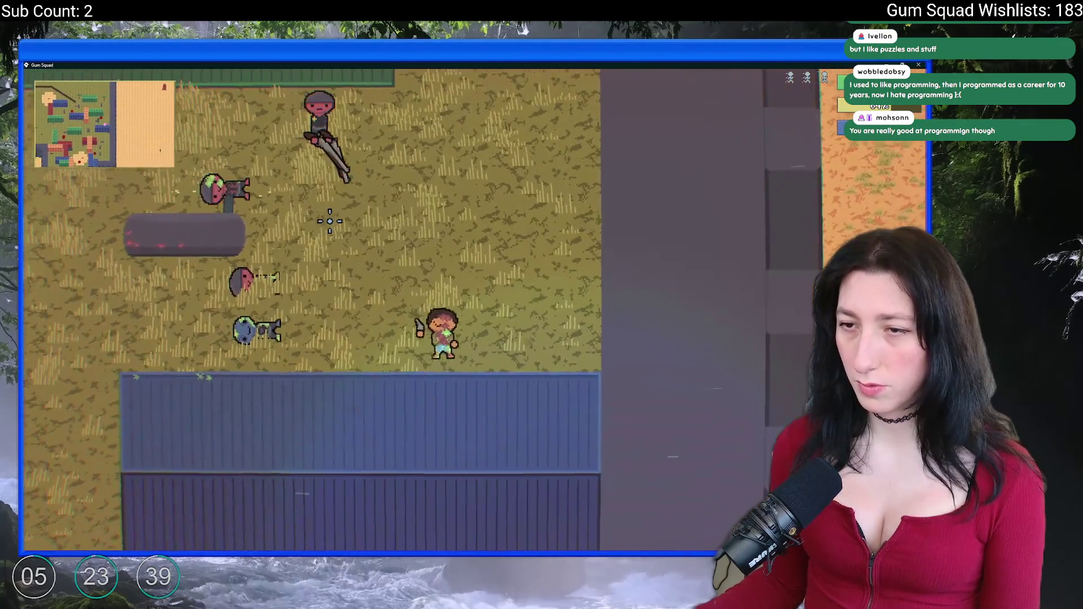
key(a)
key(w)
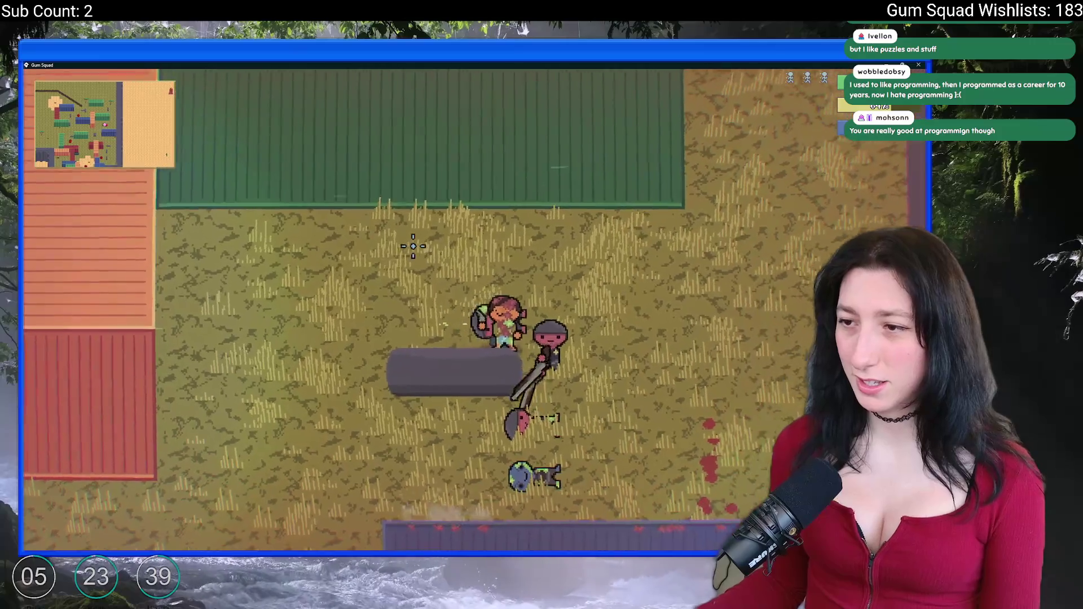
key(d)
key(Tab)
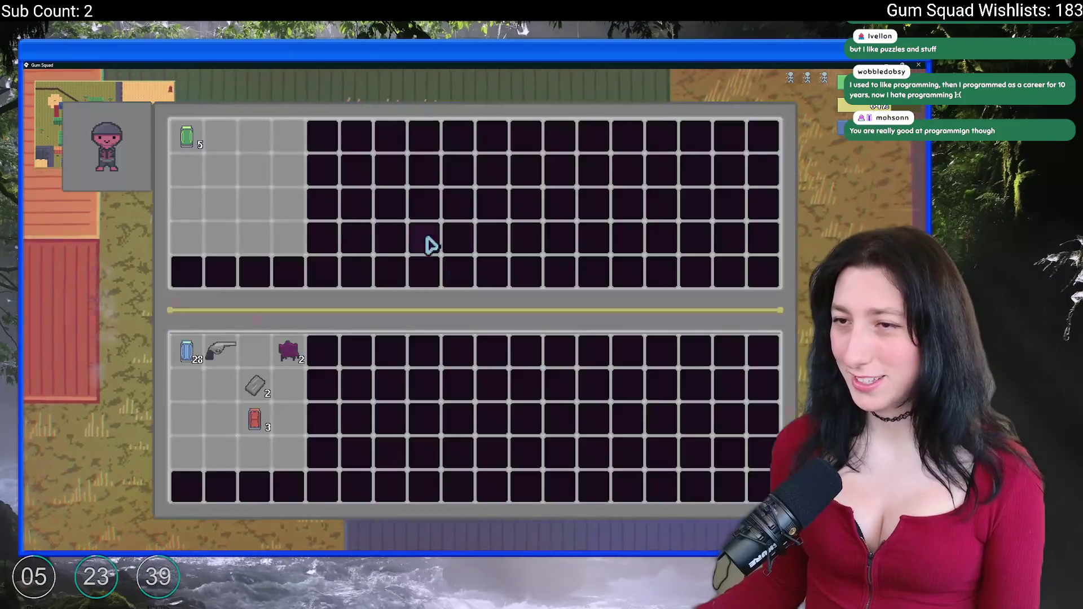
key(Tab)
key(a)
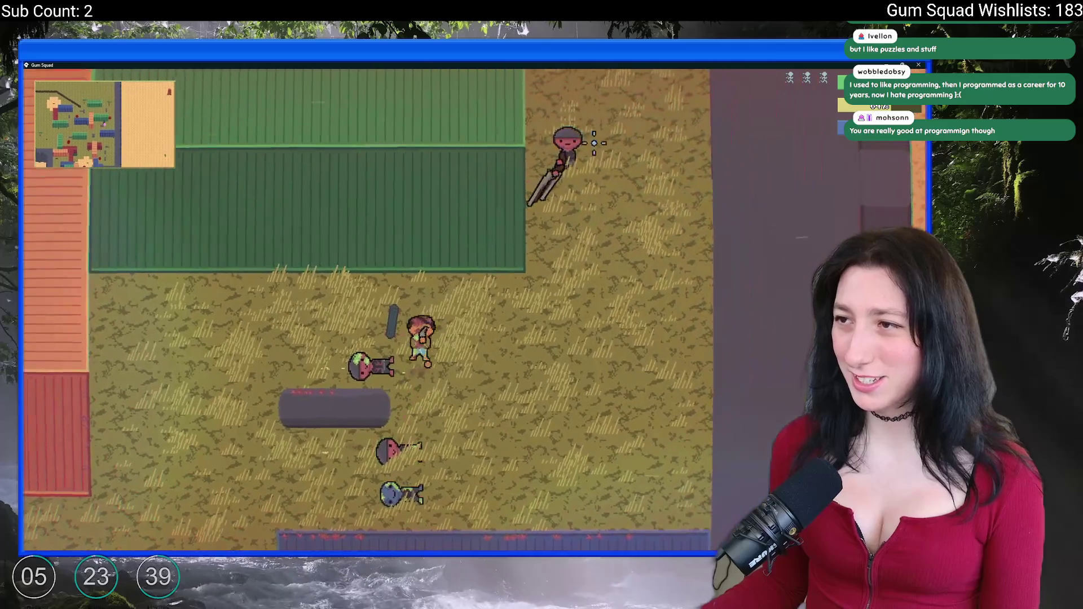
key(w)
key(d)
click(377, 213)
key(s)
key(d)
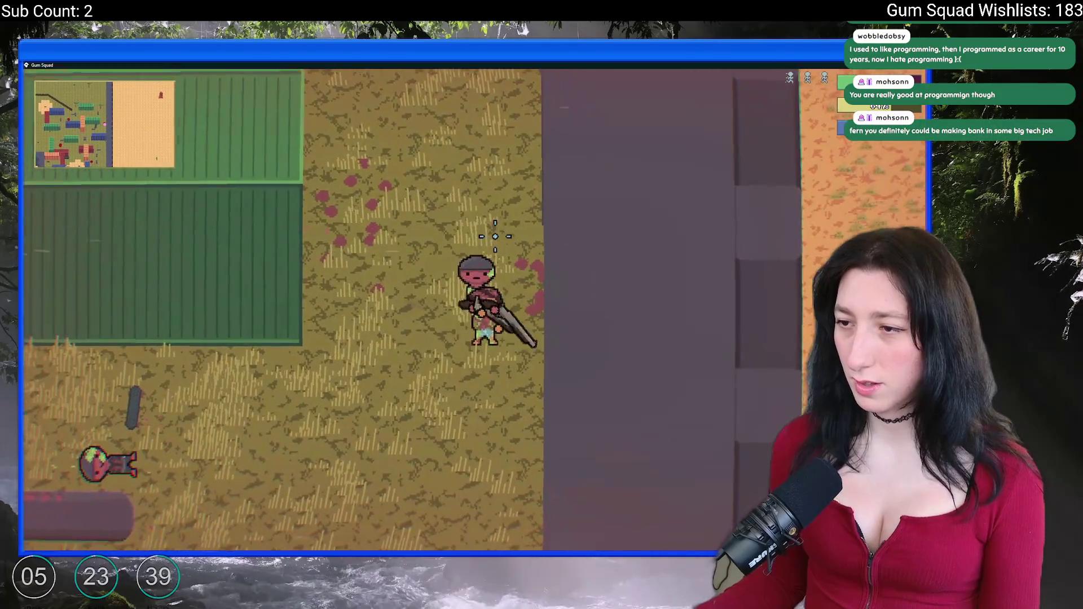
Check the defeated enemy's loot, visit the chest's storage, then close the game.
key(w)
key(a)
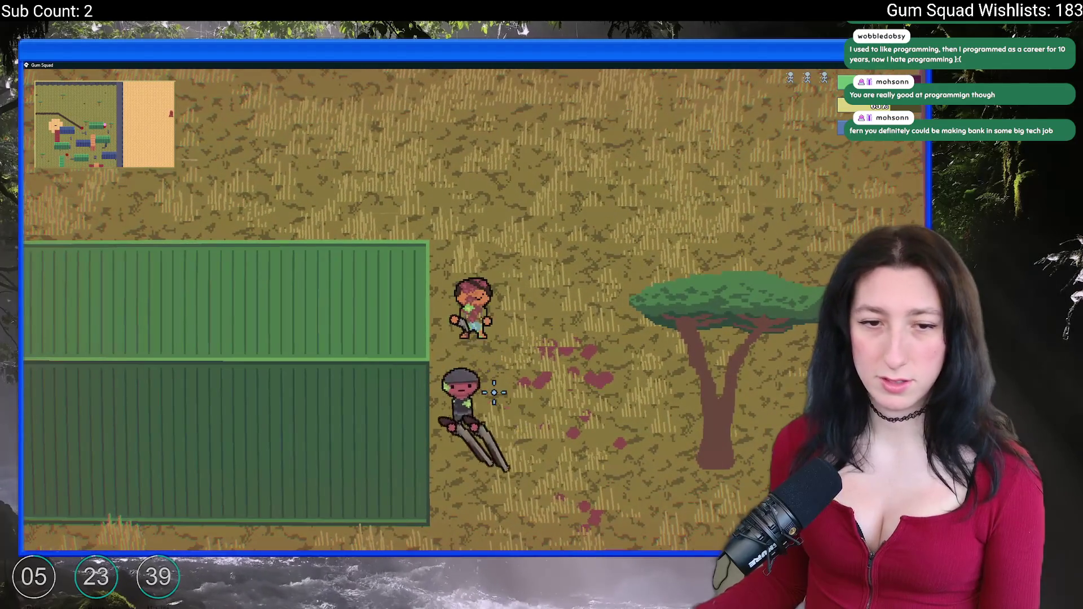
key(s)
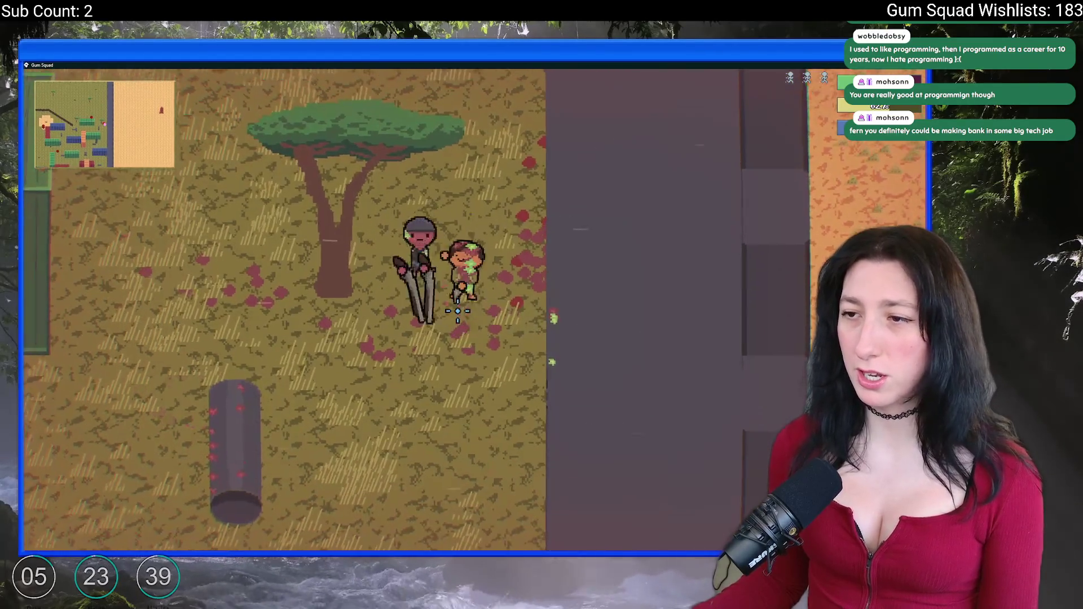
key(e)
key(e)
key(a)
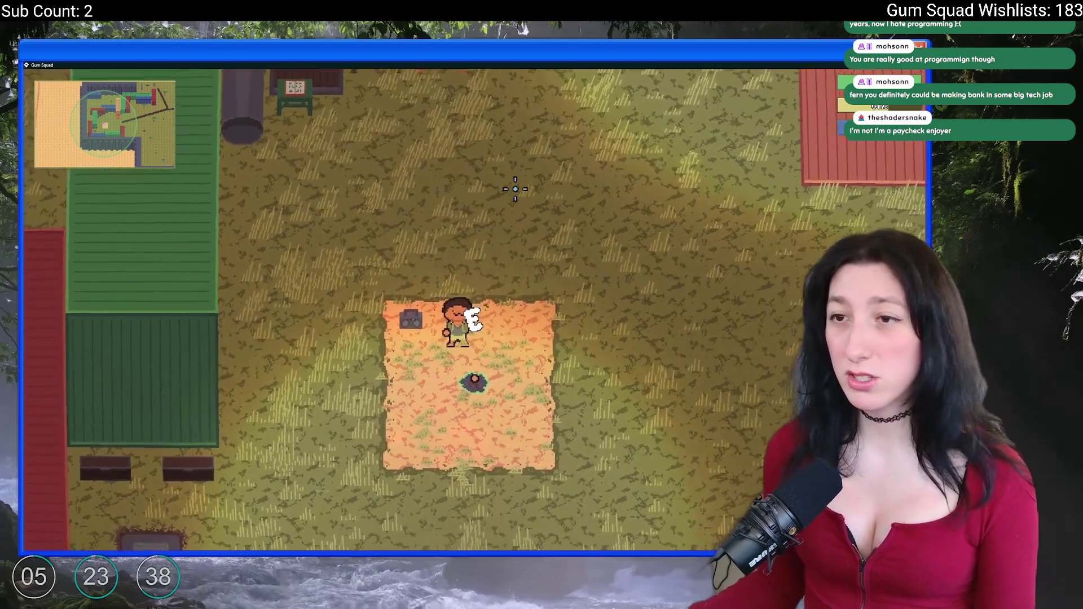
key(w)
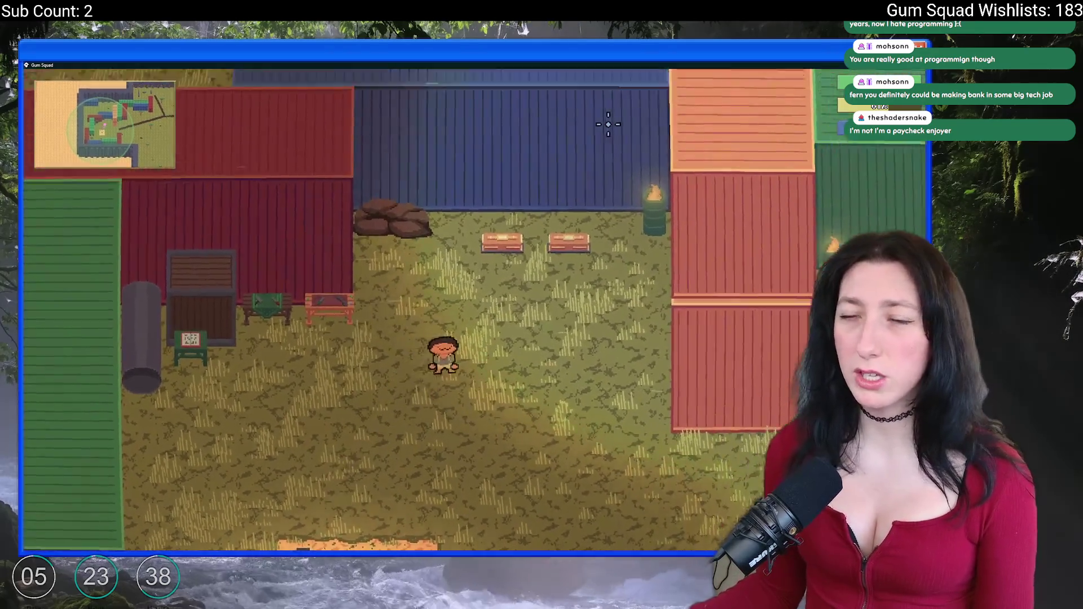
key(e)
key(e)
key(s)
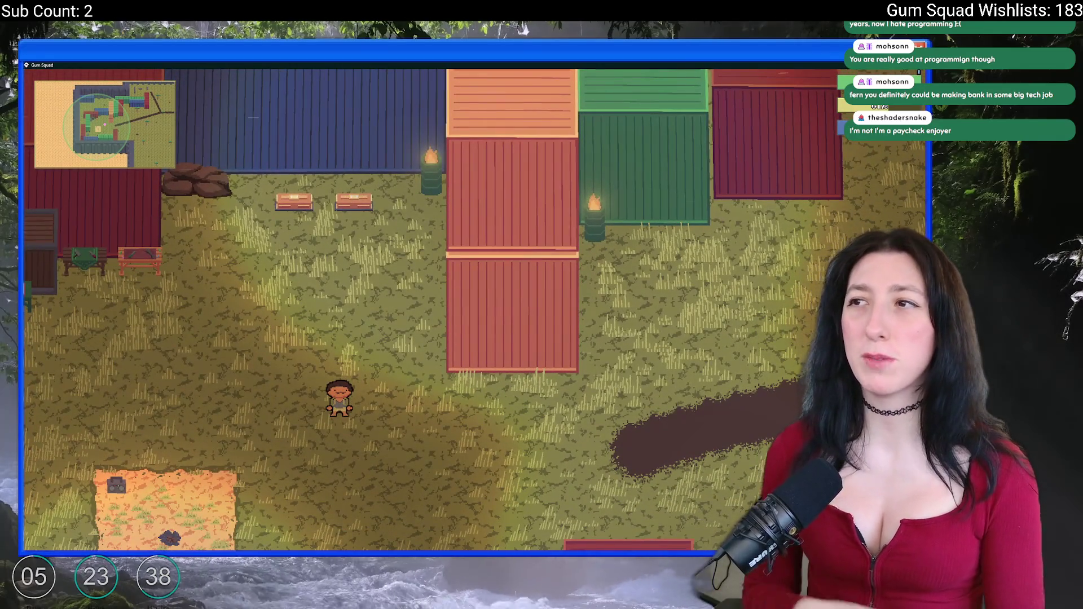
key(Escape)
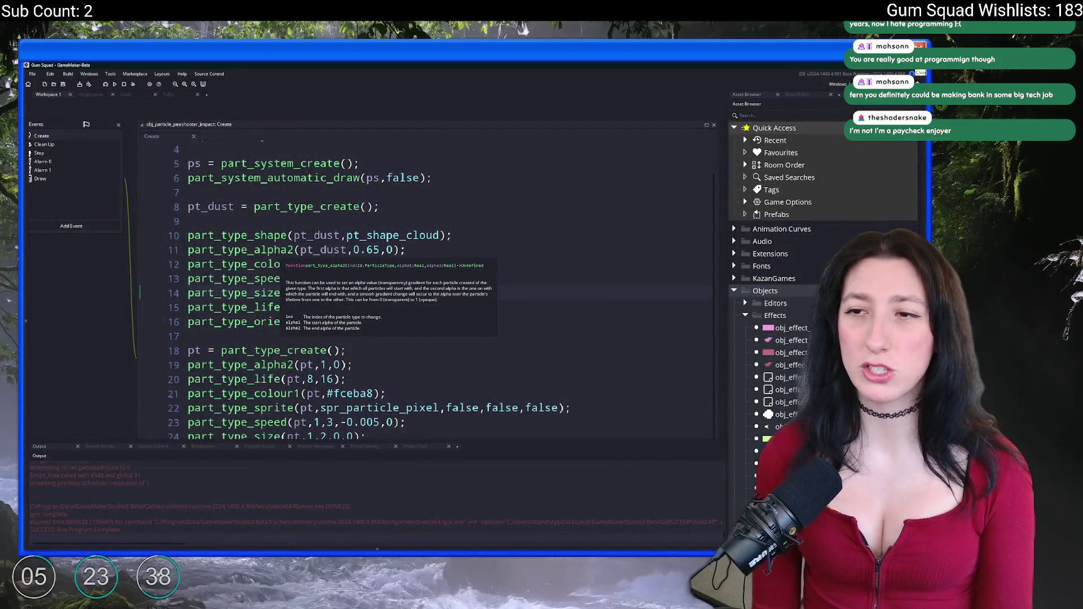
Switch to GitHub Desktop and click into the Summary field for the six changed files.
key(alt+Tab)
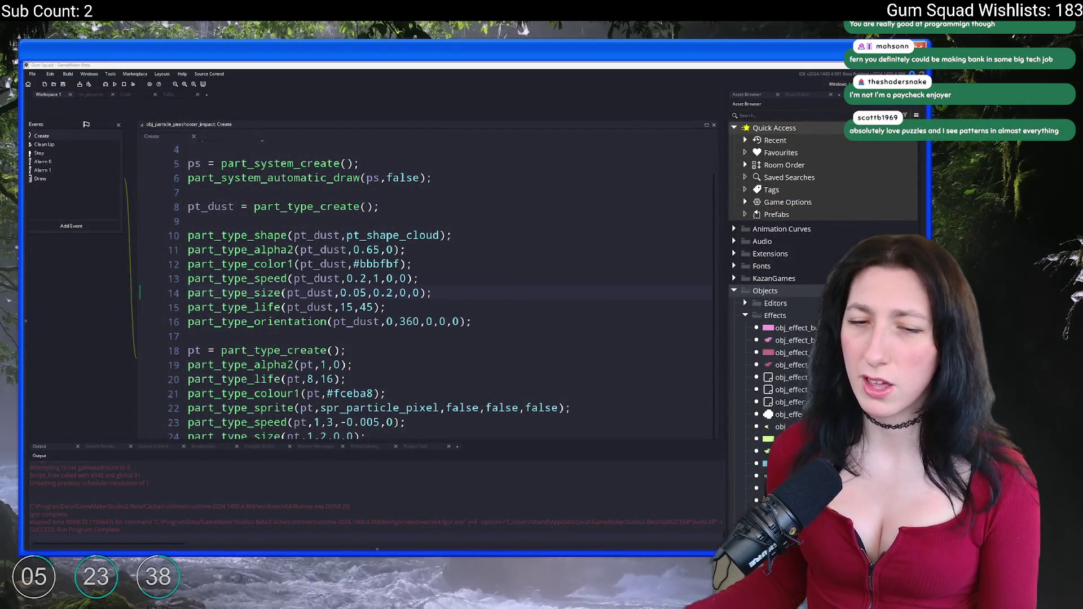
click(239, 350)
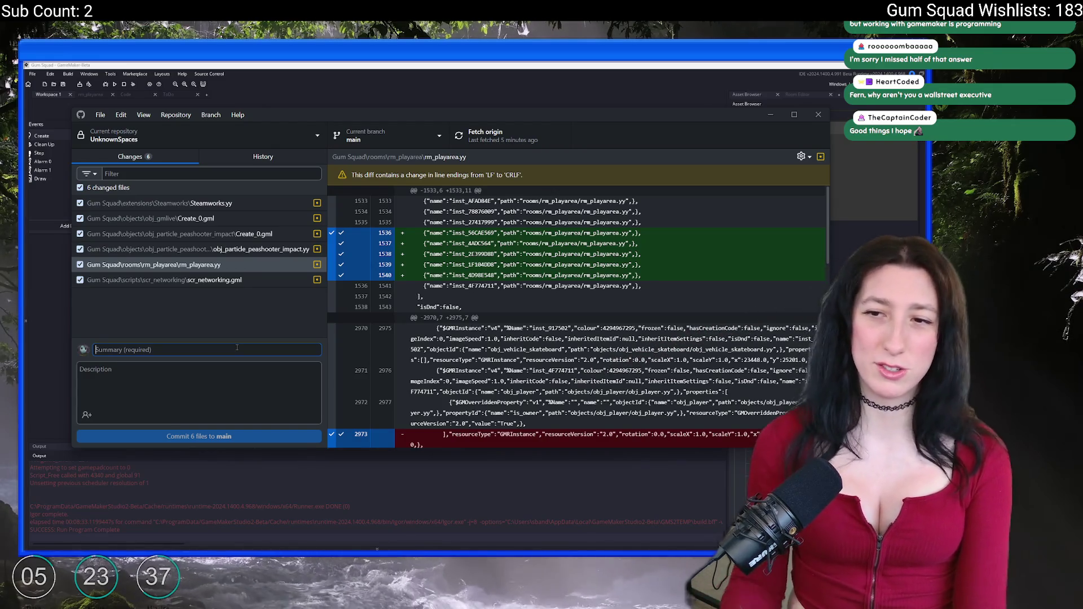
Commit the six files as 'More particles for bullets', push to origin, then reopen rm_playarea in GameMaker.
text(More particles)
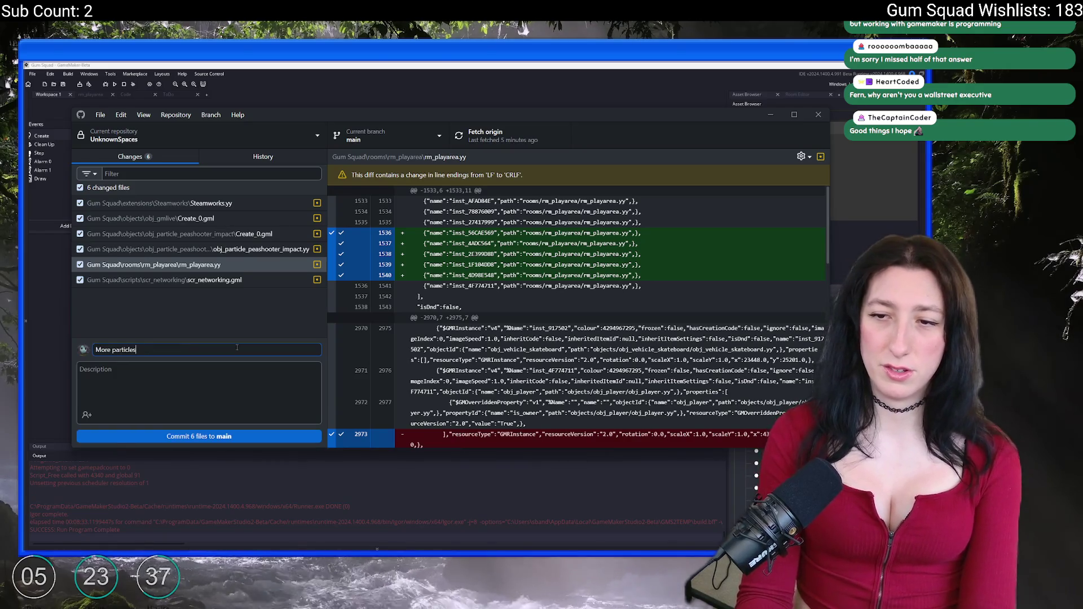
text( for bullets)
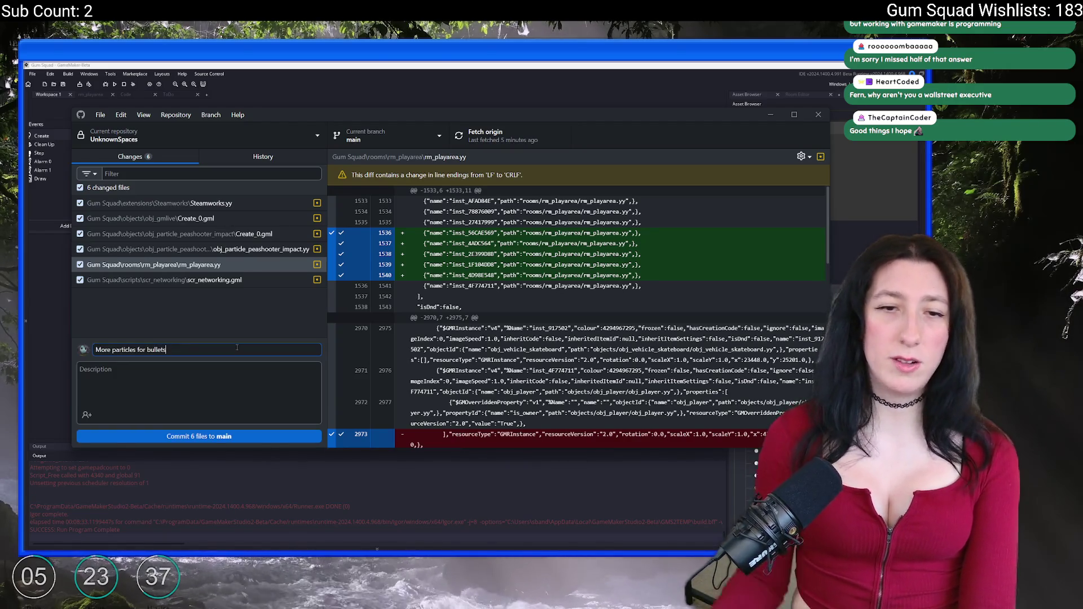
click(155, 432)
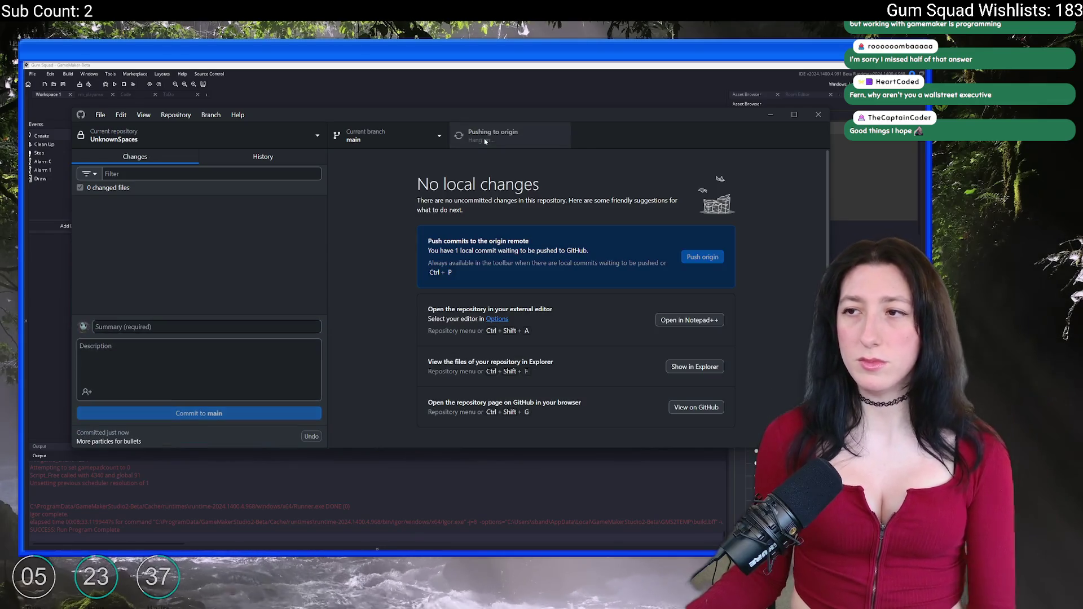
click(486, 138)
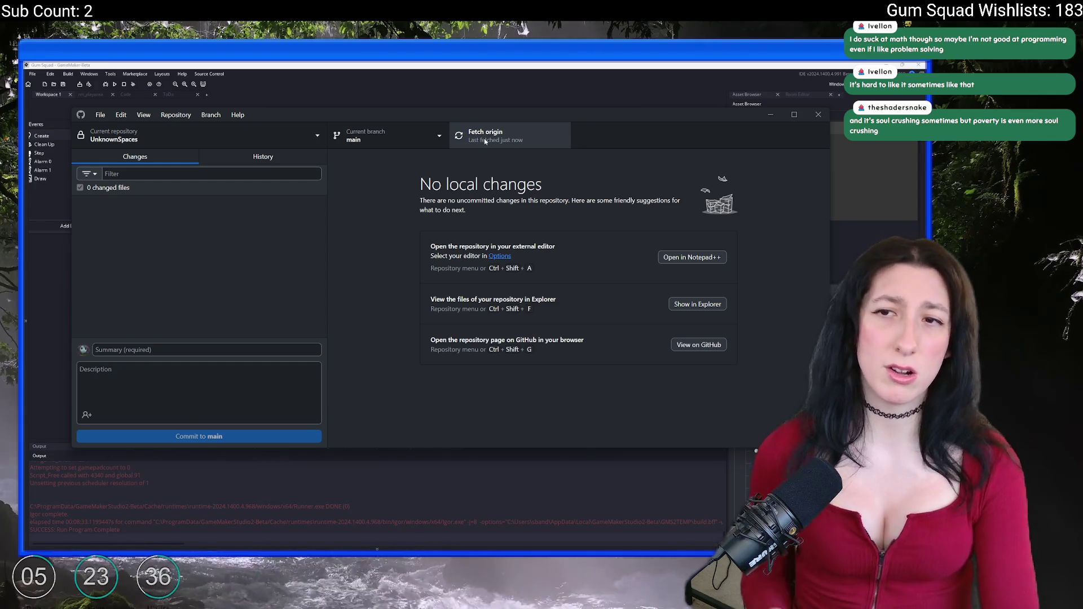
click(84, 89)
click(91, 94)
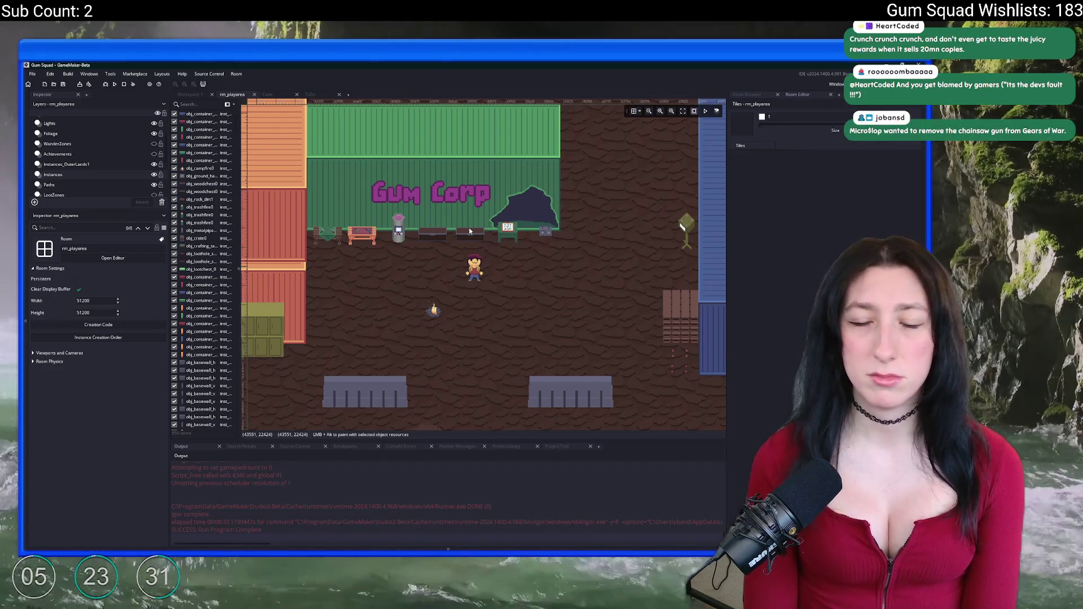
Scroll down over the rm_playarea room in the room editor.
scroll(469, 231, down, 5)
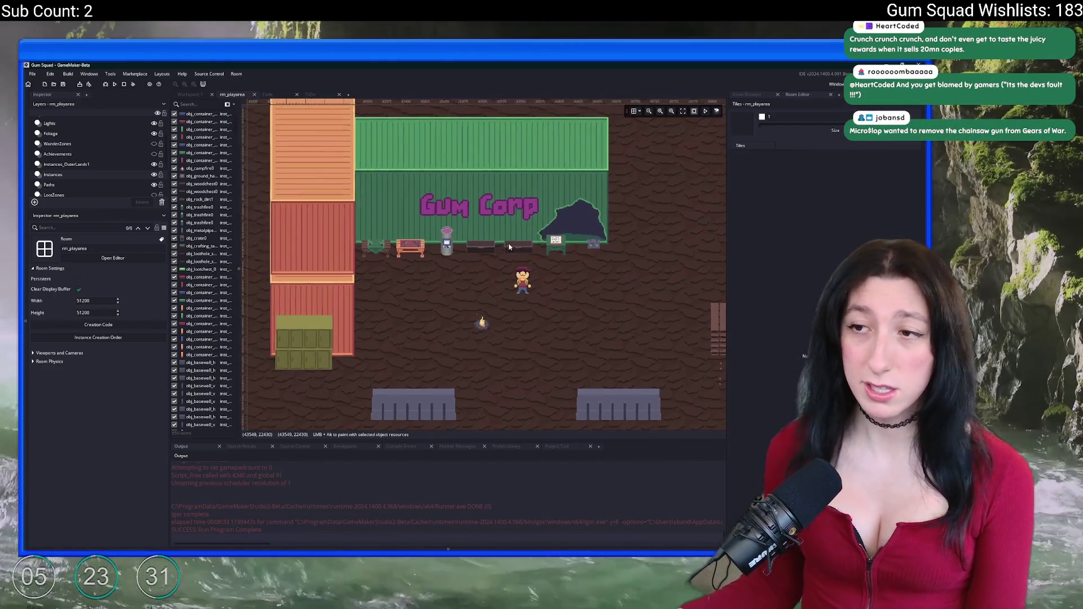
Hide the room editor panels with F12 and zoom and pan around the rm_playarea map.
key(F12)
scroll(314, 167, up, 5)
scroll(341, 217, down, 5)
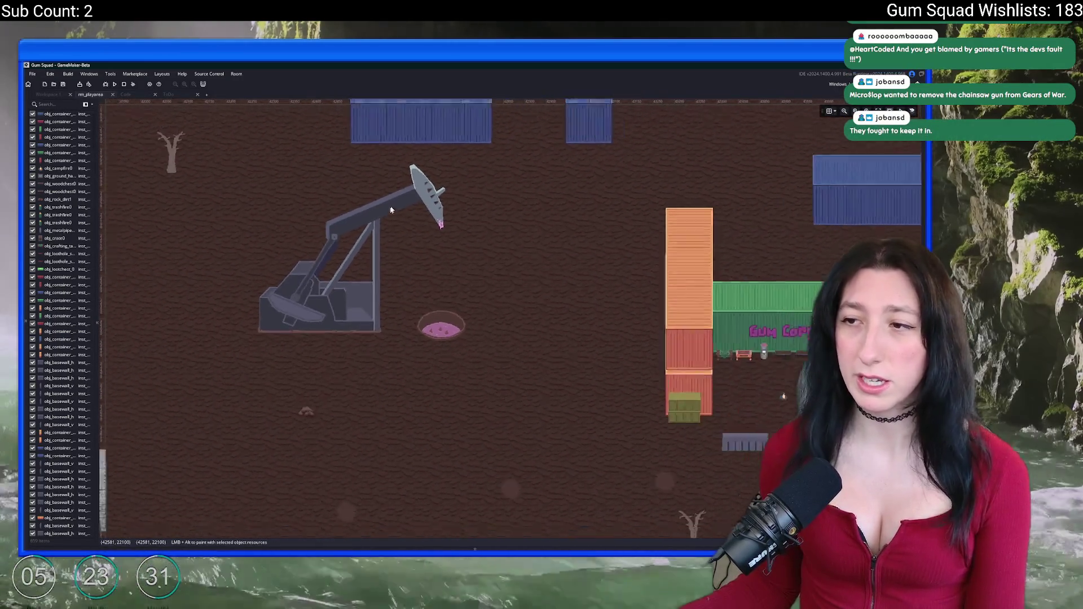
scroll(453, 330, down, 5)
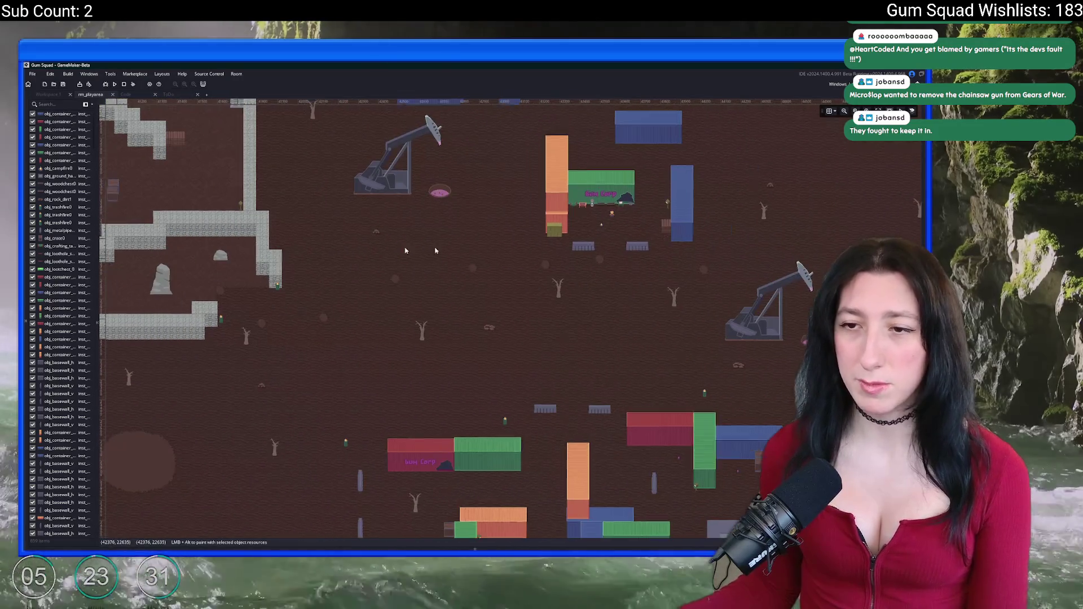
scroll(350, 251, left, 5)
scroll(664, 355, down, 5)
scroll(565, 282, right, 5)
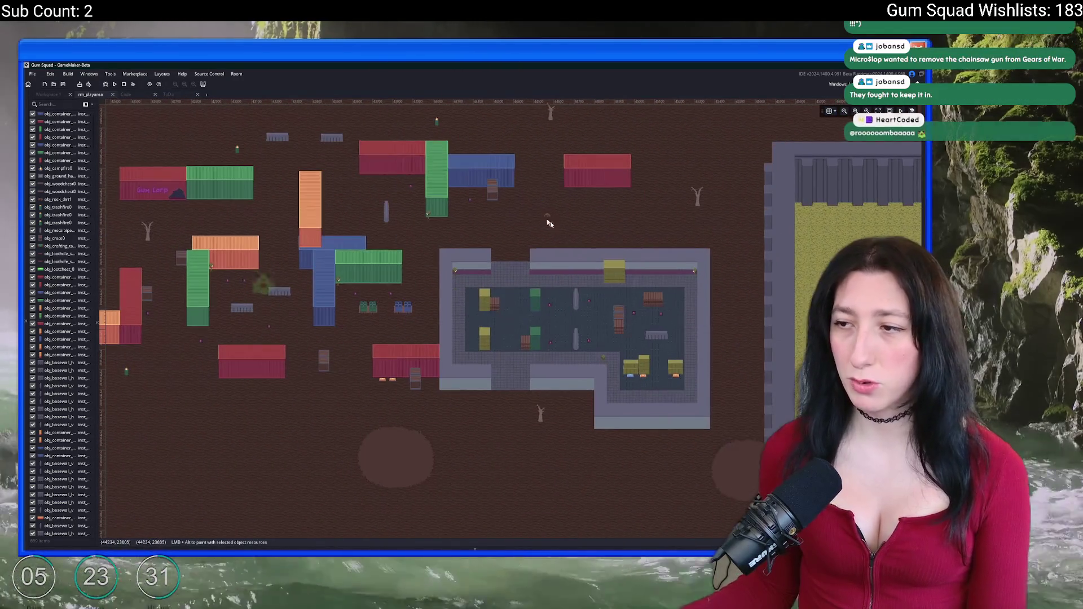
scroll(529, 205, left, 3)
scroll(434, 250, up, 3)
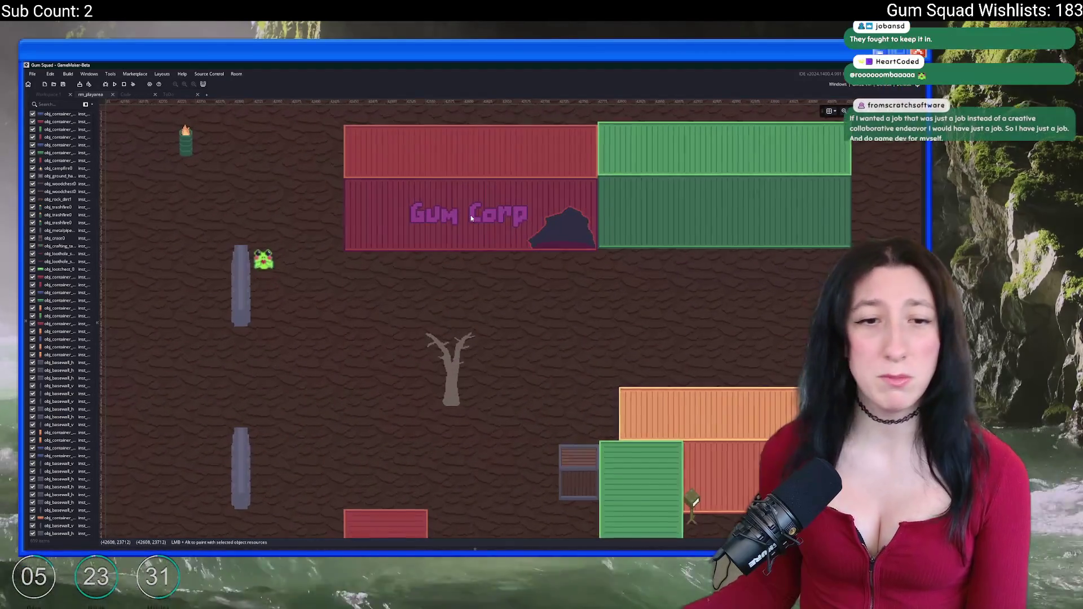
scroll(470, 215, down, 5)
scroll(446, 285, up, 3)
scroll(446, 285, right, 3)
scroll(446, 285, down, 3)
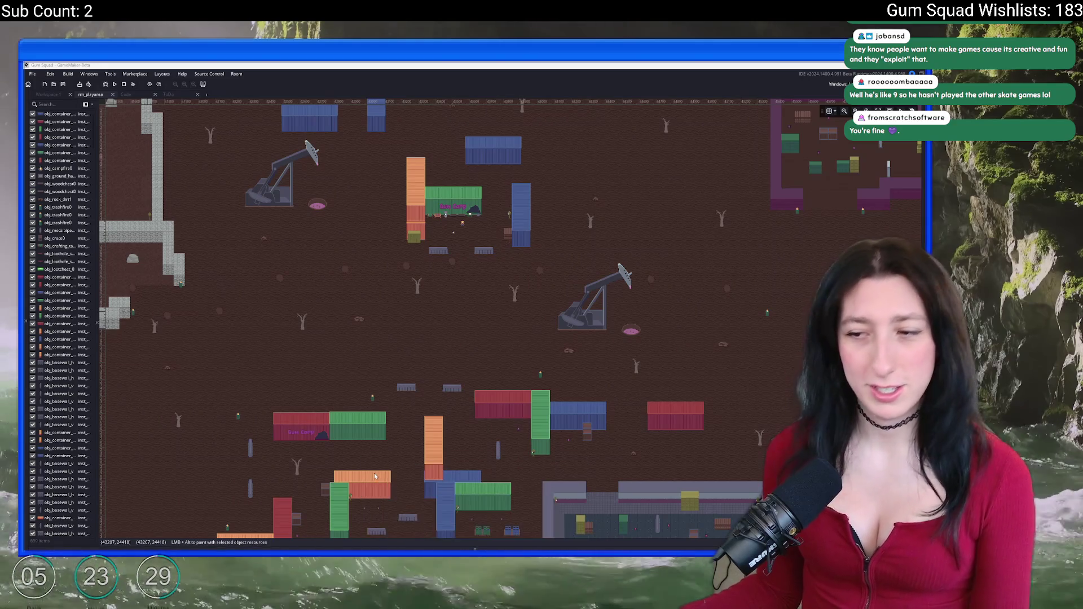
Launch Steam by searching 'steam' in the Windows search.
key(super)
text(steam)
click(418, 368)
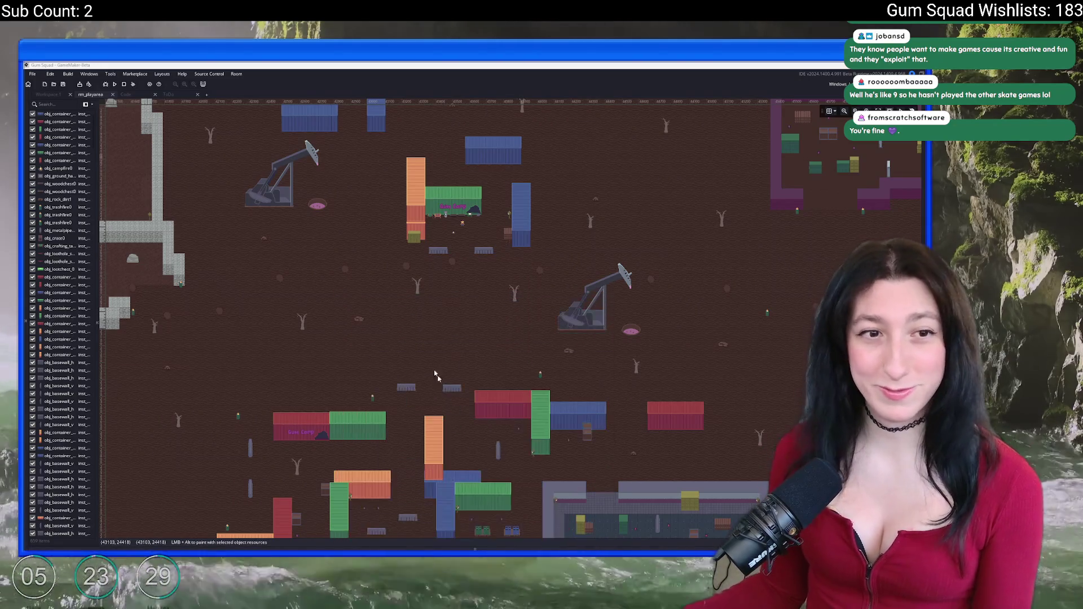
Find ZERO Sievert in the library with 'zer' and view its store page user reviews.
text(ze)
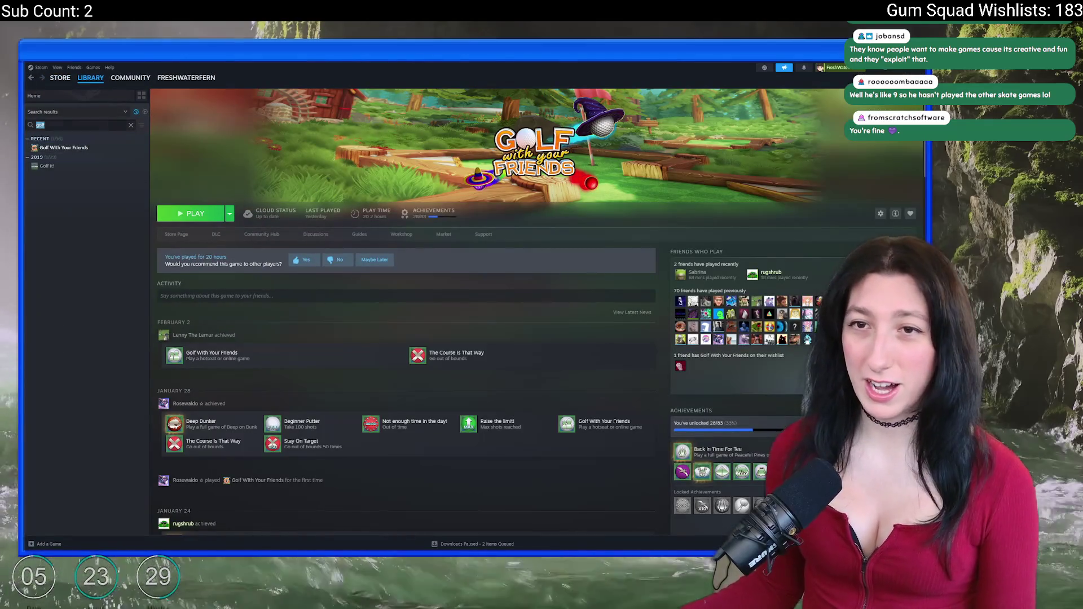
text(r)
click(54, 147)
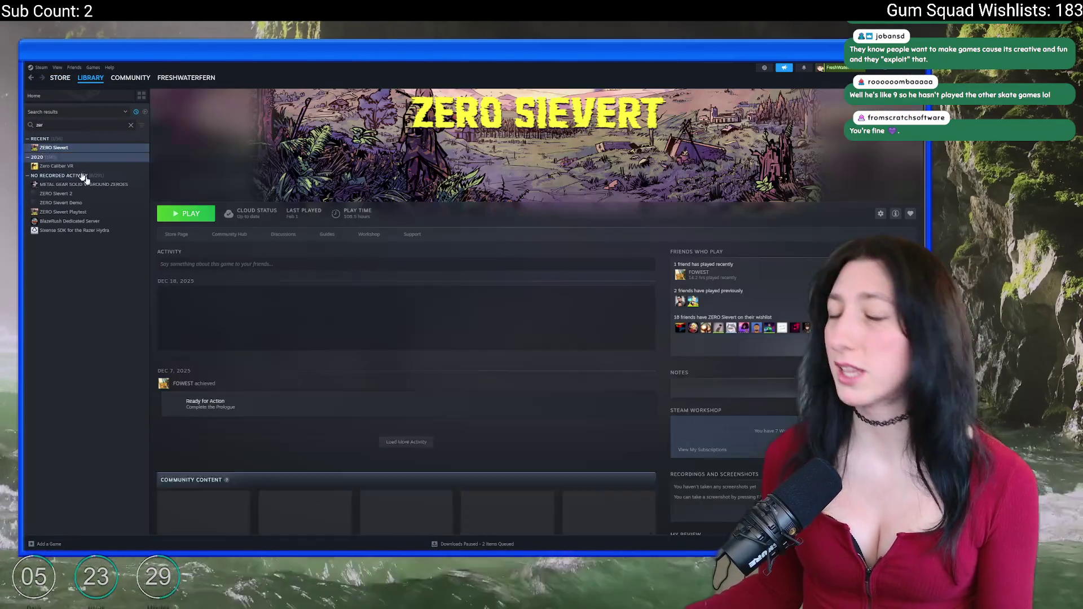
click(181, 236)
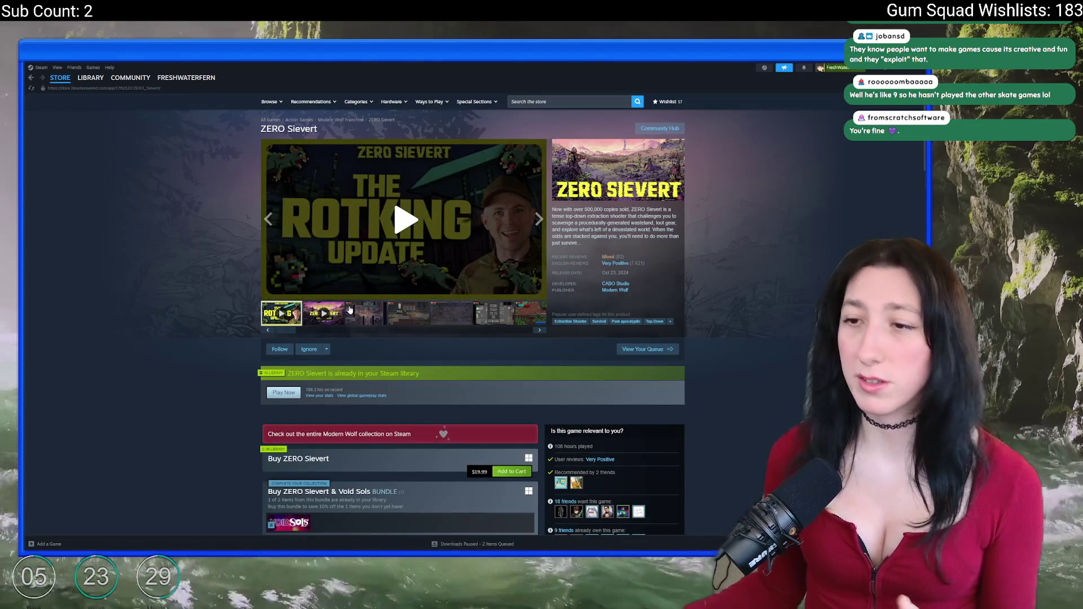
click(619, 264)
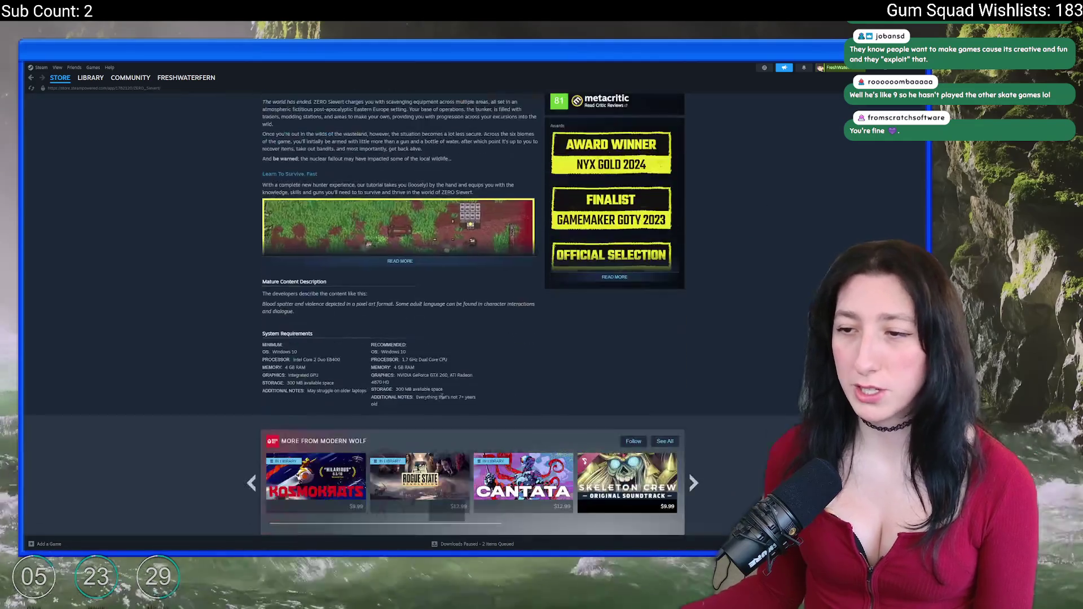
scroll(436, 367, down, 3)
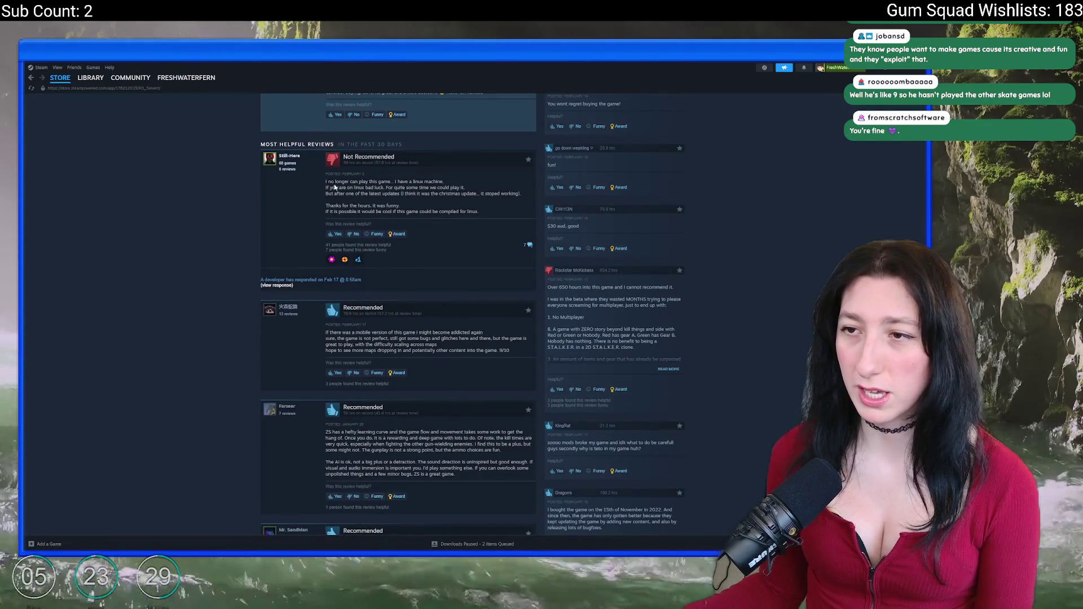
scroll(423, 344, down, 10)
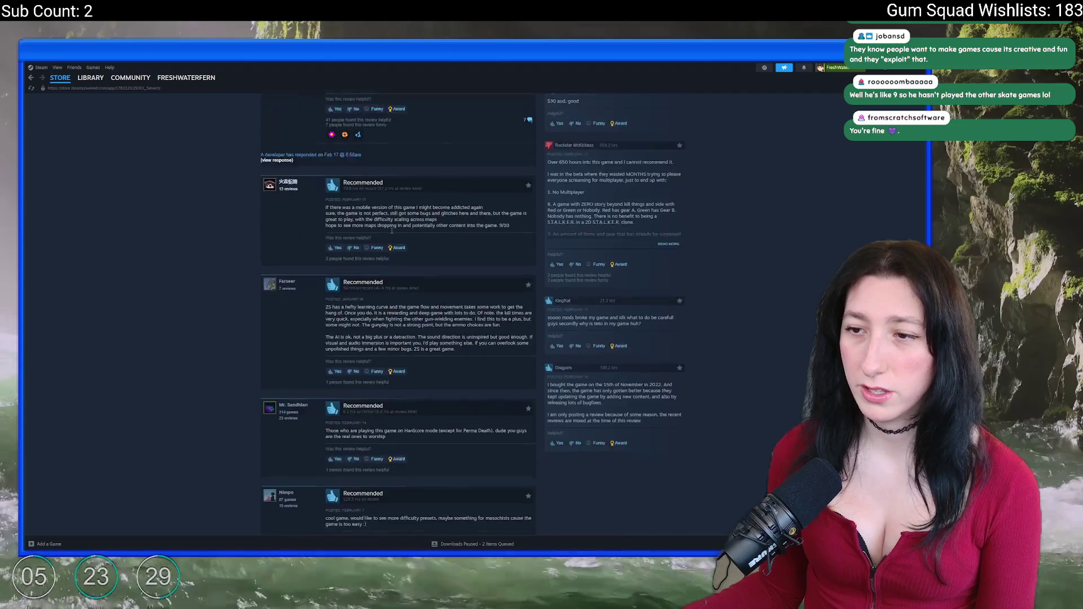
scroll(553, 429, up, 15)
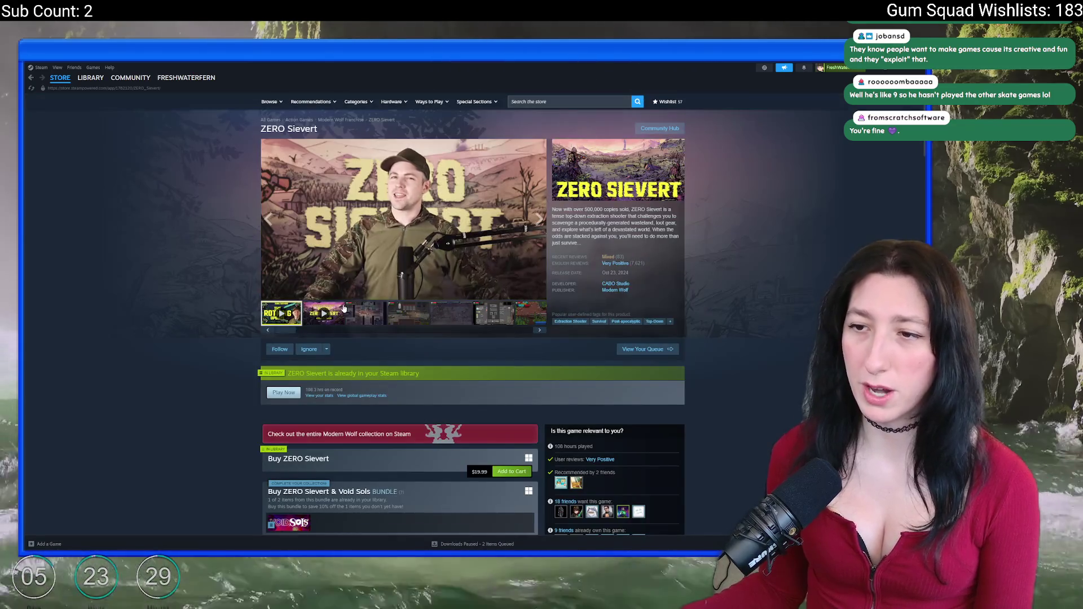
Browse ZERO Sievert's screenshots in the store page viewer.
click(485, 187)
click(811, 312)
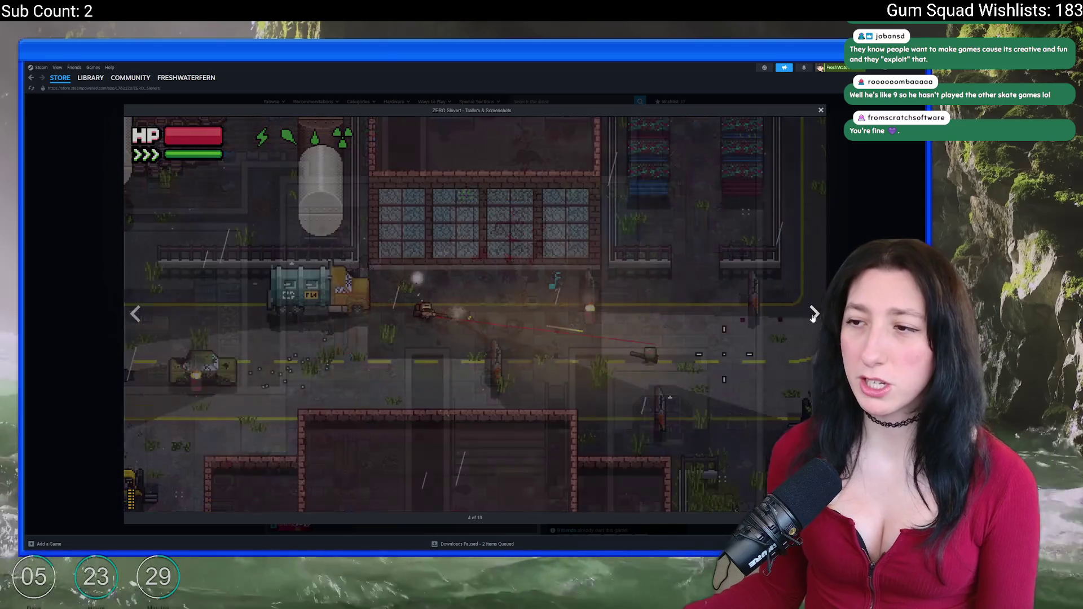
click(812, 312)
click(811, 312)
key(Escape)
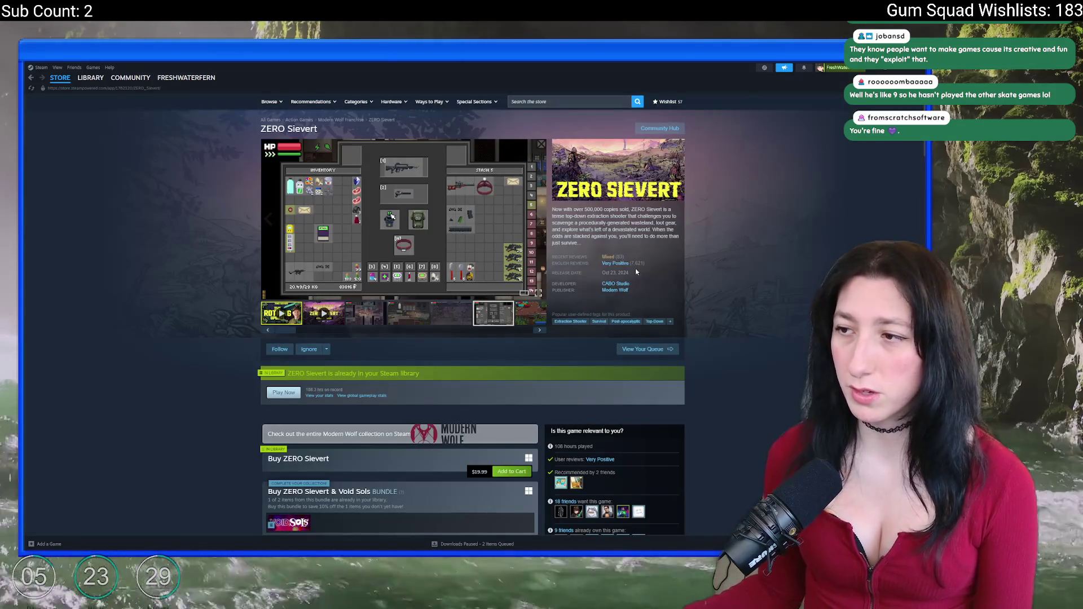
click(509, 232)
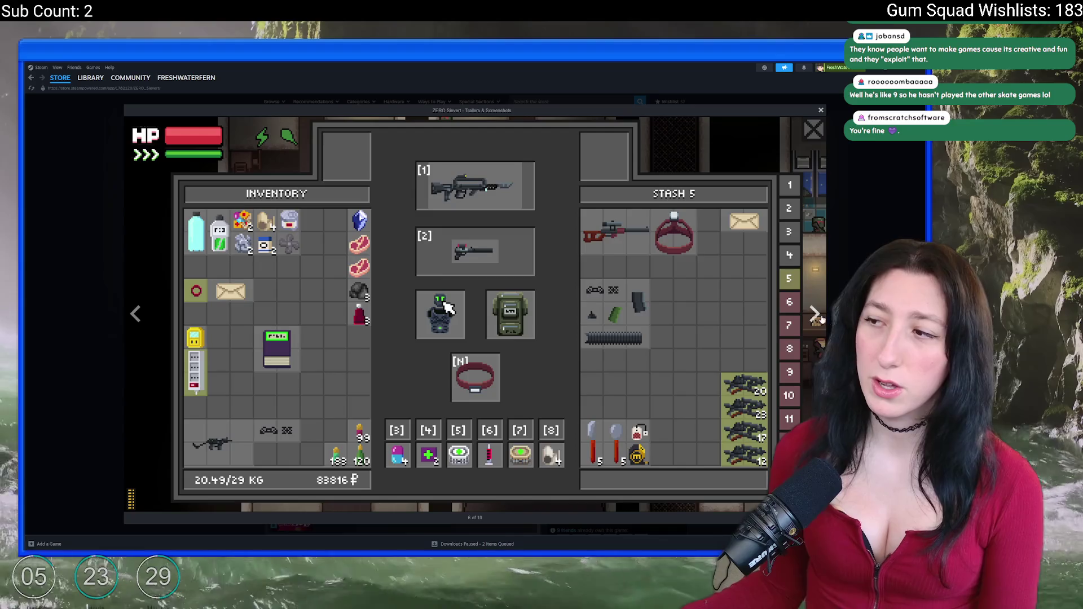
key(Right)
key(Right)
key(Right)
key(Right)
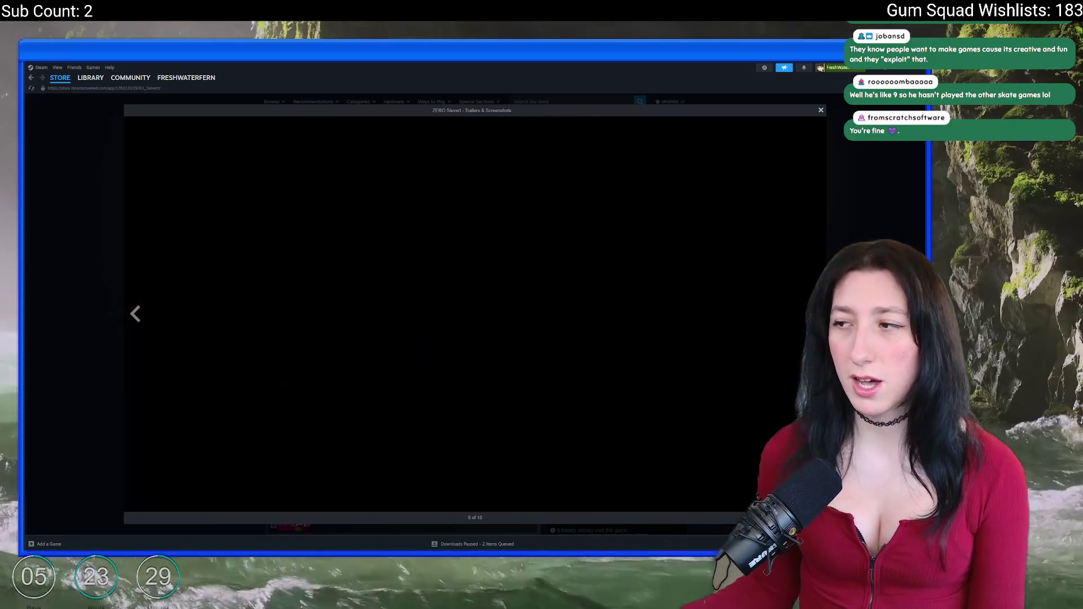
key(Escape)
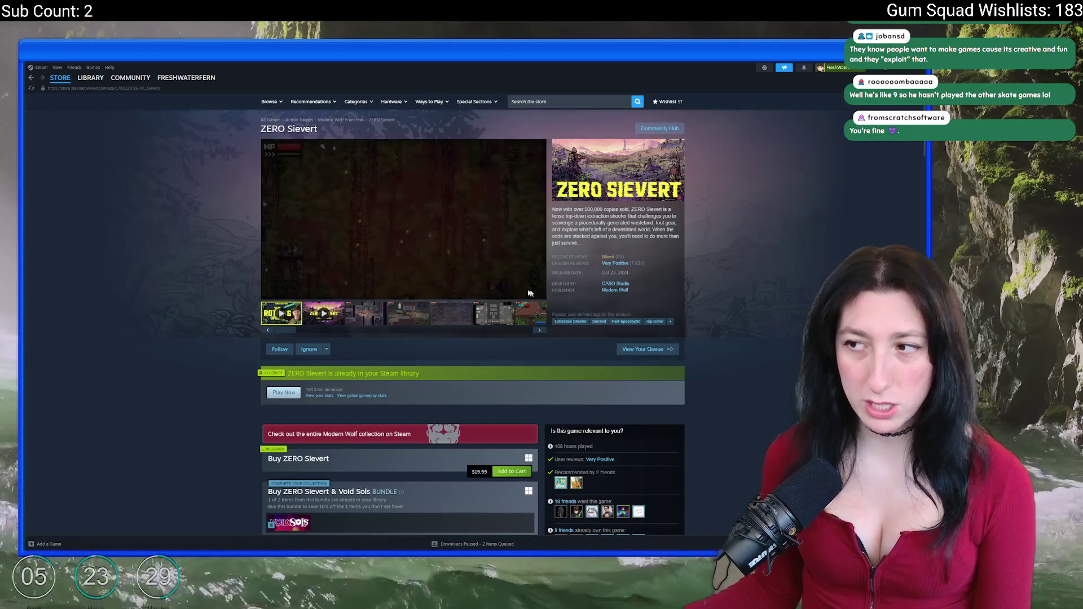
Look over the Modern Wolf publisher page, return to the library, then switch back to GameMaker.
click(612, 291)
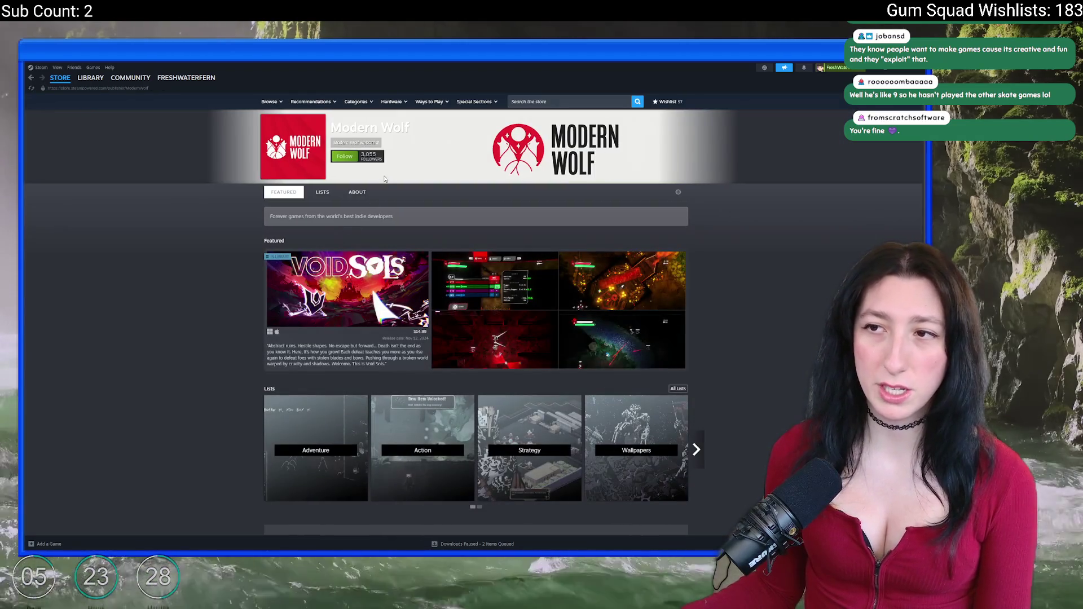
scroll(380, 336, down, 10)
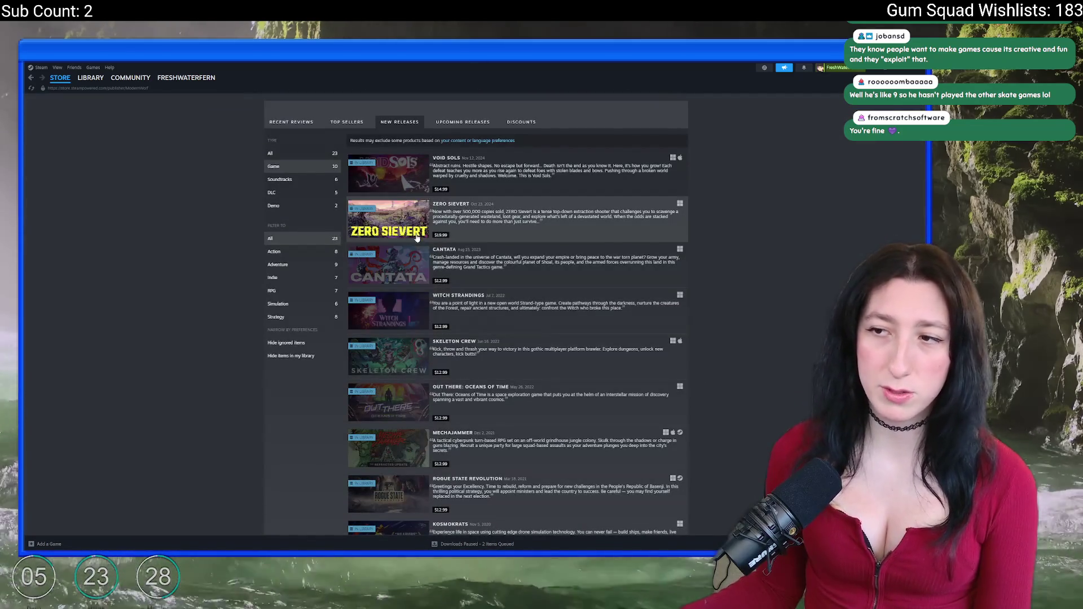
scroll(619, 365, down, 3)
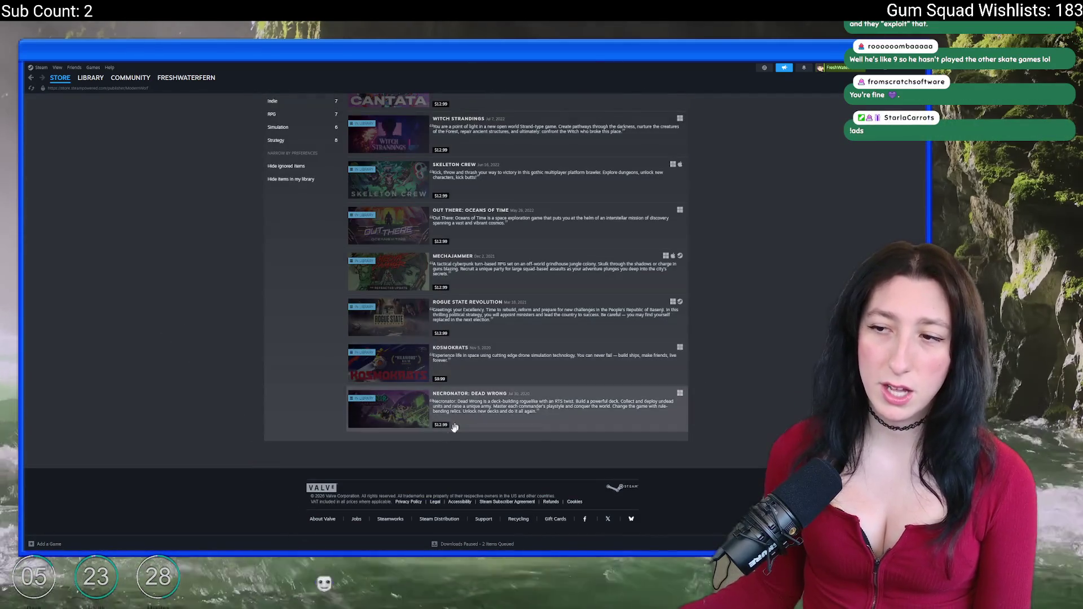
scroll(474, 288, up, 5)
scroll(416, 101, up, 8)
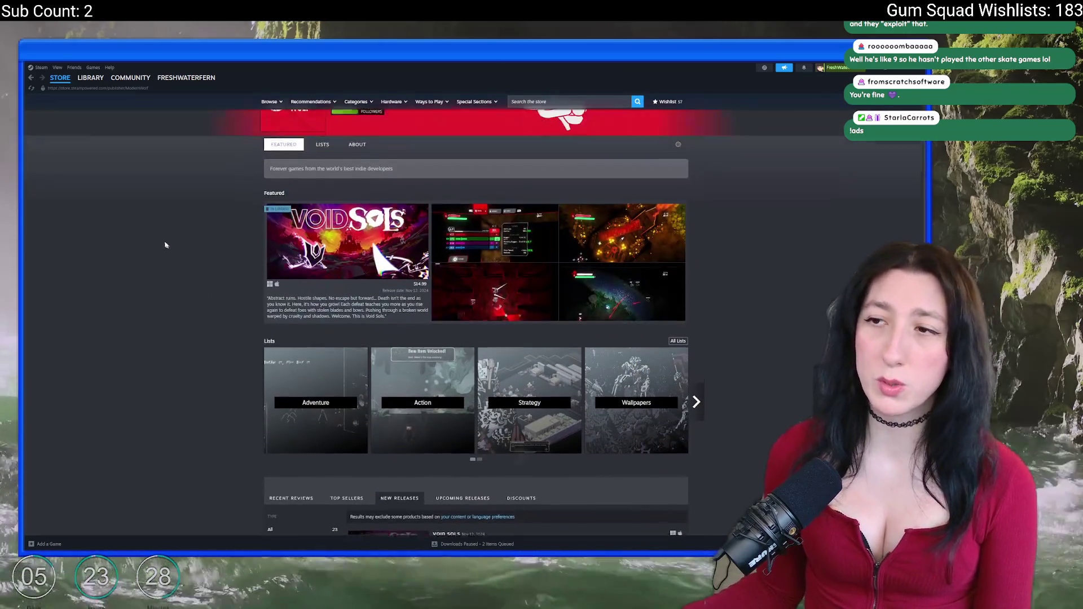
mouse_move(79, 85)
key(alt+Left)
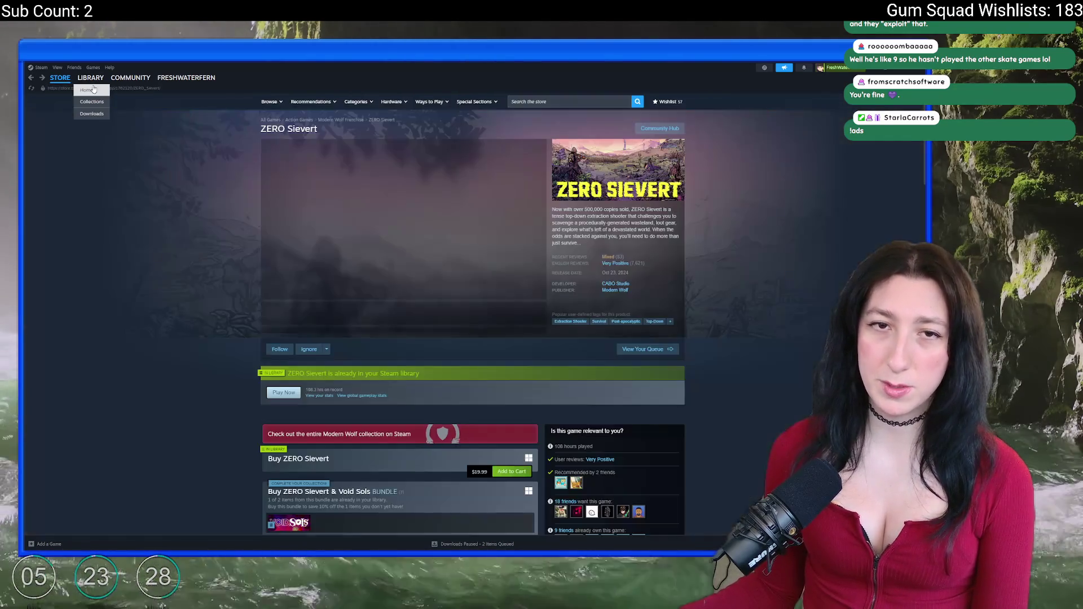
click(90, 77)
key(alt+Tab)
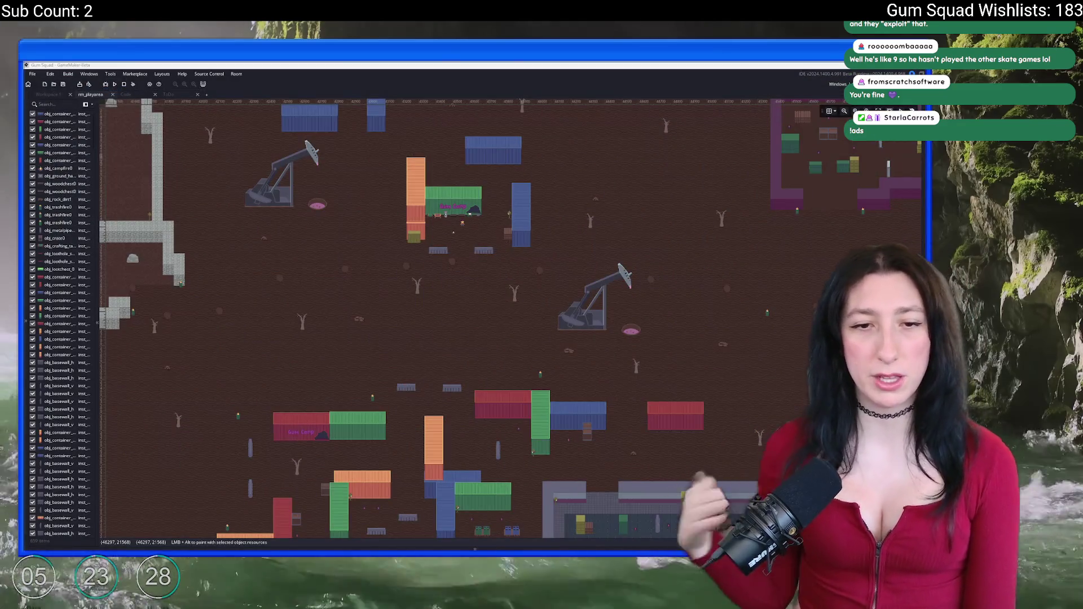
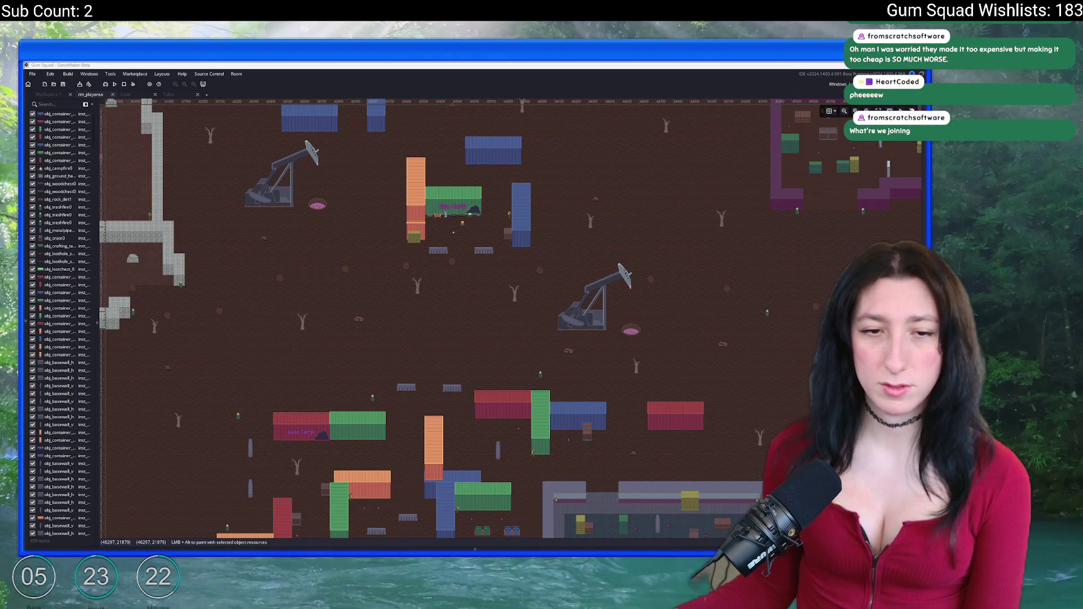
Check the newly welcomed member's profile on the Discord server.
key(alt+Tab)
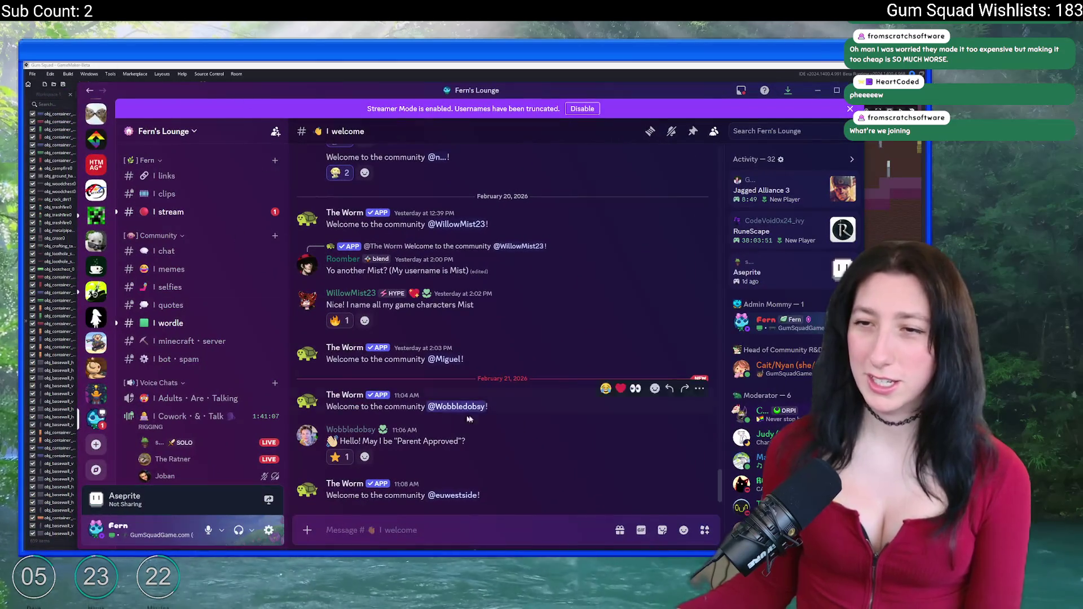
scroll(203, 406, down, 3)
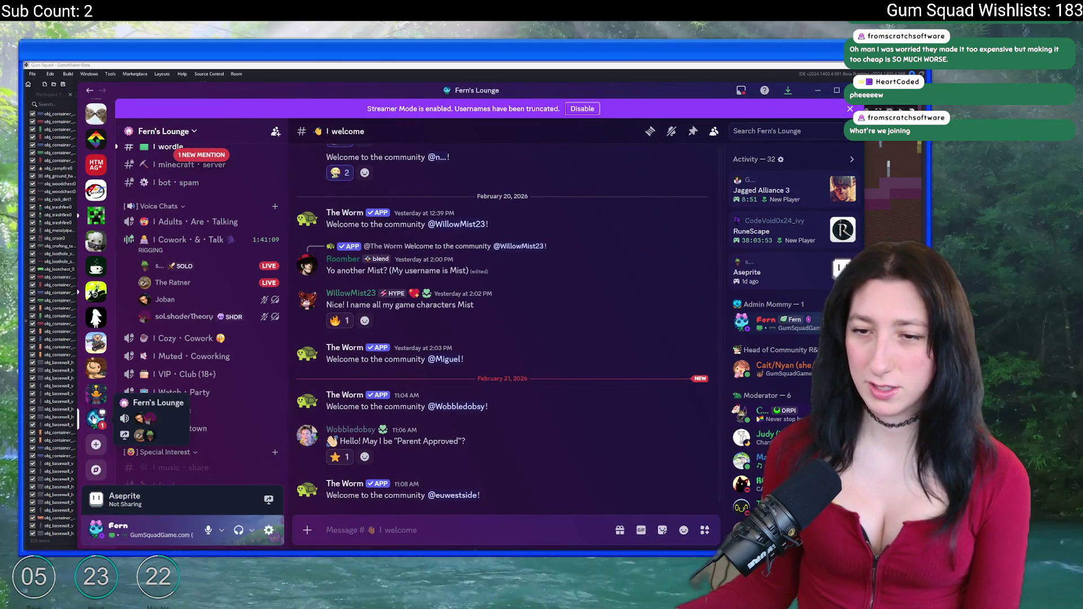
click(455, 496)
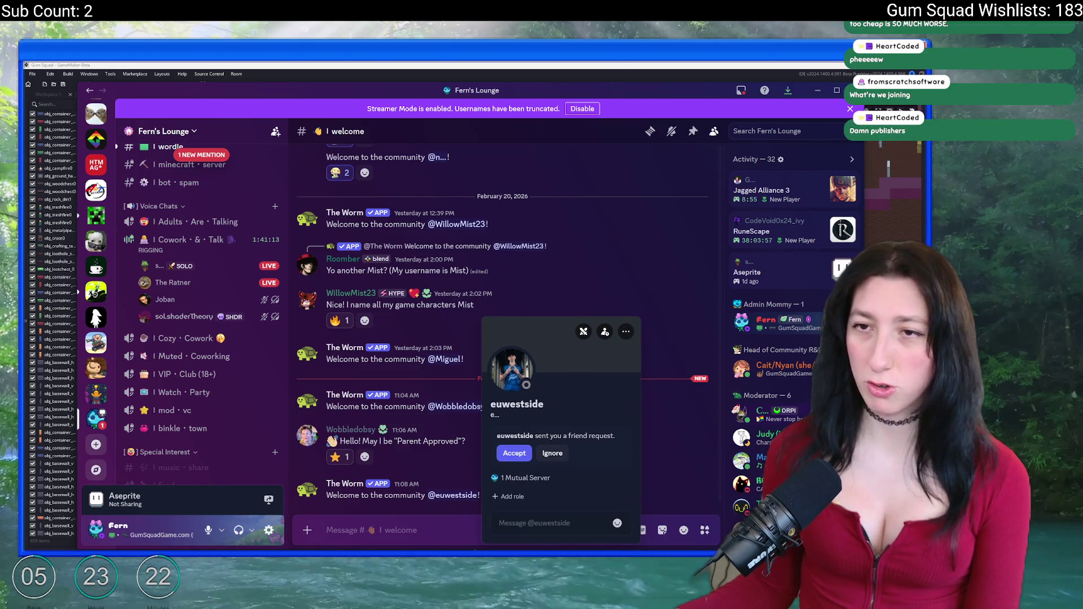
key(Escape)
scroll(95, 282, up, 5)
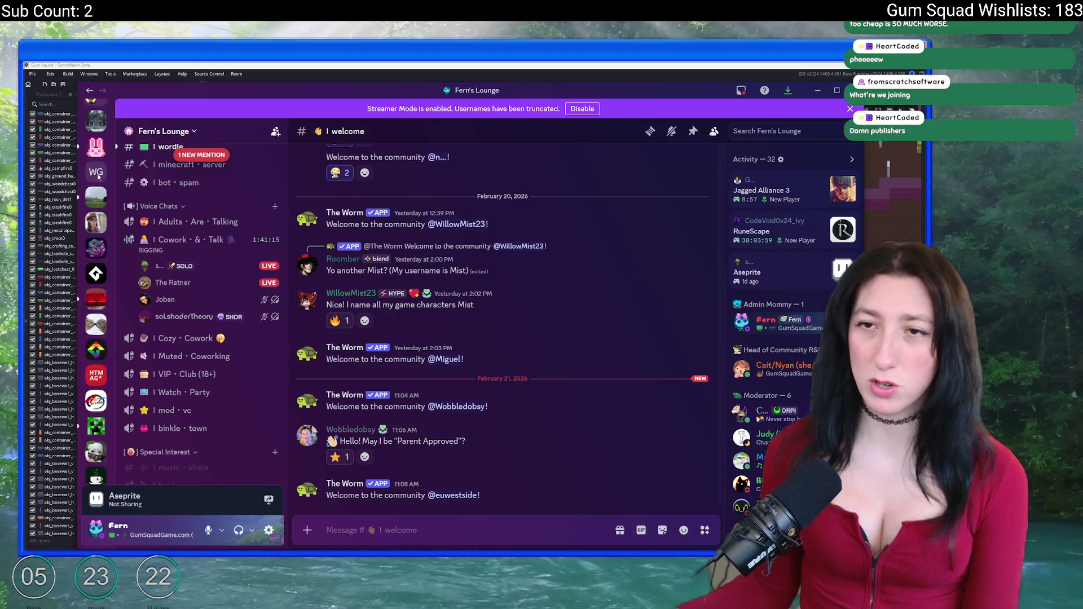
key(alt+Tab)
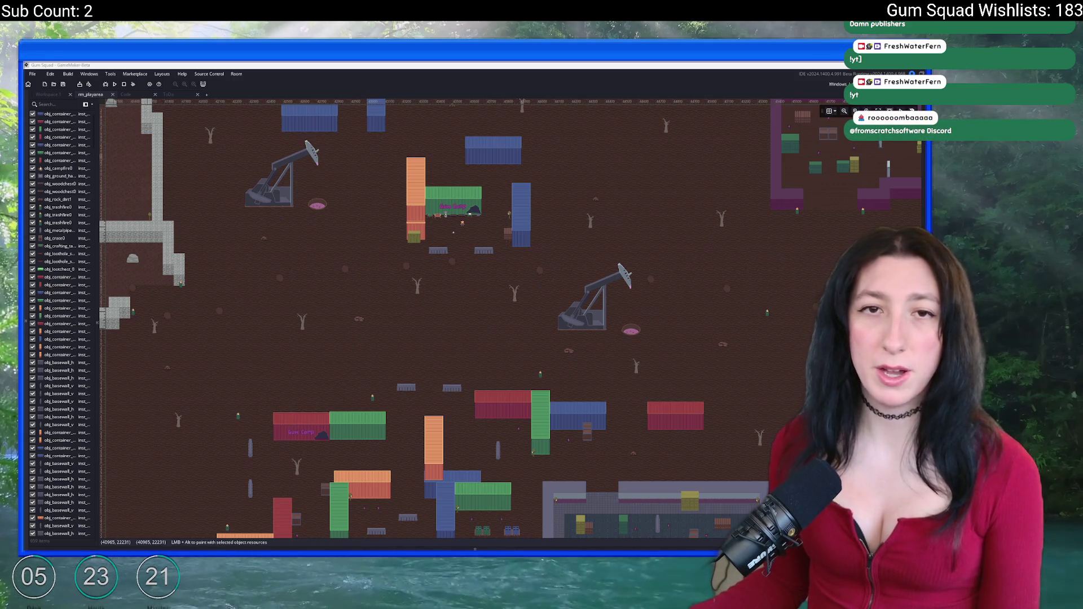
Browse the YouTube channel's full list of videos.
key(alt+Tab)
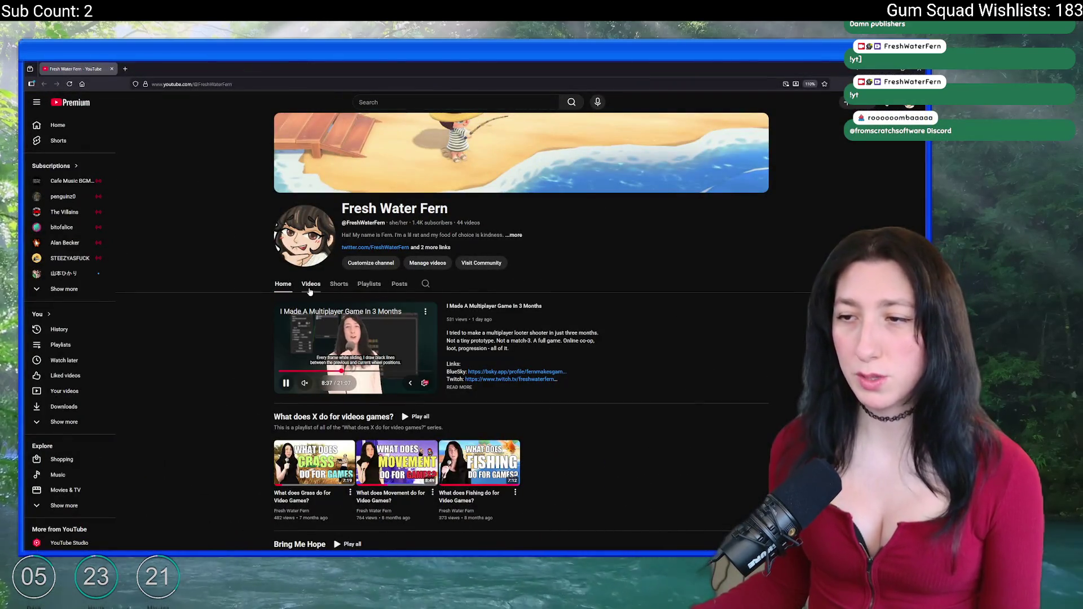
click(310, 285)
scroll(299, 299, down, 2)
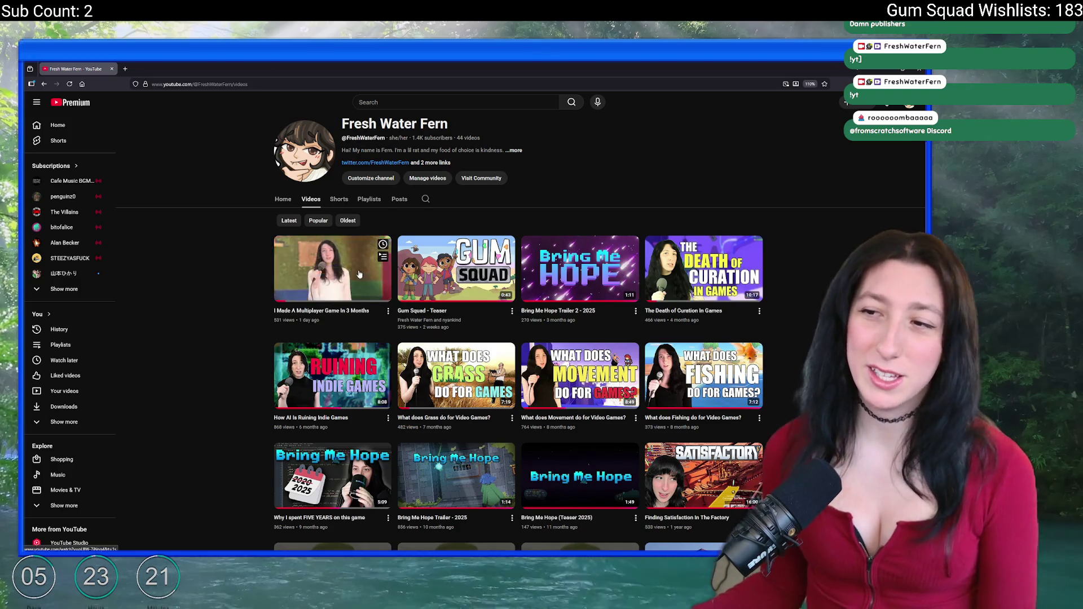
scroll(353, 195, down, 2)
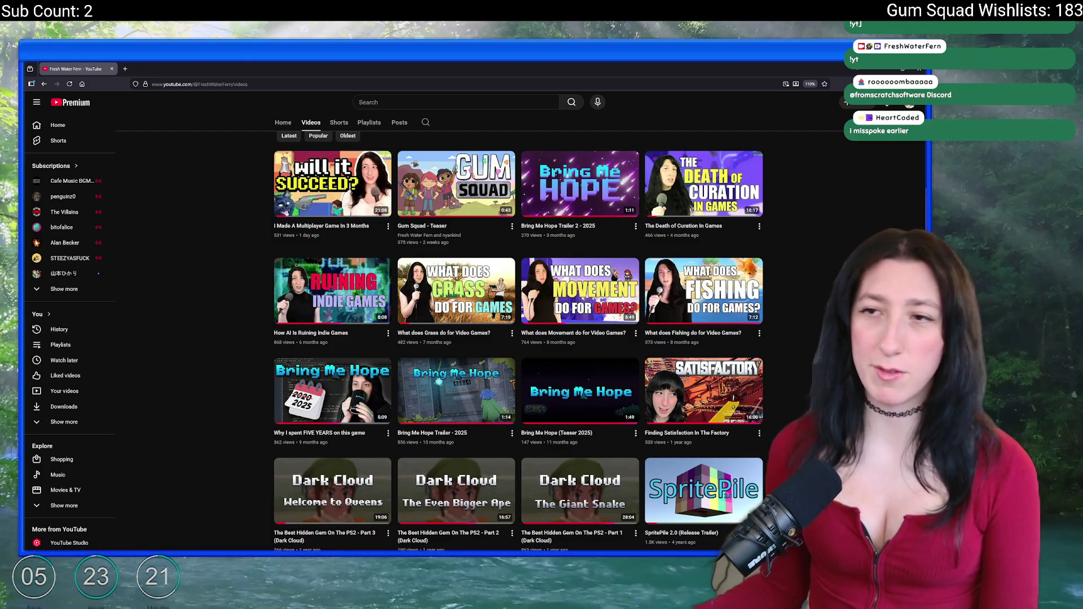
scroll(640, 384, down, 3)
scroll(473, 382, up, 1)
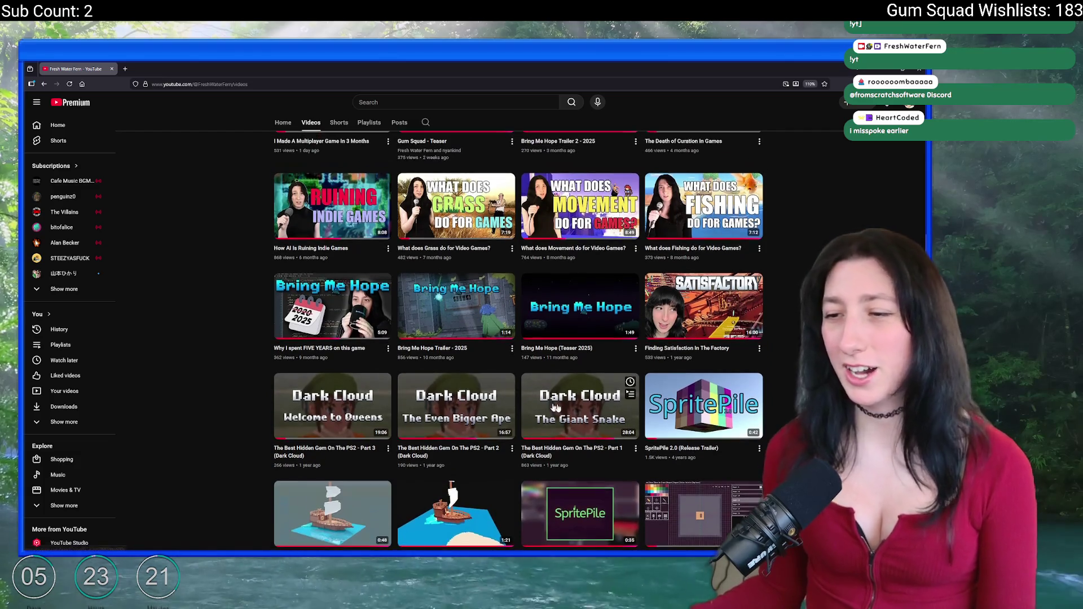
scroll(472, 381, up, 5)
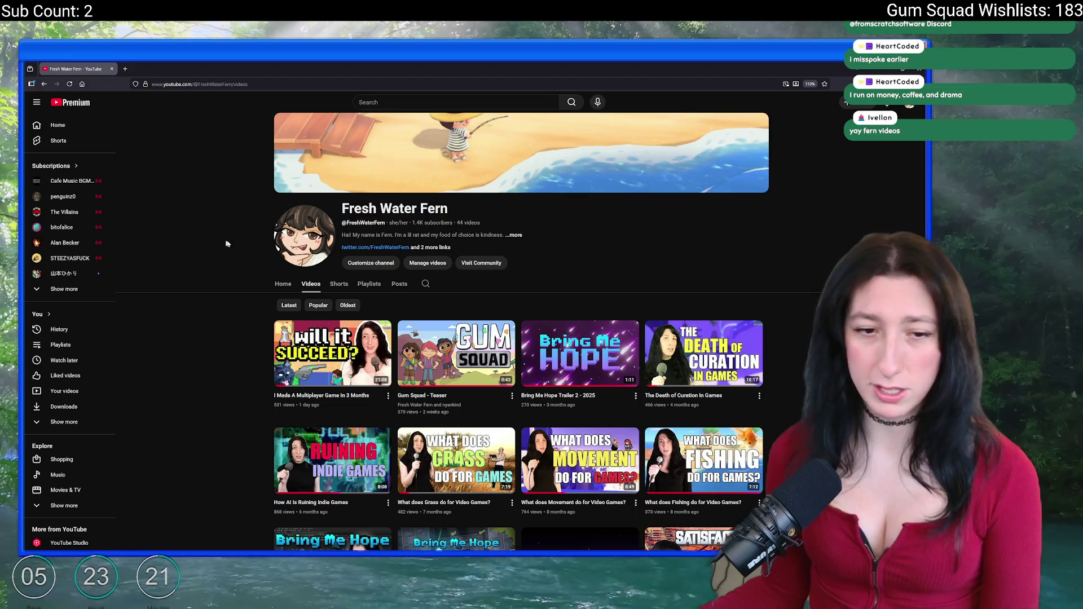
mouse_move(313, 339)
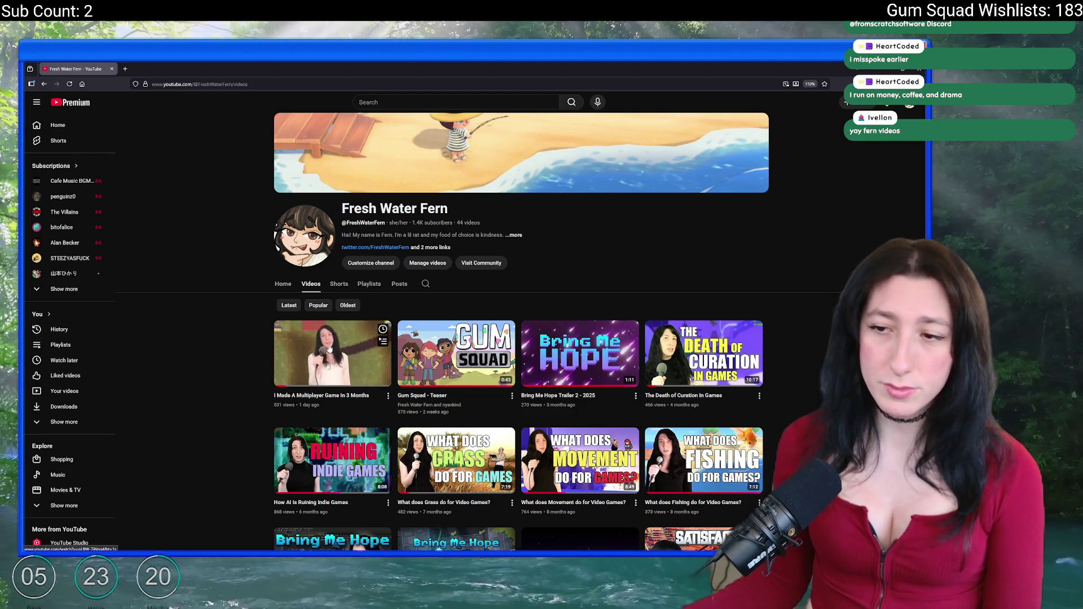
scroll(317, 366, down, 2)
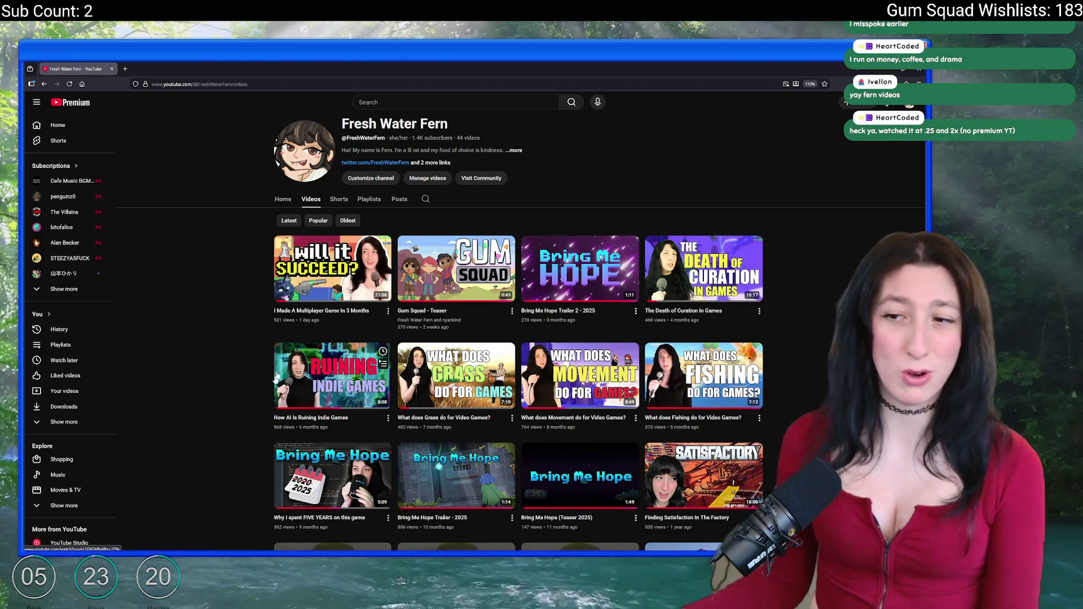
scroll(235, 369, down, 2)
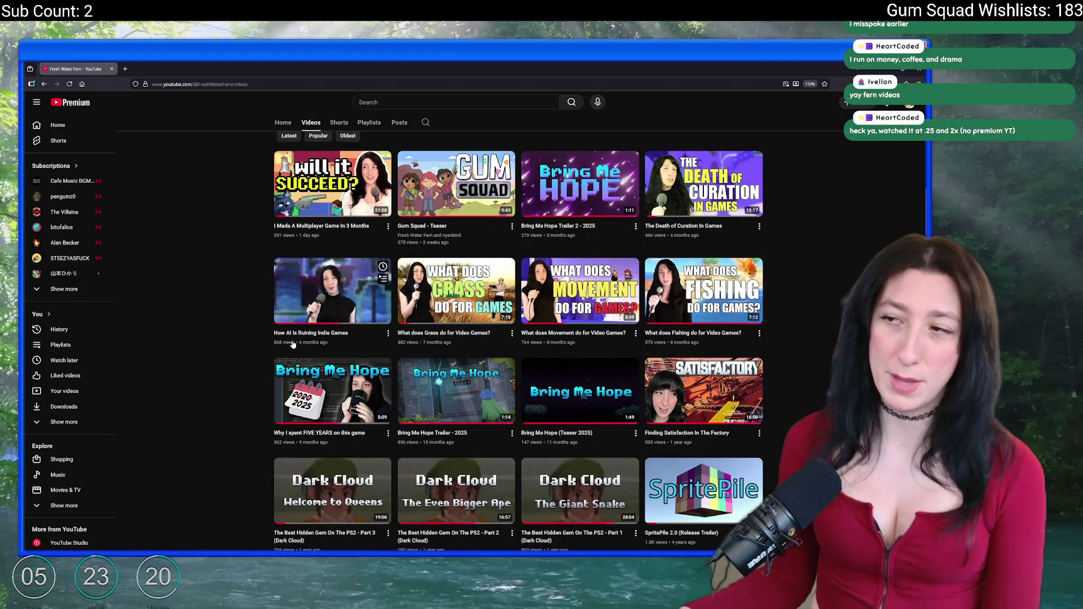
scroll(293, 344, up, 5)
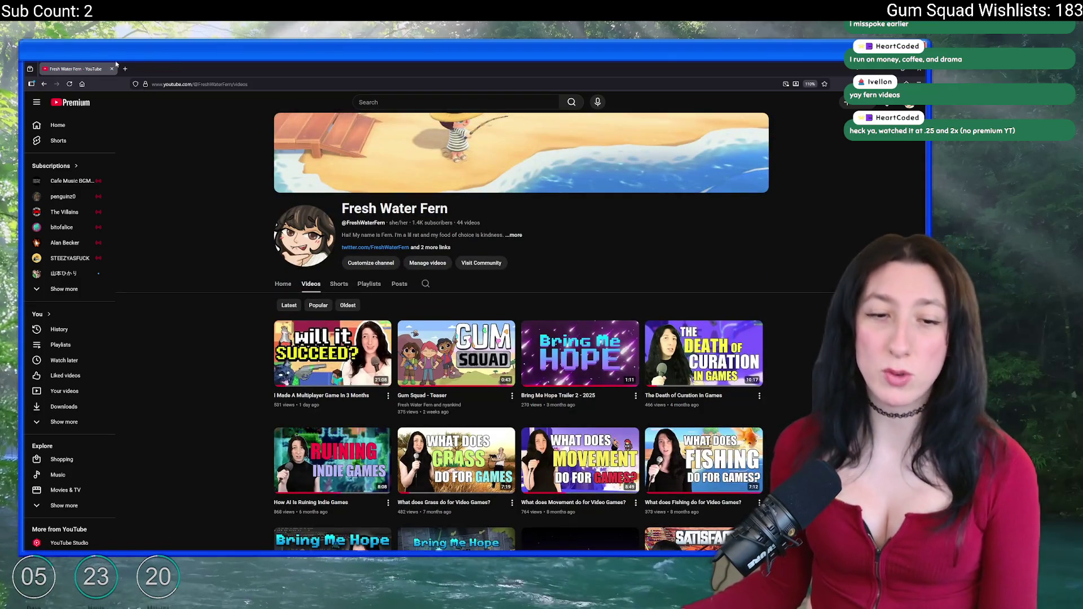
Put the beachy game music video into full screen in the browser.
key(alt+Tab)
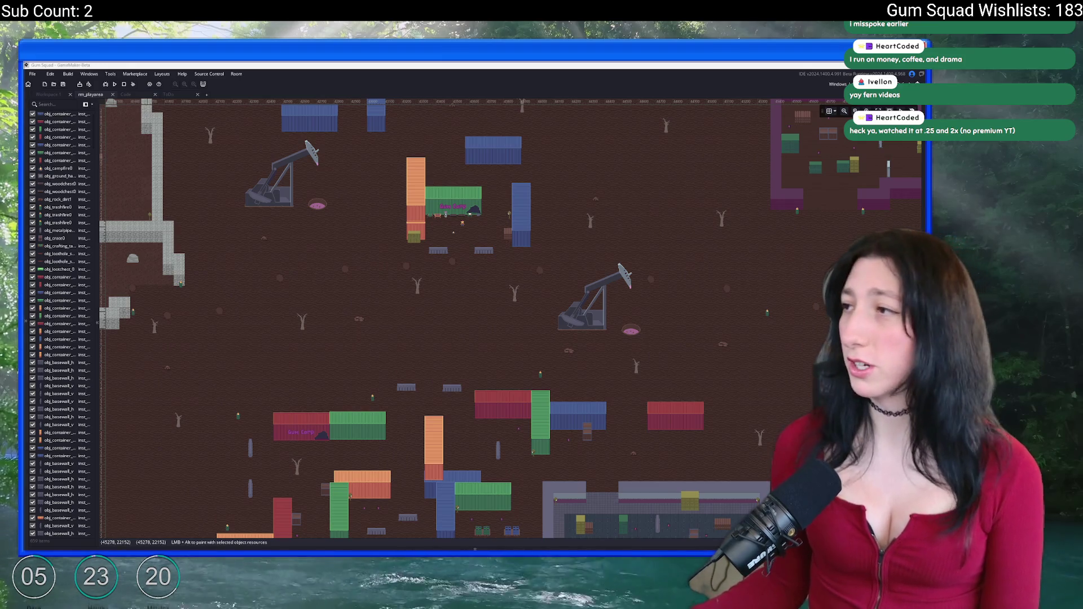
key(alt+Tab)
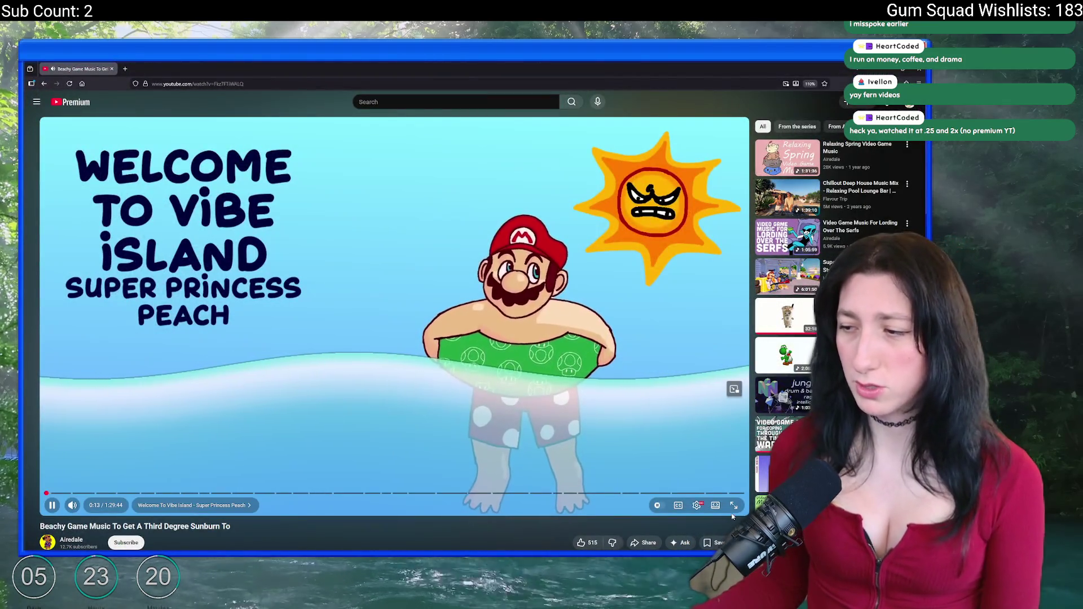
click(734, 506)
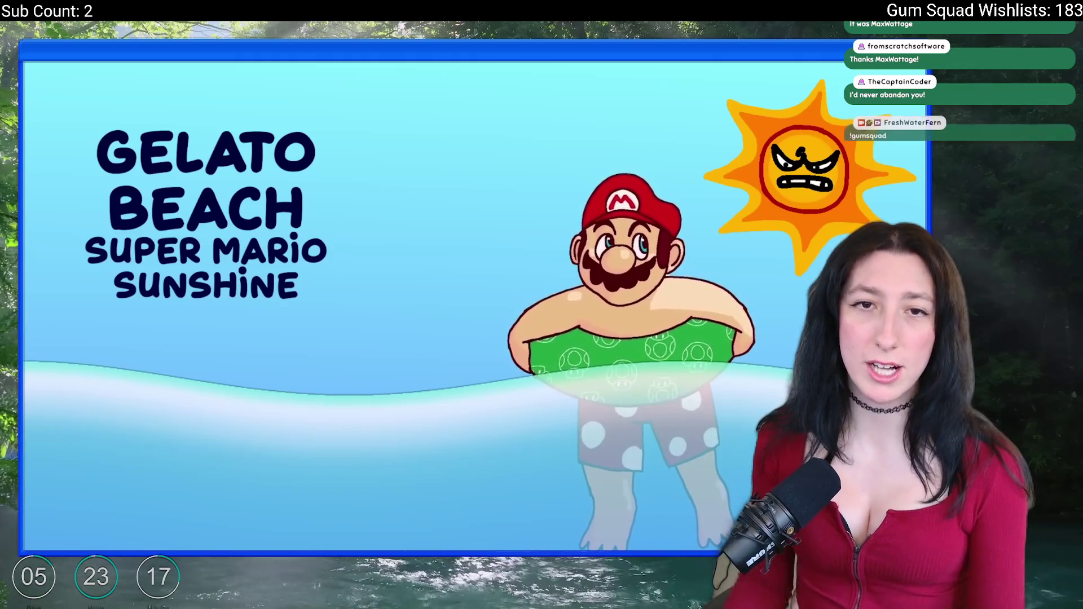
Take the beachy music video out of full screen and return to the GameMaker room editor.
mouse_move(603, 511)
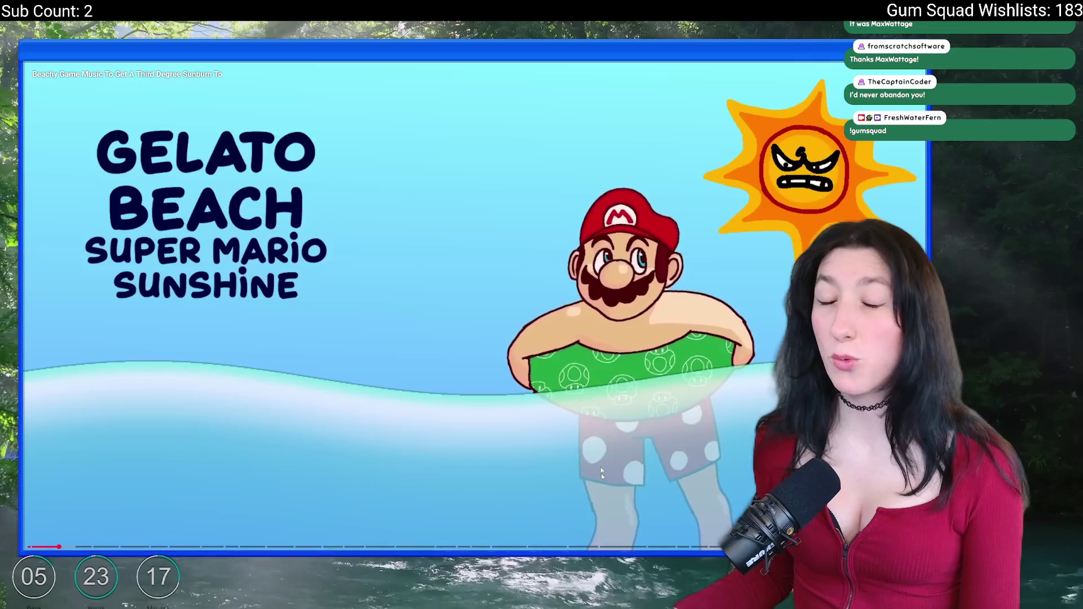
key(Escape)
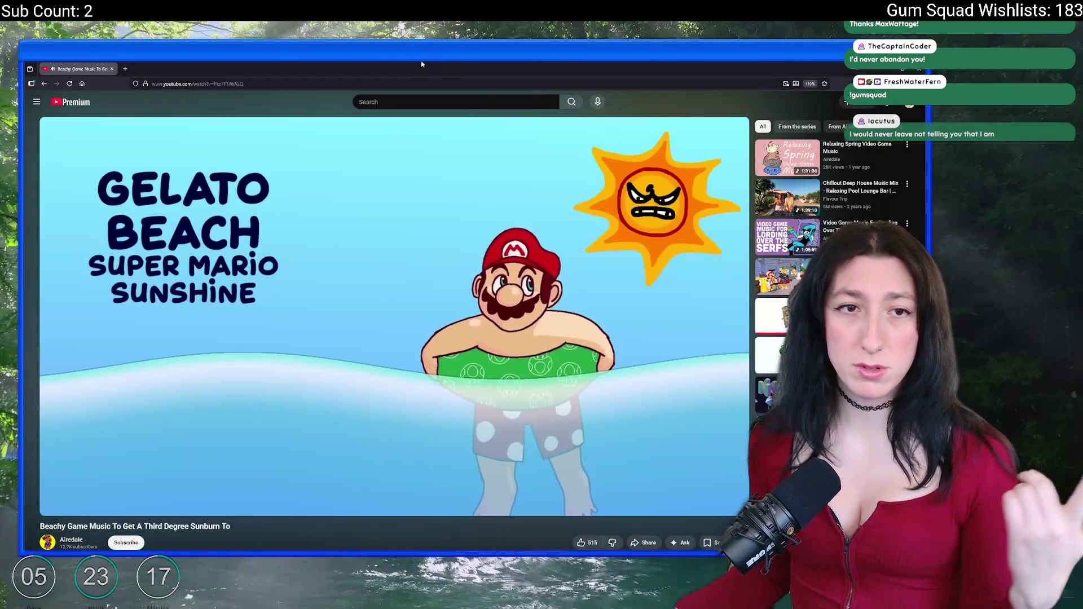
key(alt+Tab)
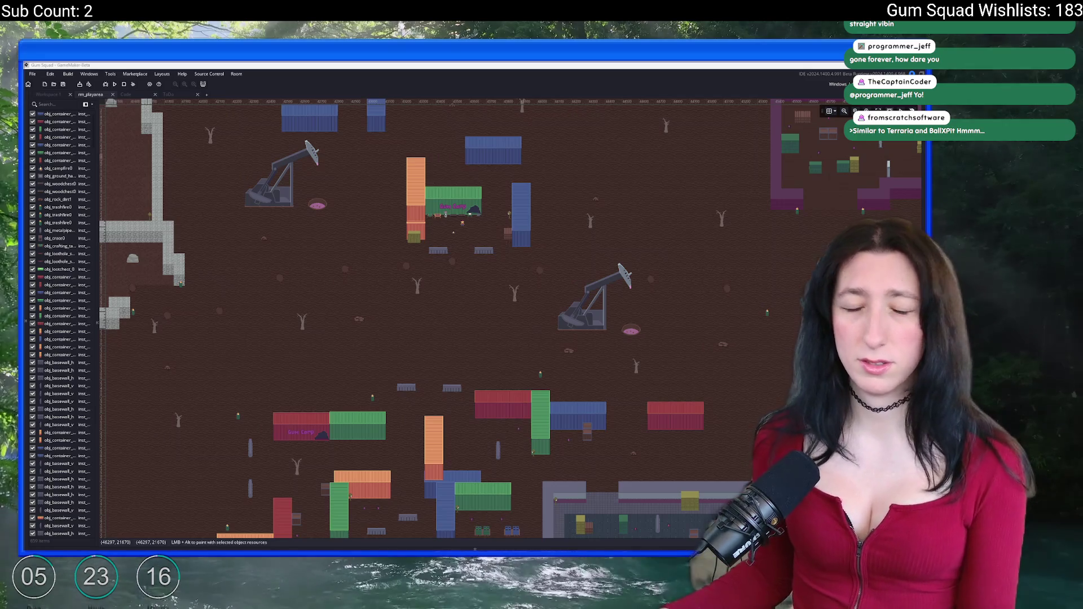
Open the ToDo note through the asset search with 'todo'.
scroll(564, 192, down, 5)
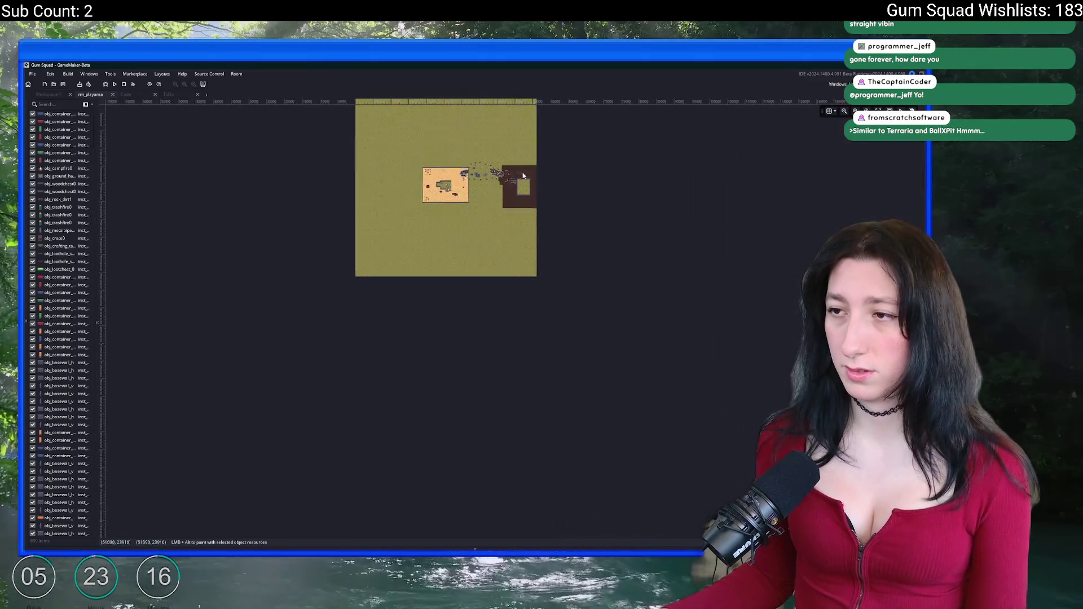
scroll(501, 178, up, 3)
scroll(501, 178, up, 5)
key(ctrl+t)
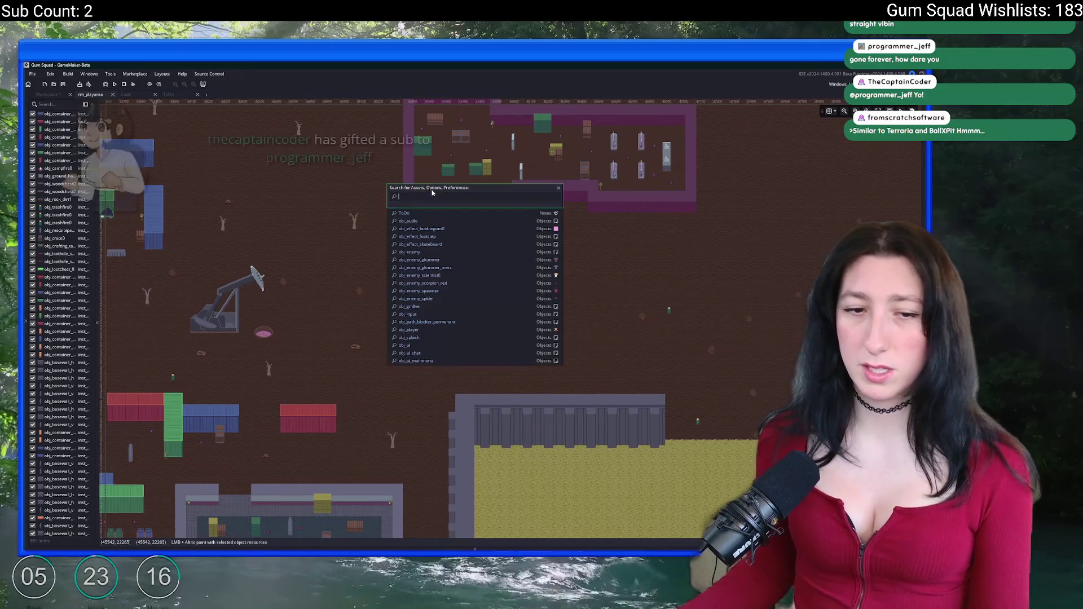
text(todo)
key(Return)
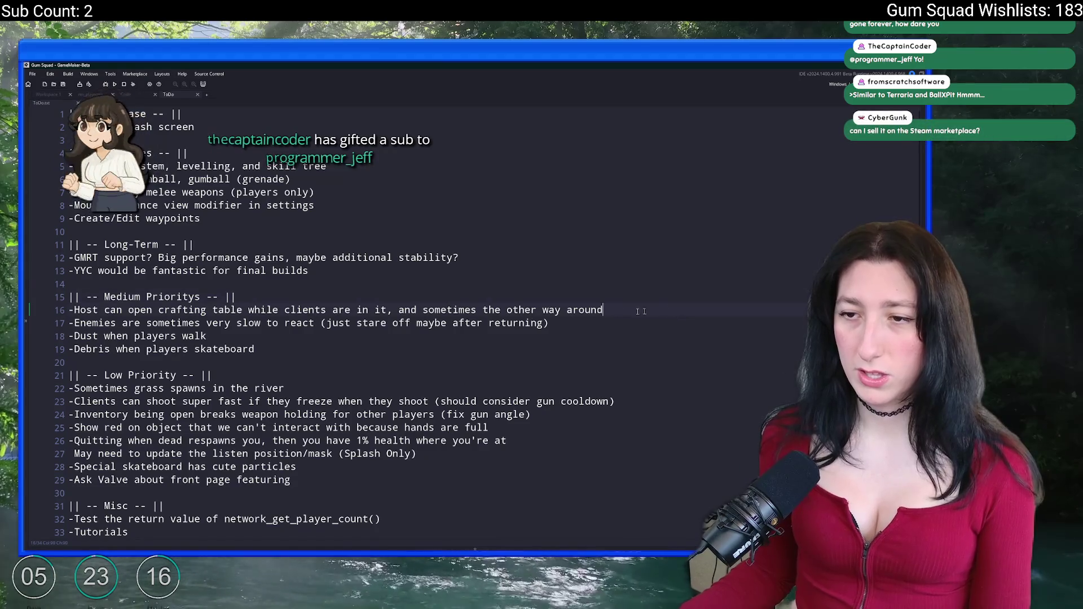
Delete the finished 'dust when players walk' and 'debris when players skateboard' entries.
click(48, 316)
click(141, 335)
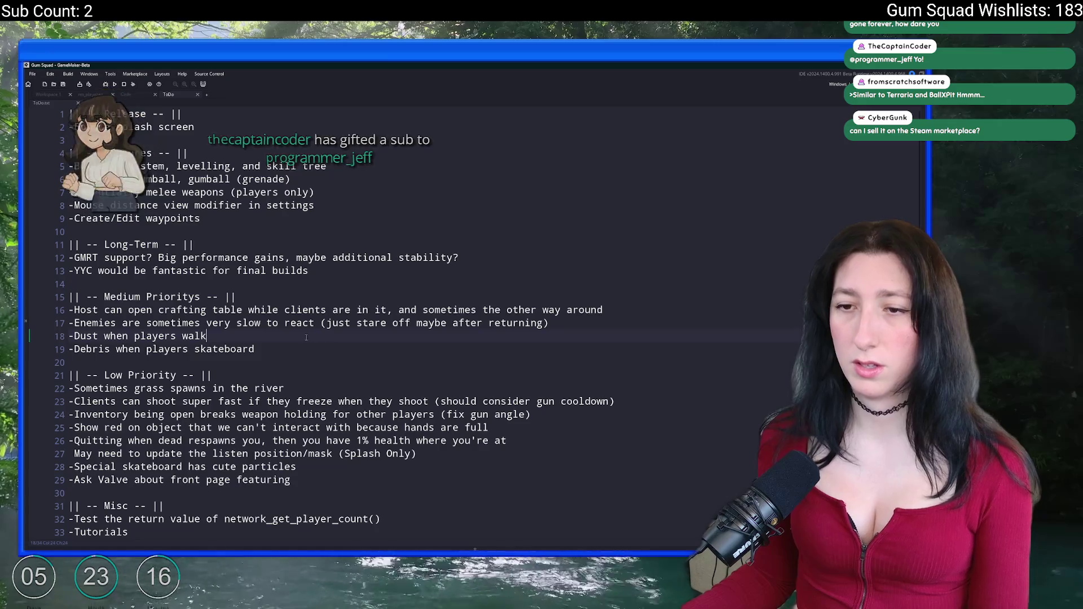
click(204, 337)
key(Home)
key(shift+Down)
key(shift+End)
key(BackSpace)
key(BackSpace)
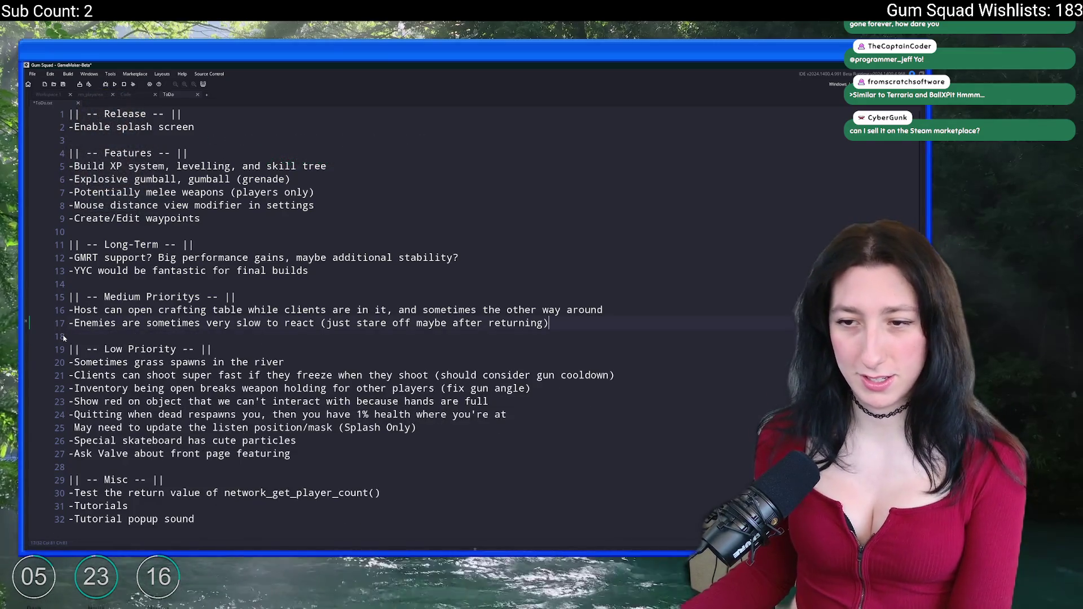
scroll(201, 359, down, 1)
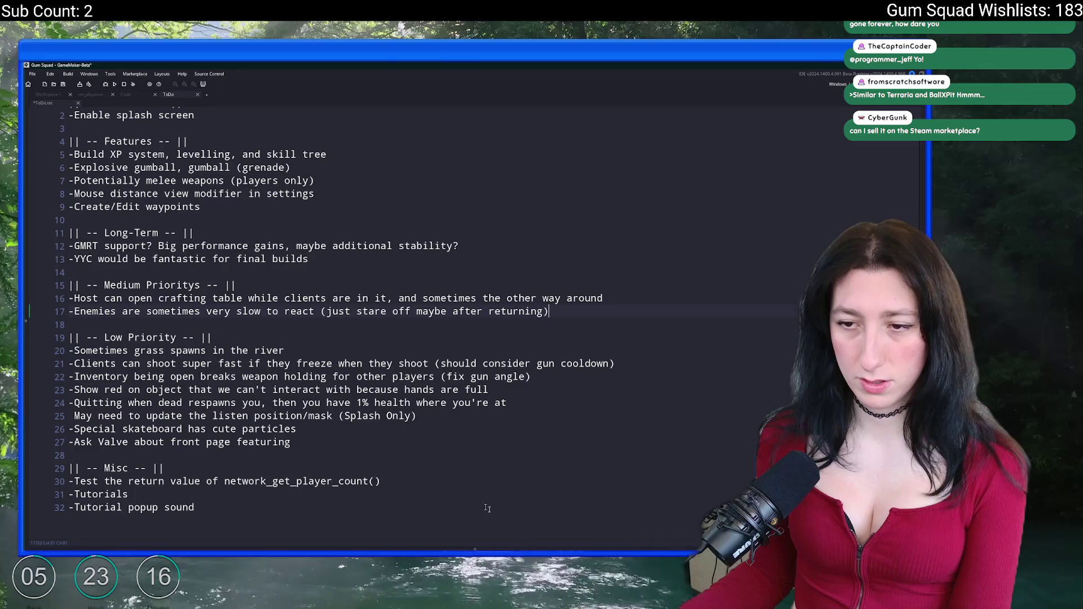
Confirm GitHub Desktop shows no uncommitted changes, then go to the skateboard particles entry.
key(alt+Tab)
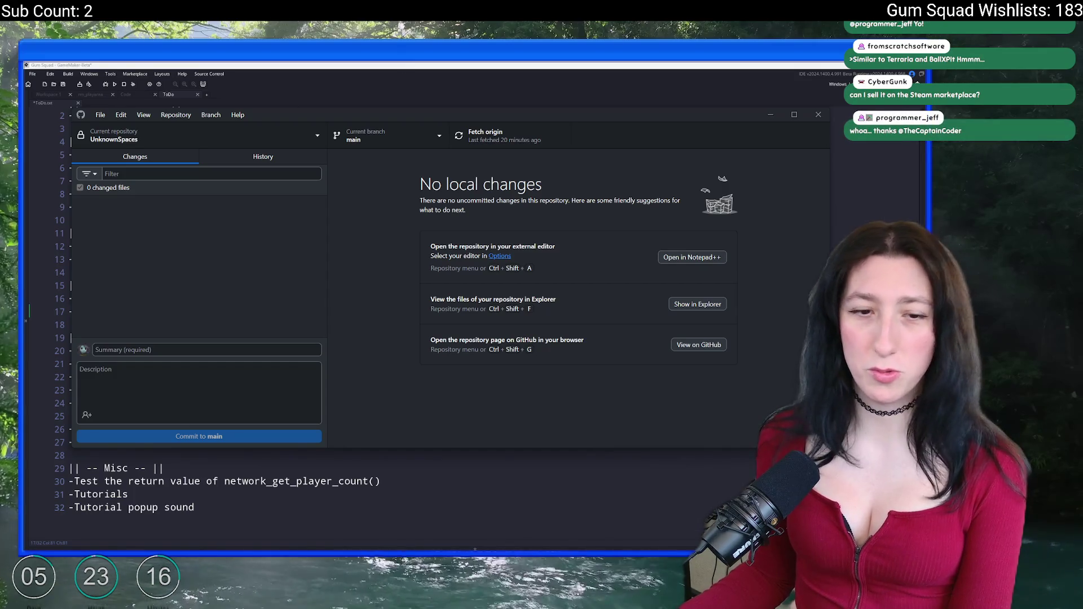
click(388, 86)
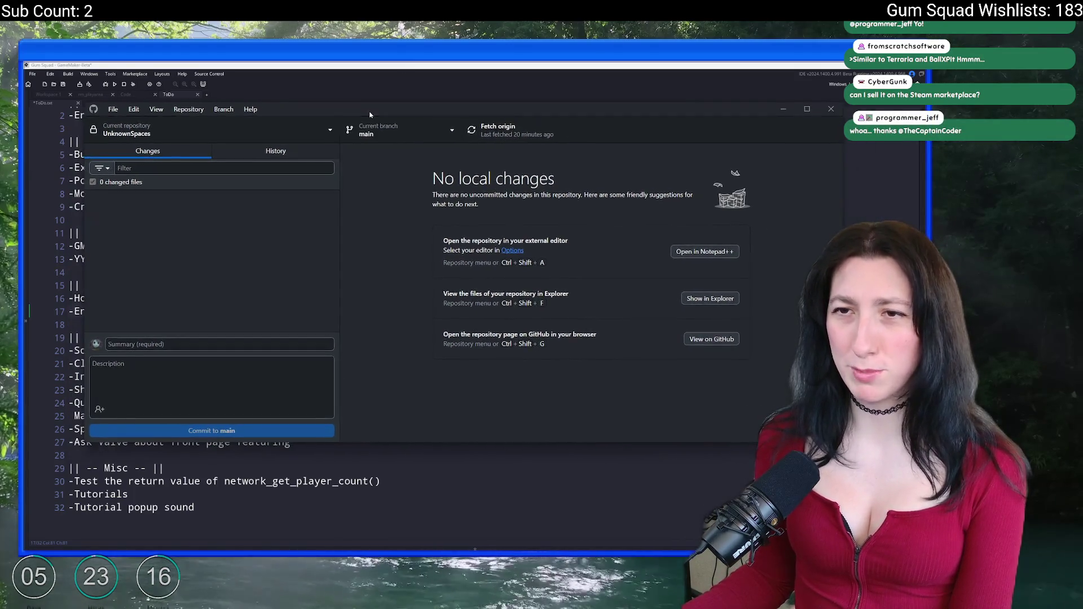
click(465, 432)
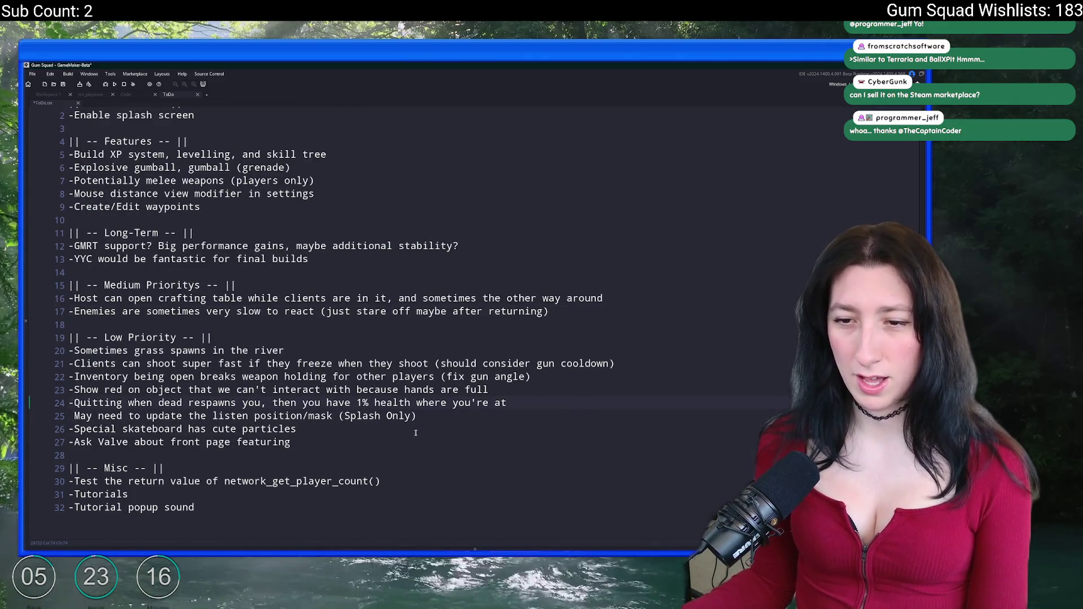
Select the 'Show red on object' line in the ToDo note.
click(598, 402)
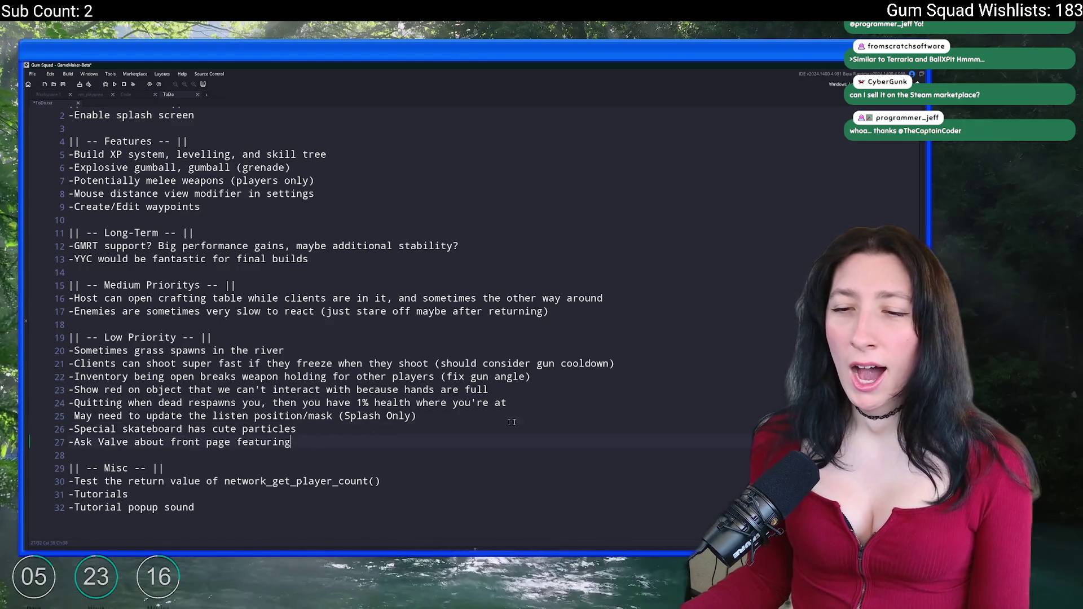
key(Up)
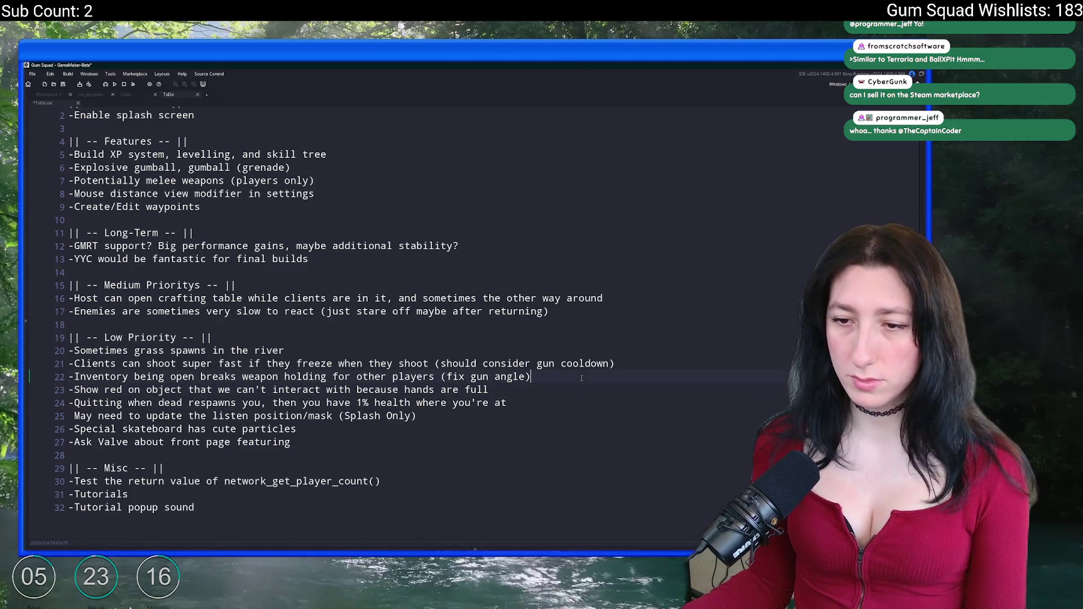
drag(546, 389, 69, 389)
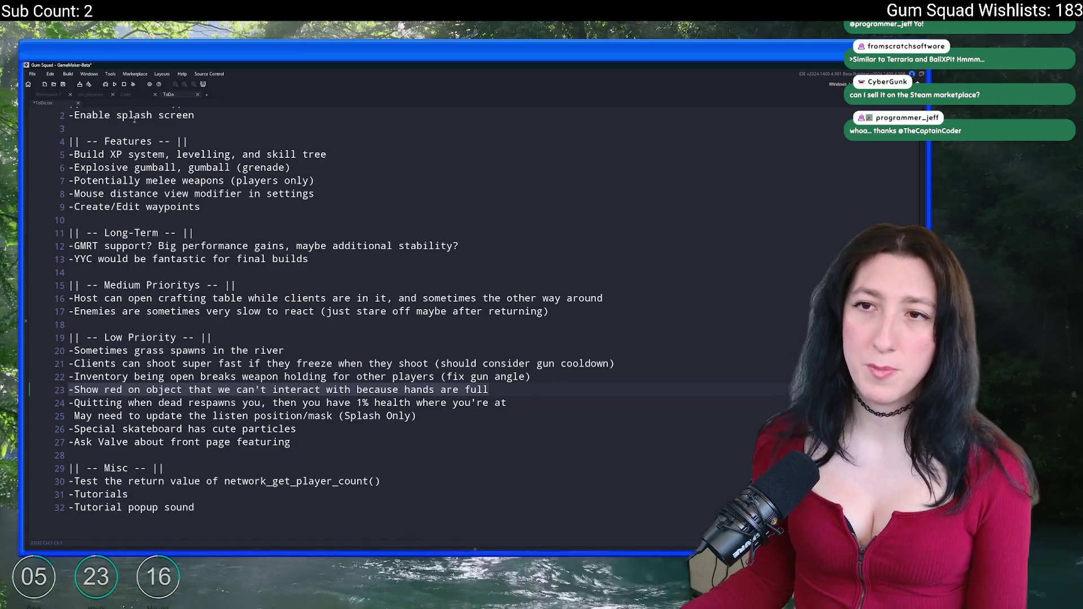
Show the obj_particle_peashooter_impact Create code in Workspace 1 and build the game.
click(125, 95)
click(48, 94)
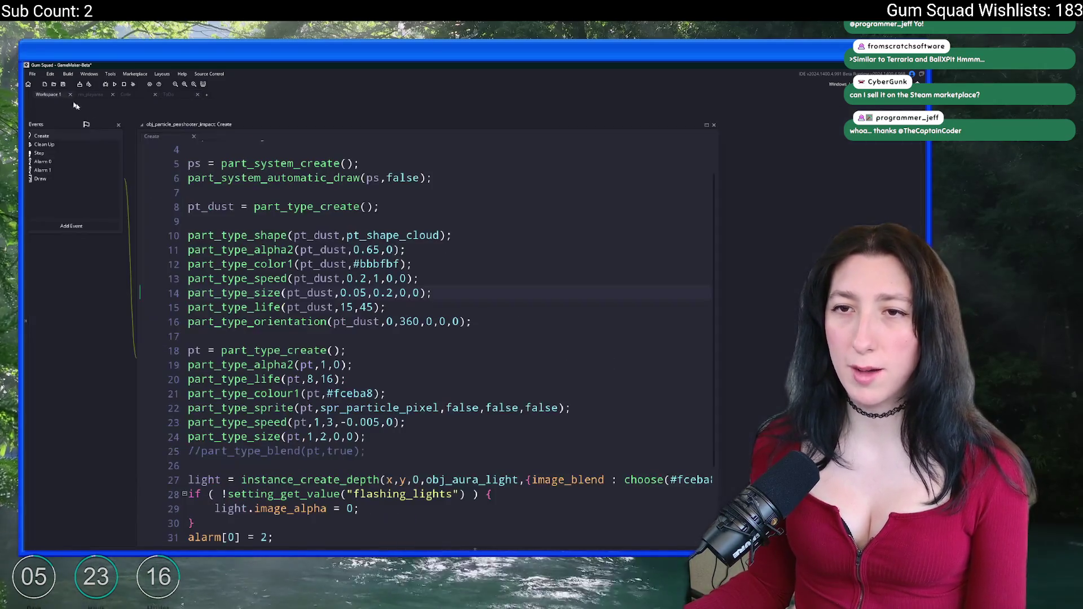
click(292, 190)
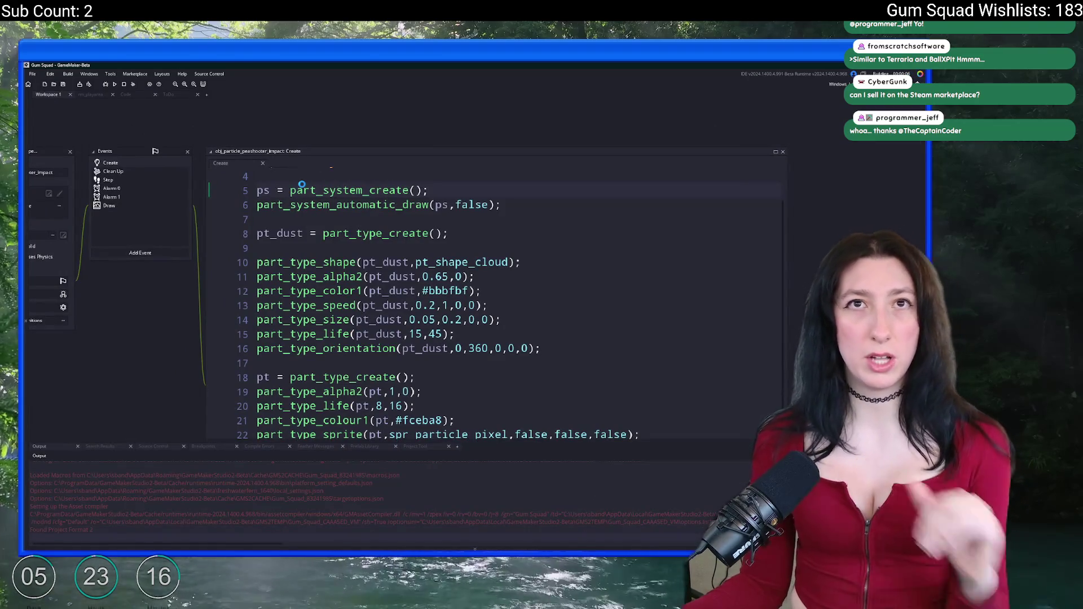
mouse_move(298, 203)
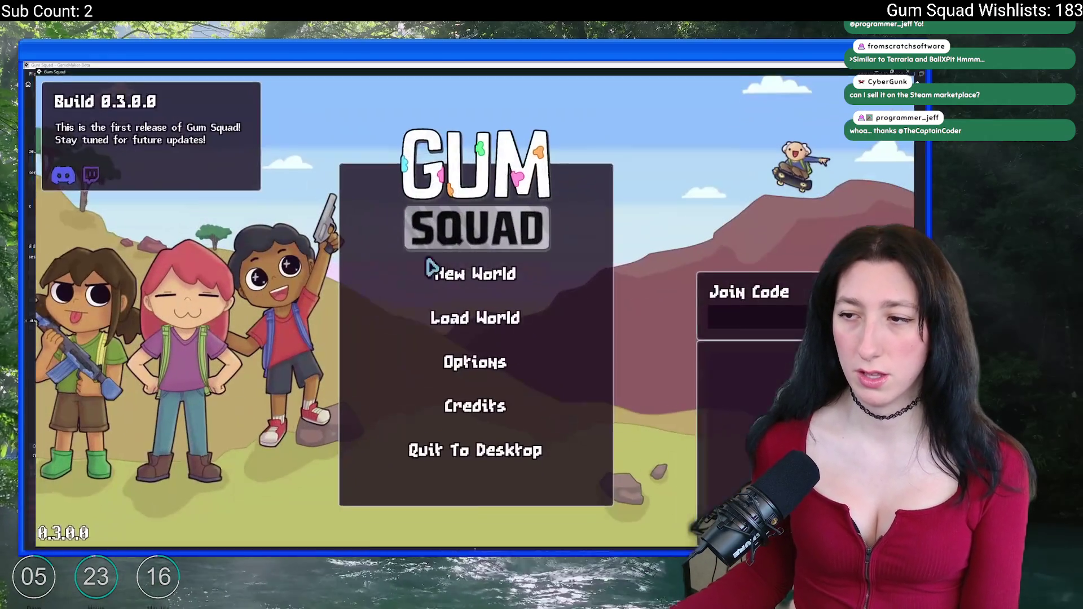
Look over the key bindings under Options > Controls.
click(475, 361)
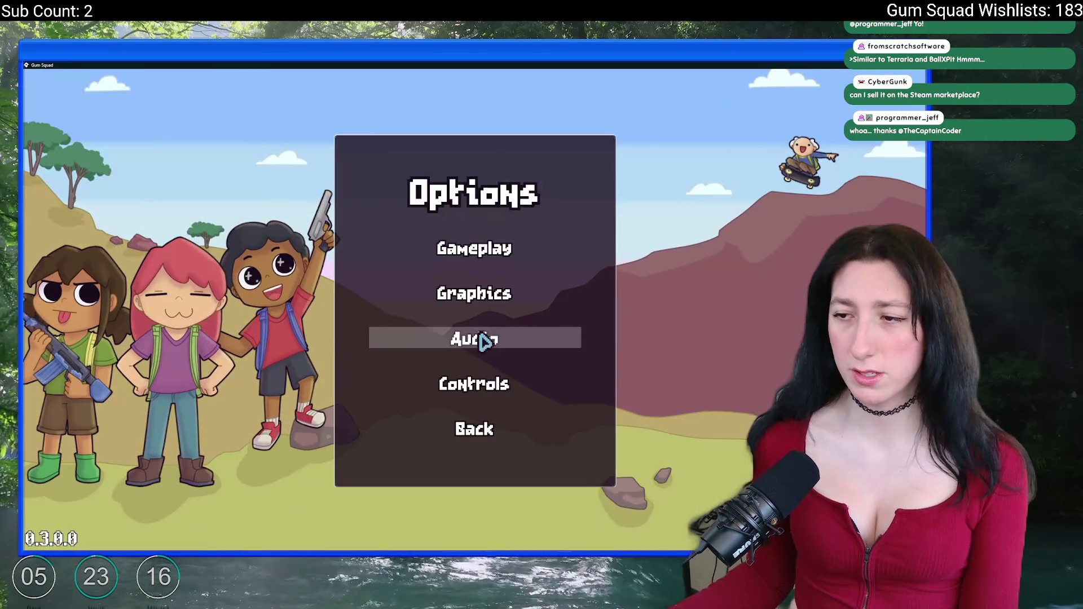
click(477, 383)
scroll(653, 314, down, 5)
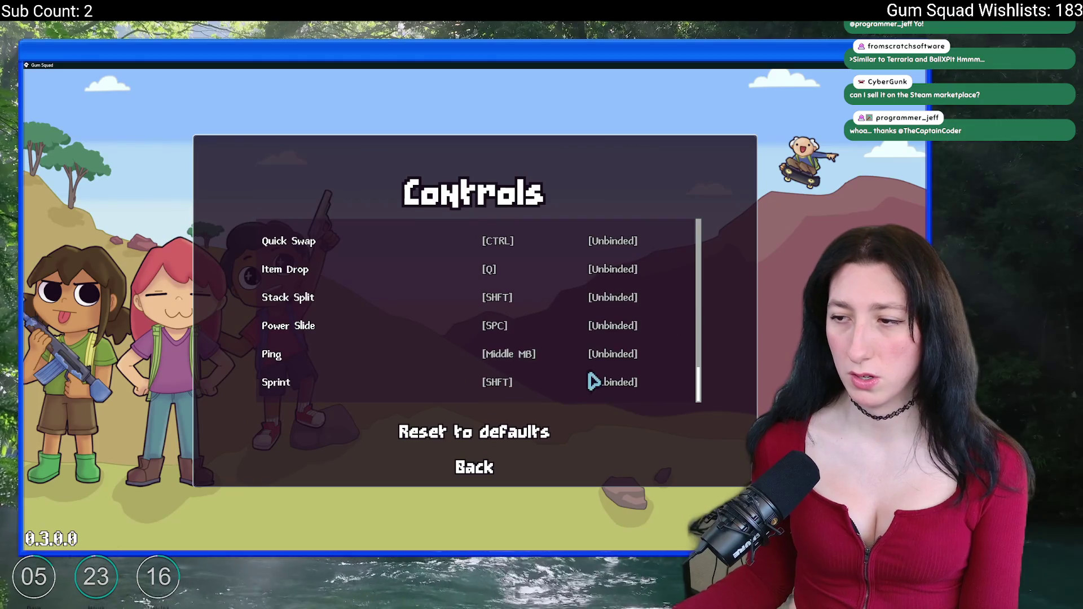
scroll(485, 361, up, 5)
scroll(476, 338, down, 5)
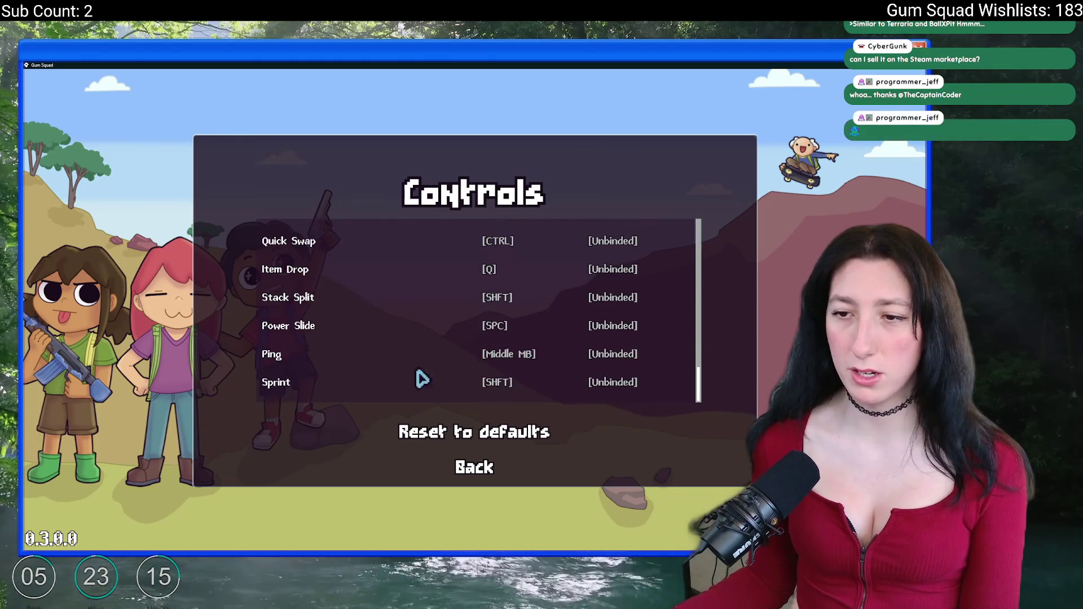
Return to the main menu and create a lobby for a new world.
click(475, 468)
click(474, 429)
click(474, 271)
click(467, 419)
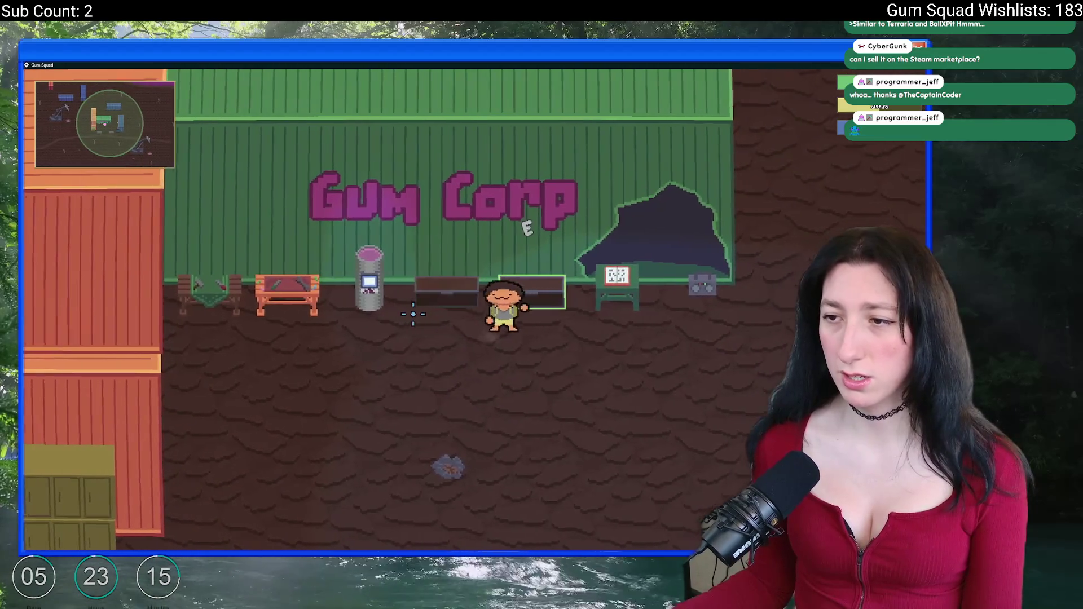
Walk left and right, then take the Mint Gum stack in the inventory.
key(a)
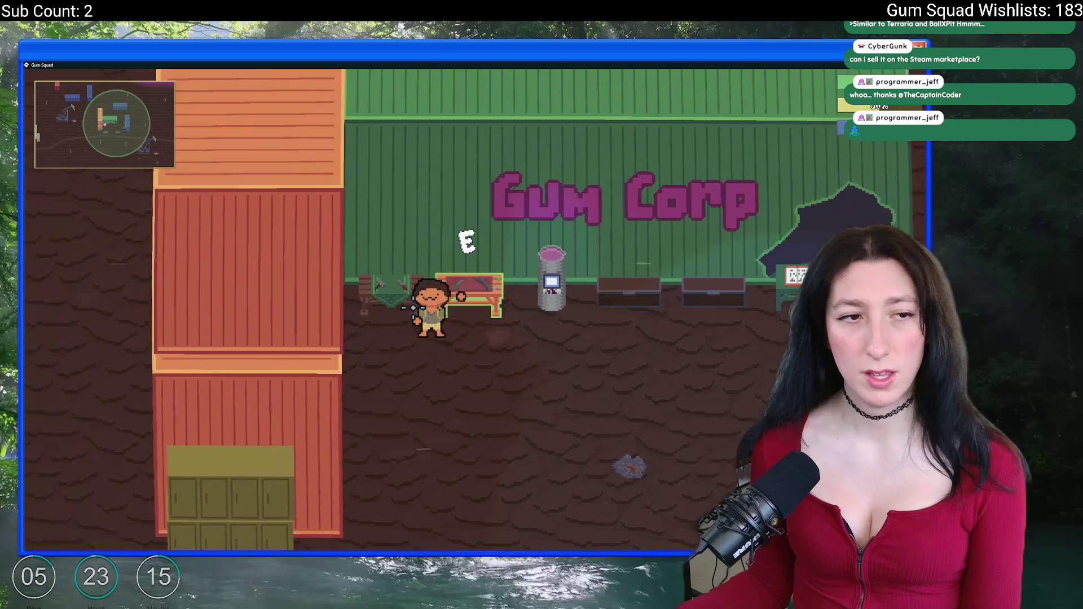
key(d)
key(Tab)
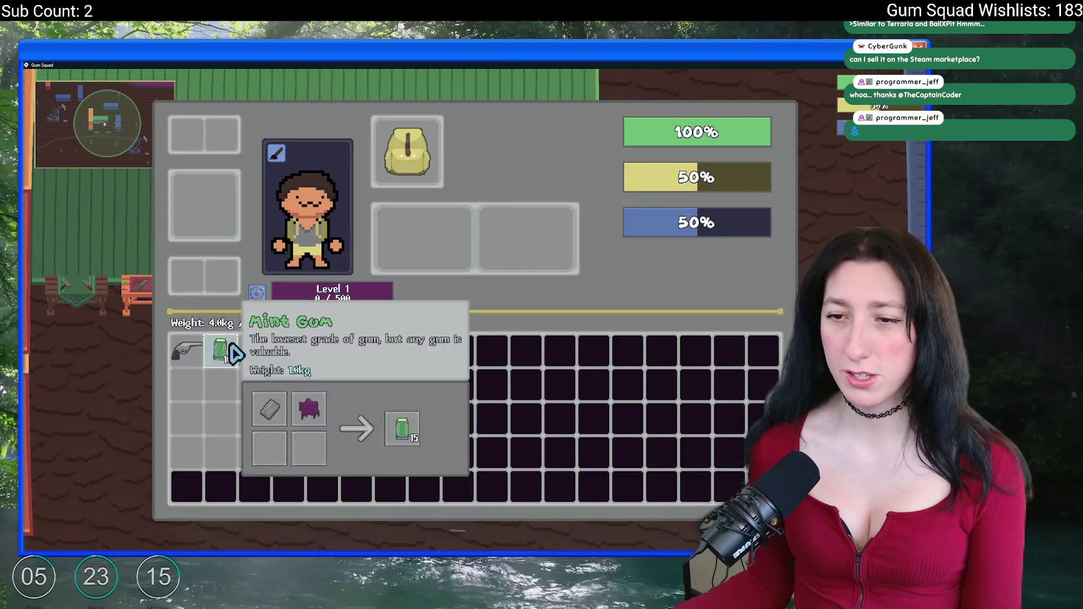
click(184, 358)
key(Tab)
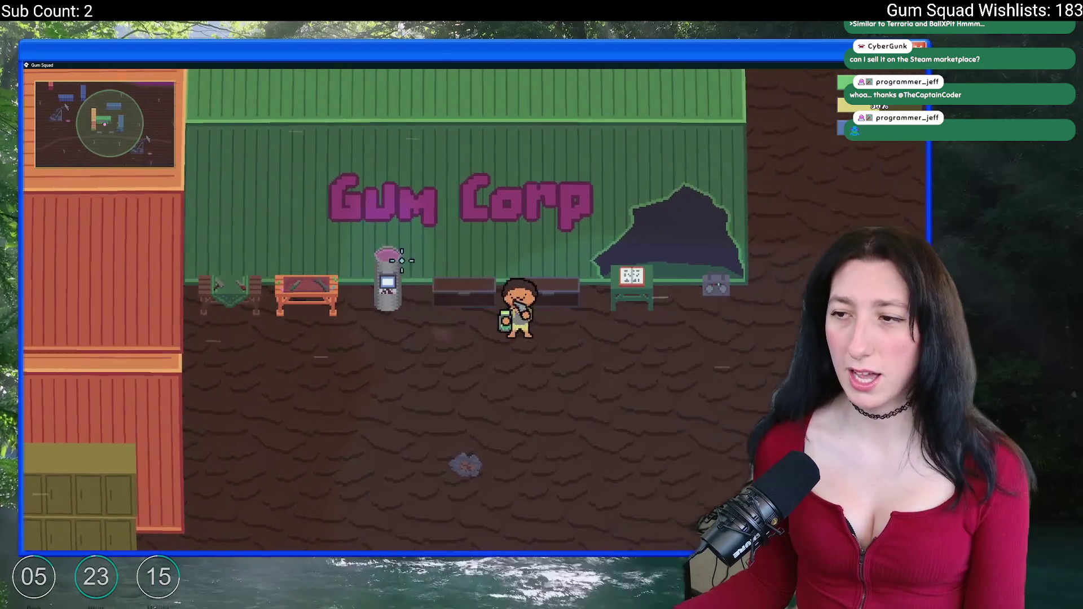
Walk around the yard and equip the gum and revolver in hand.
key(a)
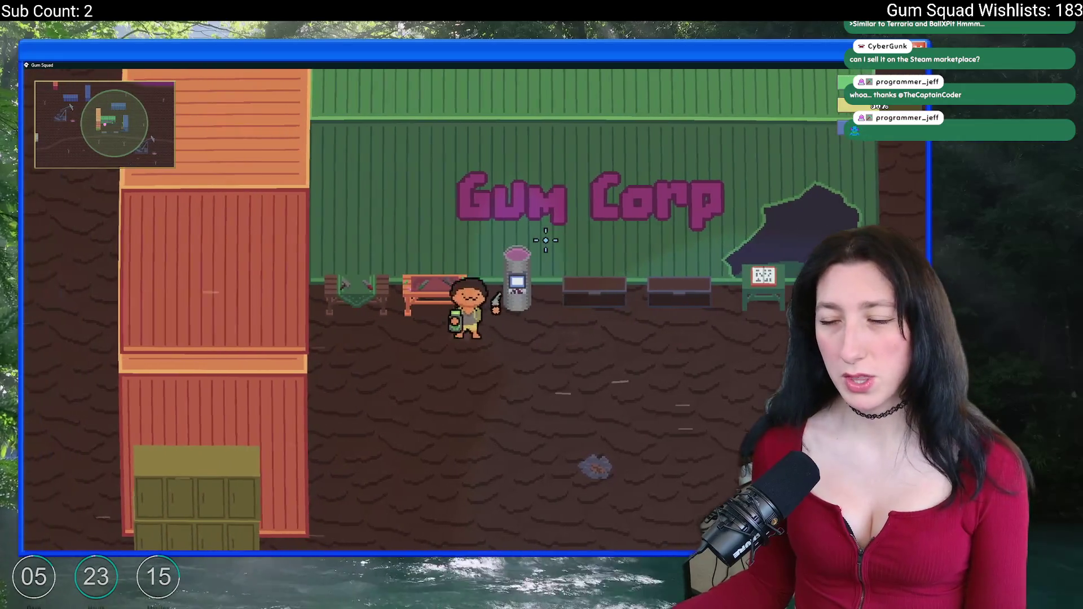
key(d)
key(s)
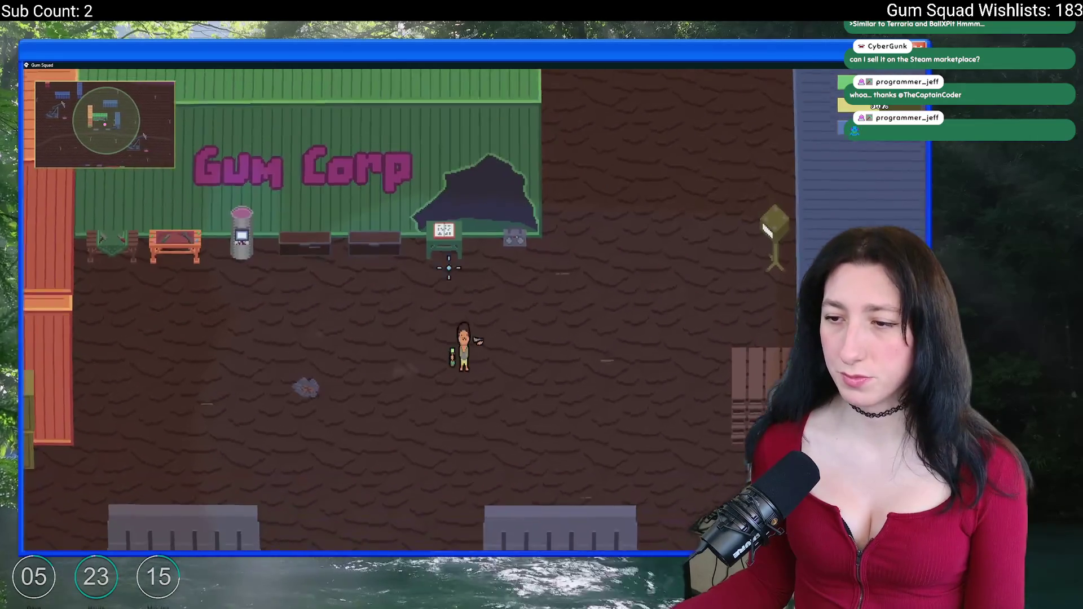
key(a)
key(s)
key(d)
key(w)
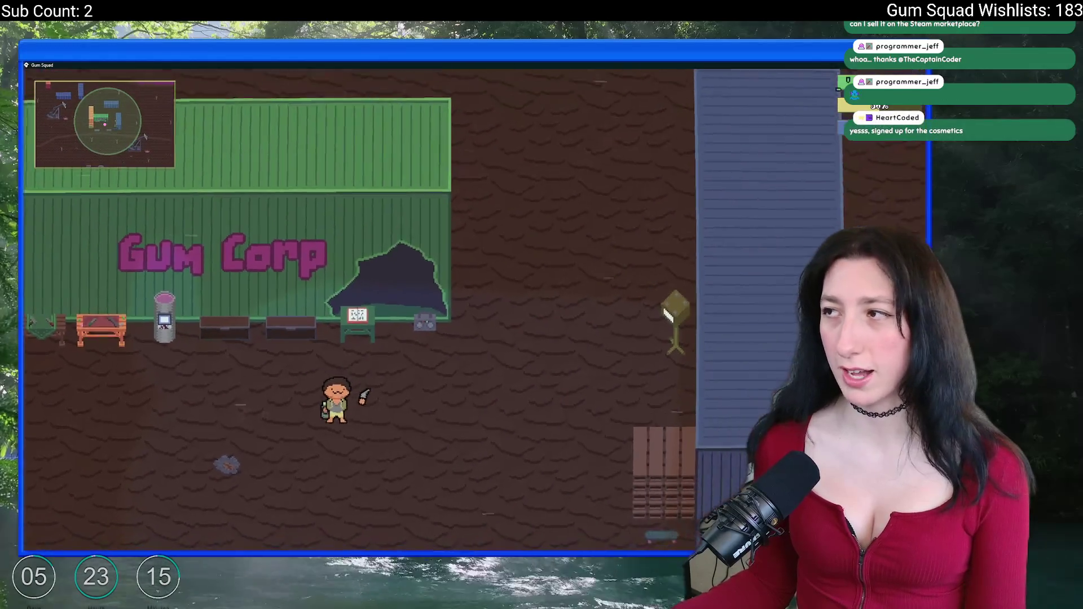
key(Tab)
key(w)
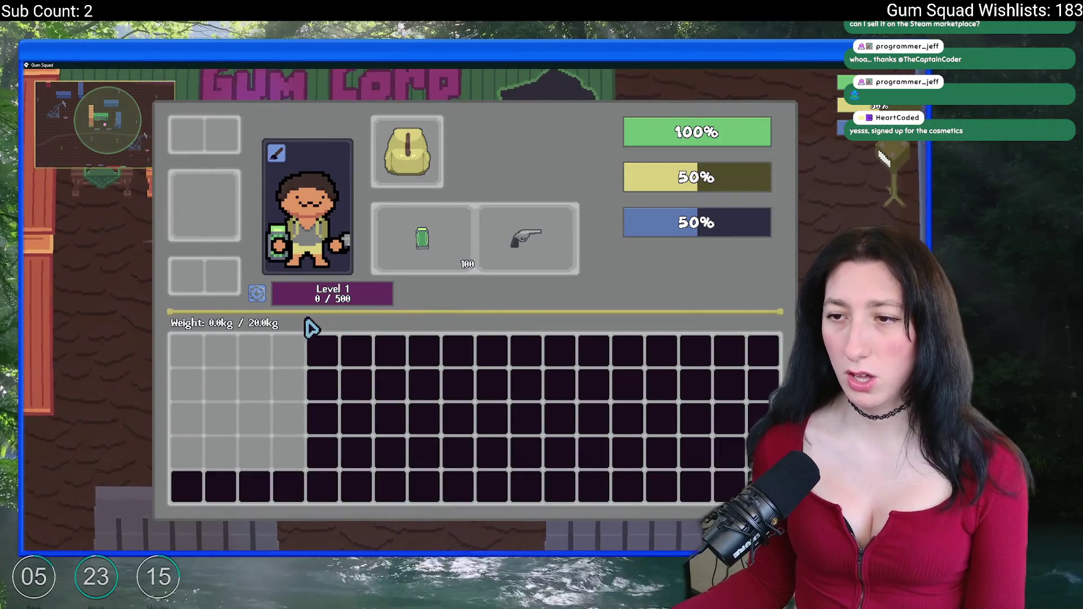
key(Tab)
key(Tab)
Spend a perk point on Strength and close the game.
click(257, 294)
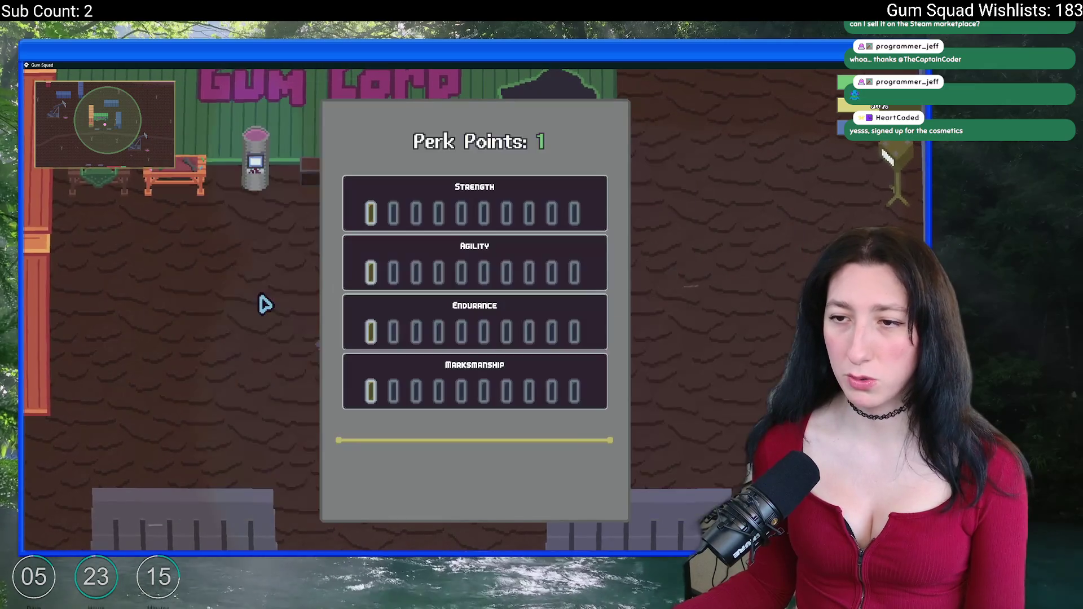
click(371, 213)
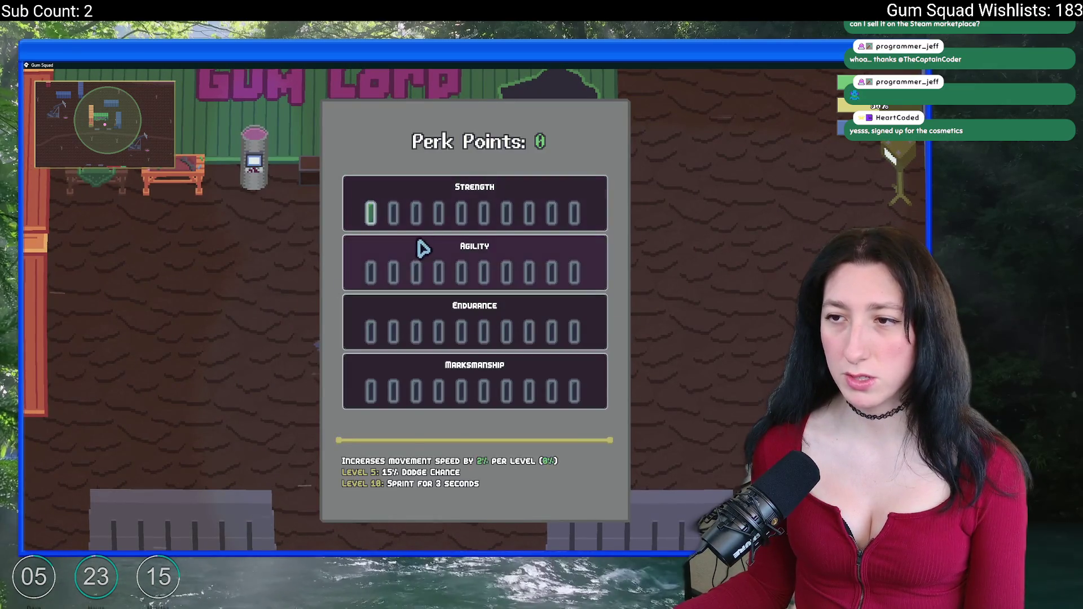
key(Escape)
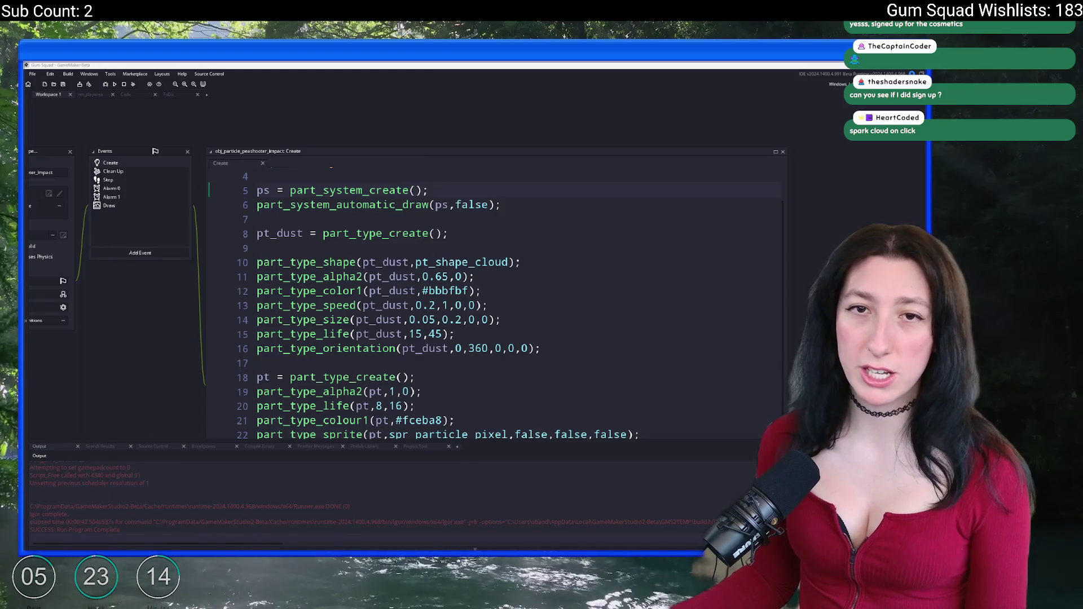
Begin typing 'partner' into the browser address bar, then go back to GameMaker.
key(alt+Tab)
click(521, 80)
text(partner)
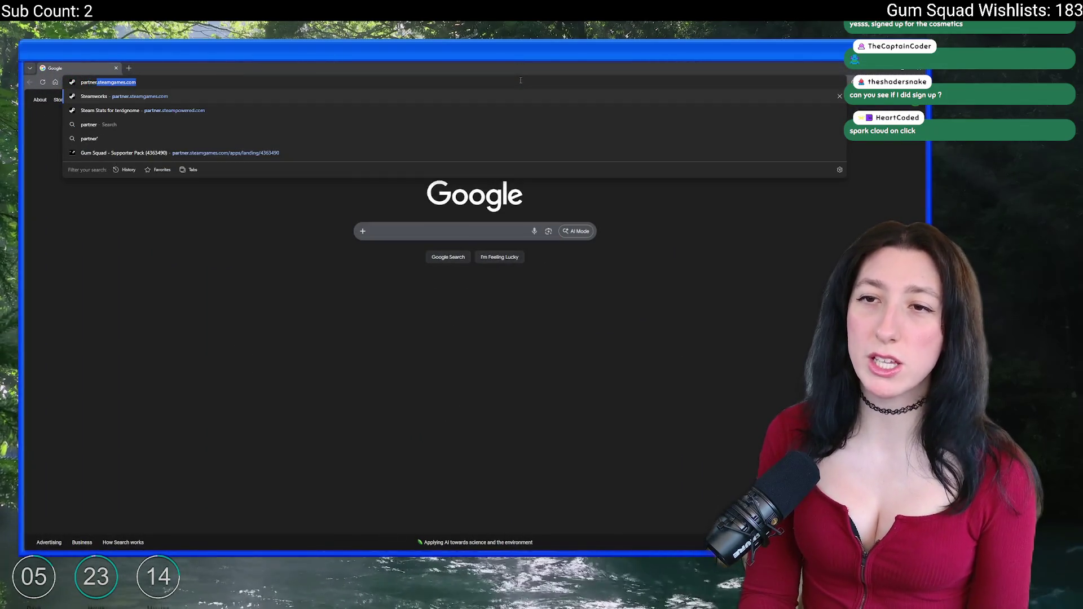
key(Escape)
key(alt+Tab)
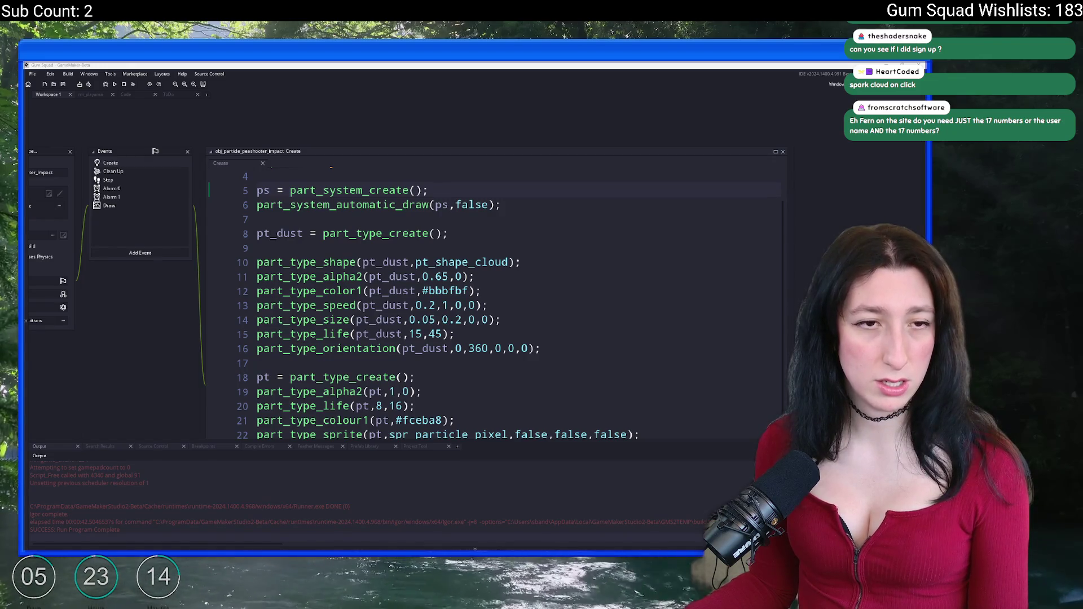
Select the 184 outstanding wishes figure in the Steamworks wishlist report.
key(alt+Tab)
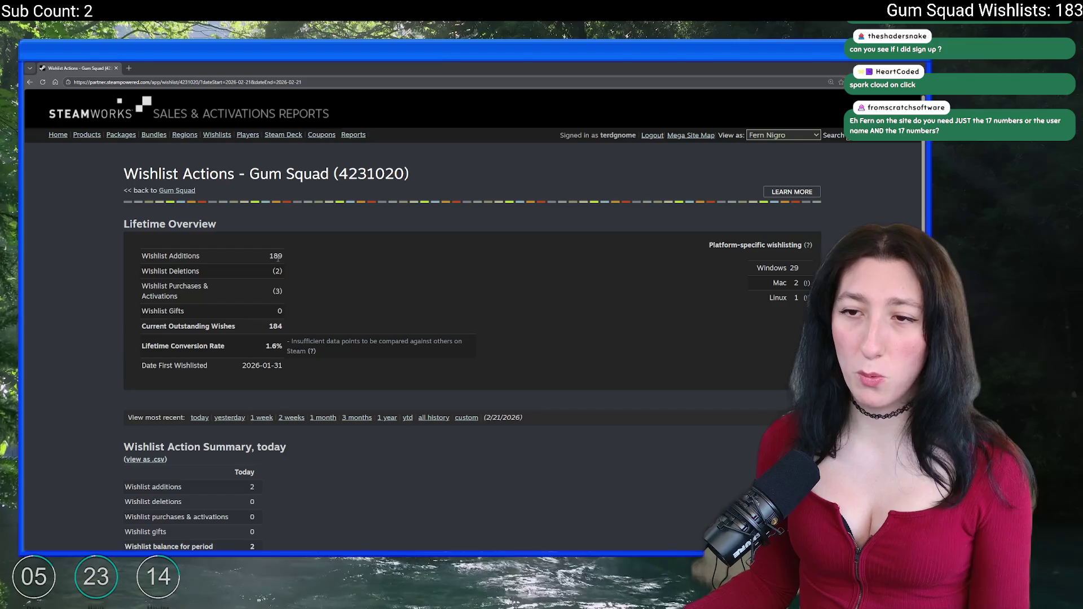
double_click(276, 326)
key(alt+Tab)
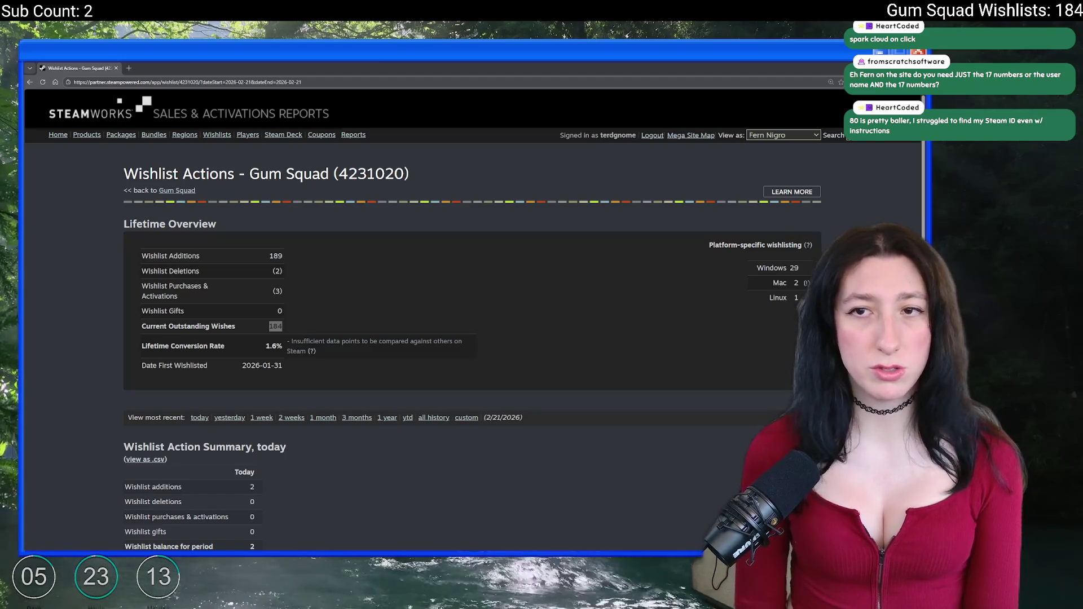
Load the Gum Squad website by entering 'gumsquadgame.com' in the address bar.
click(380, 83)
text(gumsquadgame.com)
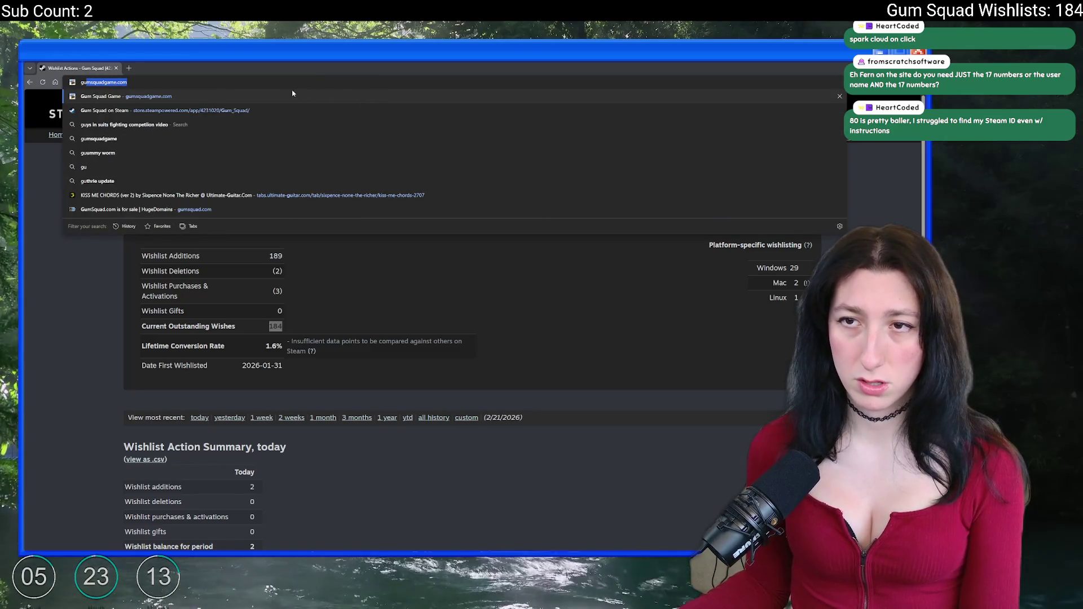
key(Return)
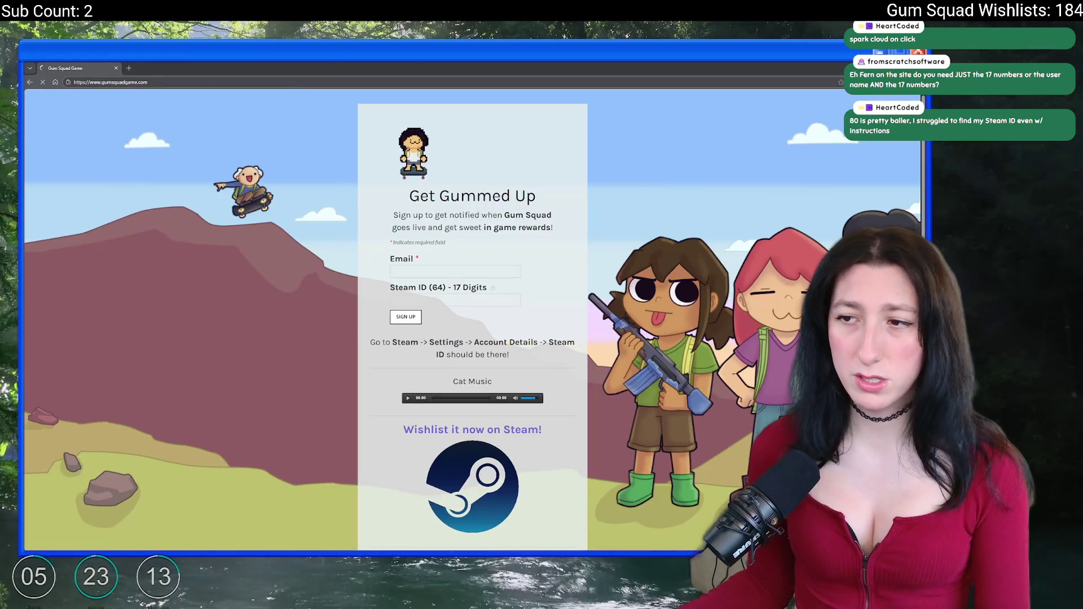
Review the Steam ID '17 Digits' instructions, focus the Email field, and scroll through the links below.
mouse_move(496, 291)
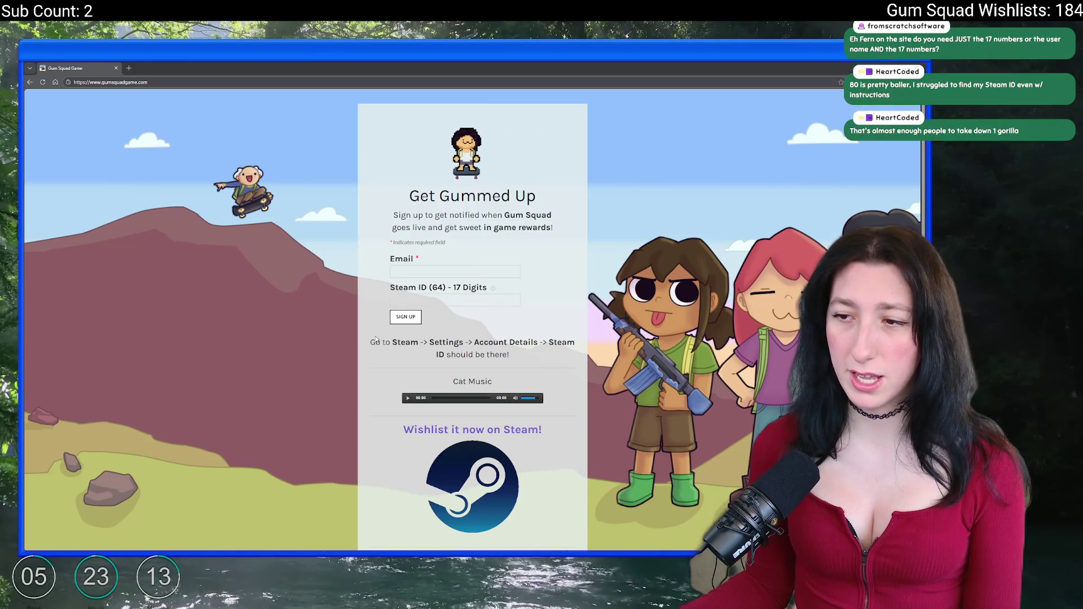
drag(370, 342, 517, 359)
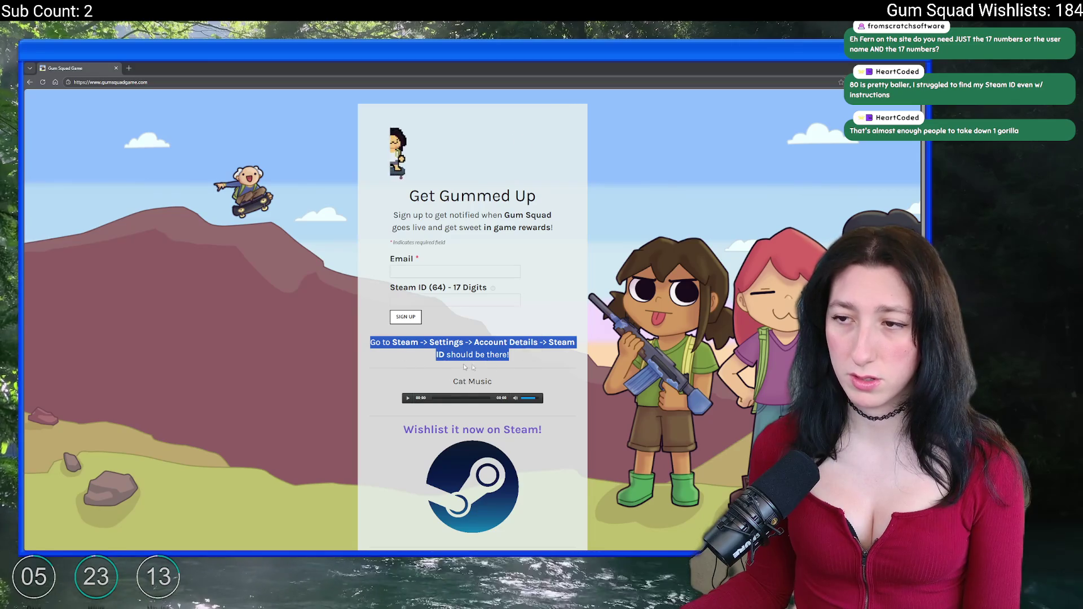
click(458, 288)
drag(453, 288, 487, 289)
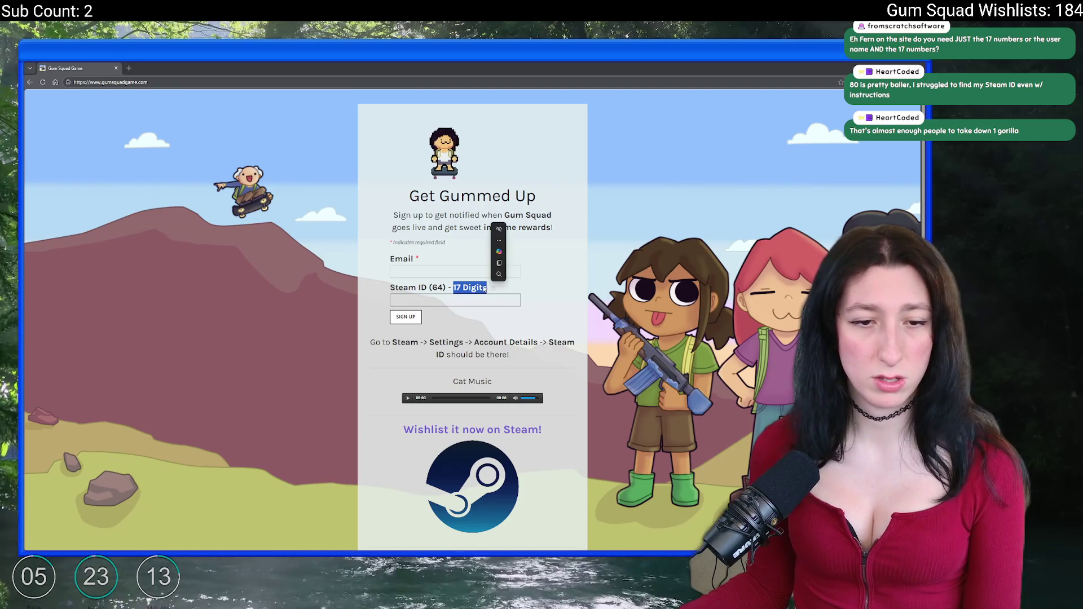
click(431, 267)
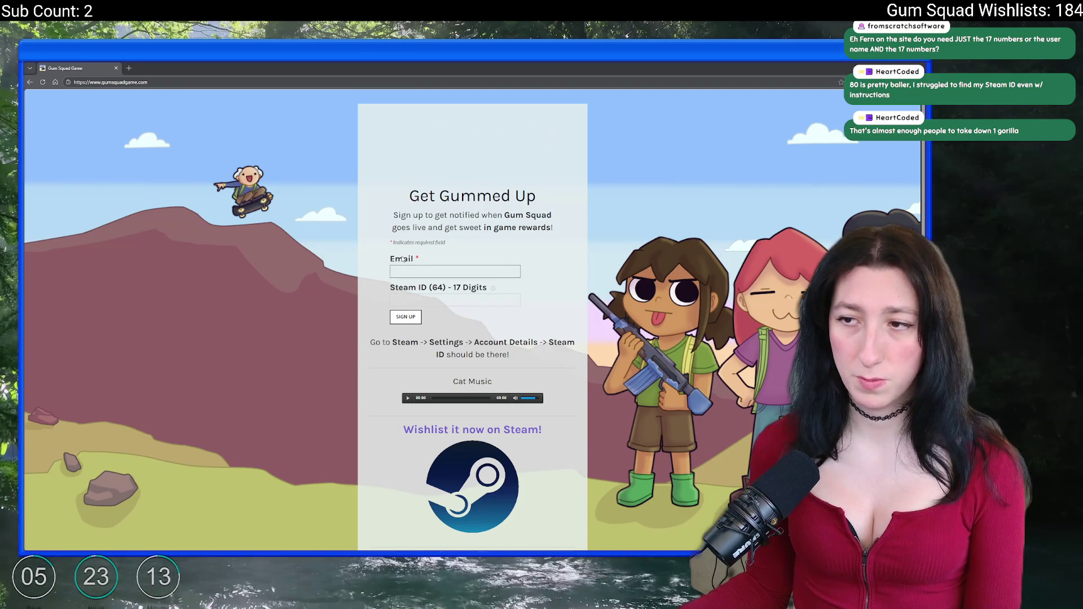
scroll(440, 325, down, 1)
scroll(440, 325, down, 3)
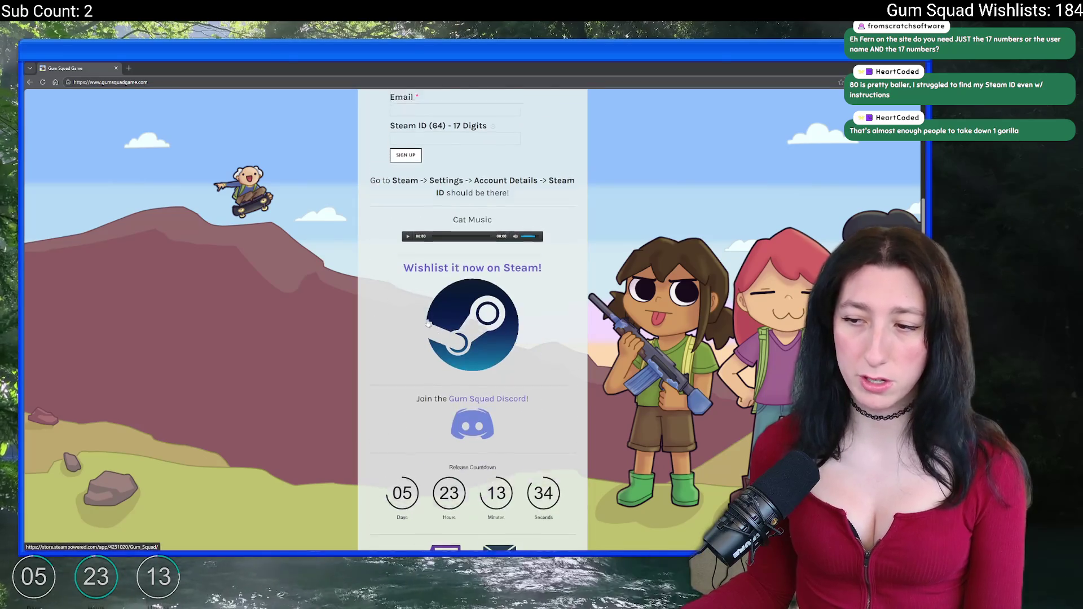
scroll(402, 282, up, 4)
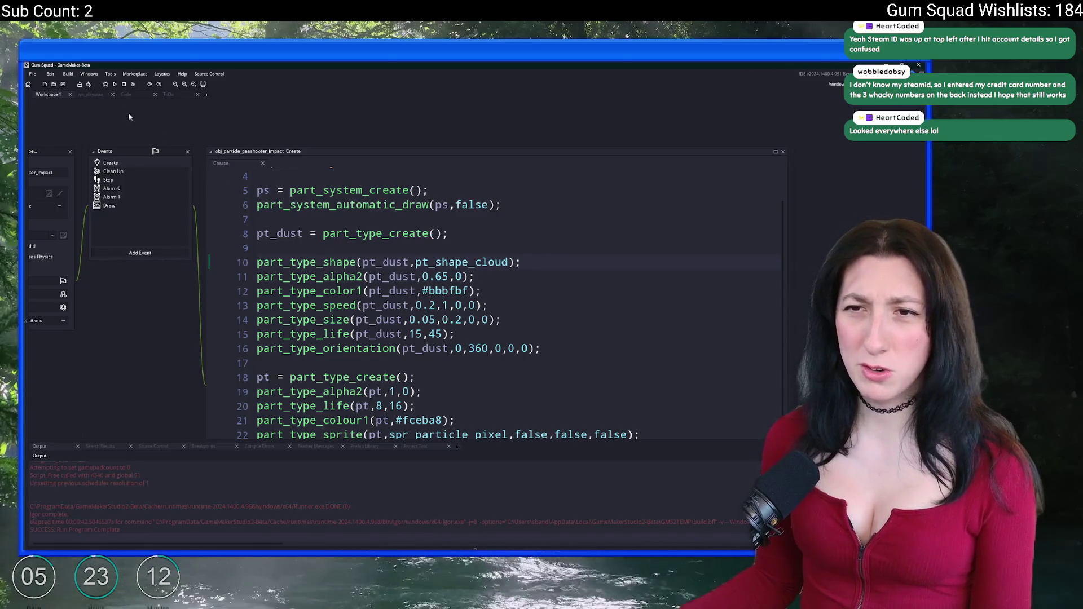
Open the rm_playarea room and scroll through the asset browser.
click(97, 94)
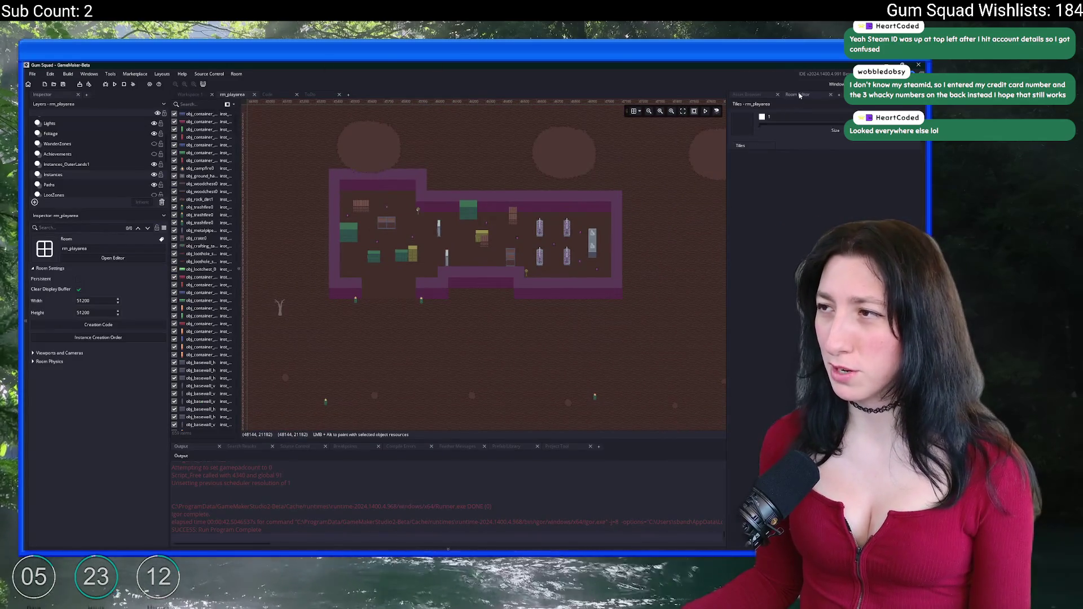
click(746, 94)
scroll(454, 169, down, 5)
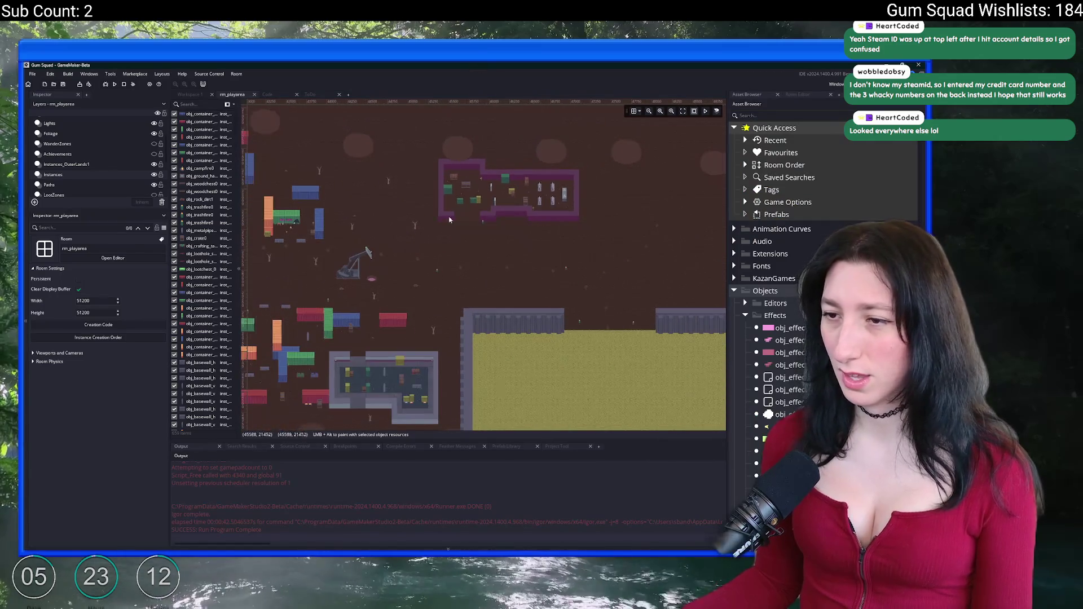
scroll(454, 169, down, 3)
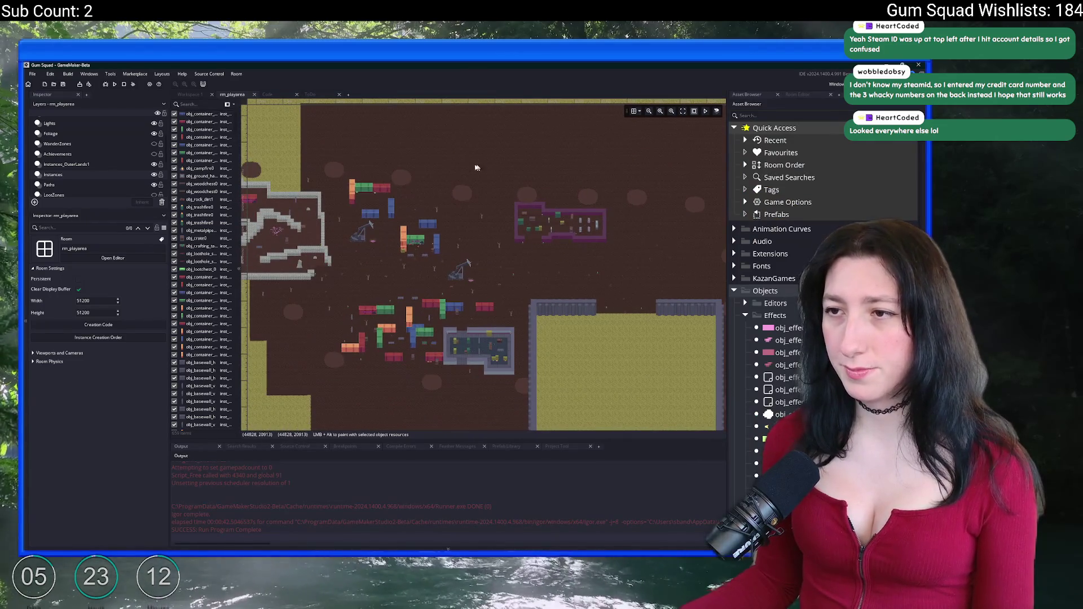
key(ctrl+Tab)
key(ctrl+Tab)
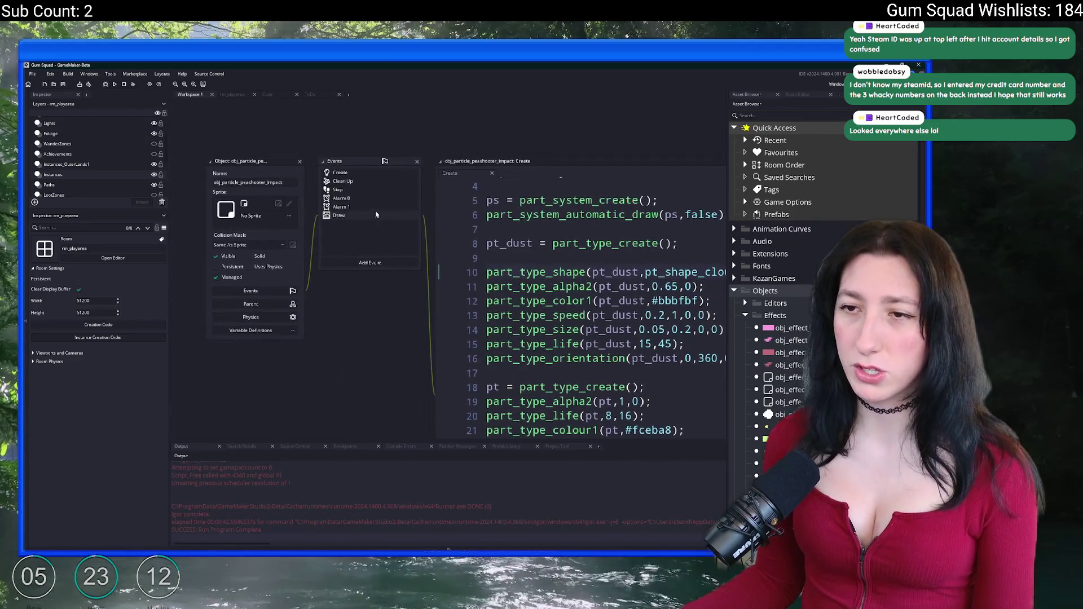
Open obj_player's Create event code via the asset search.
key(ctrl+t)
text(obj_player)
key(Return)
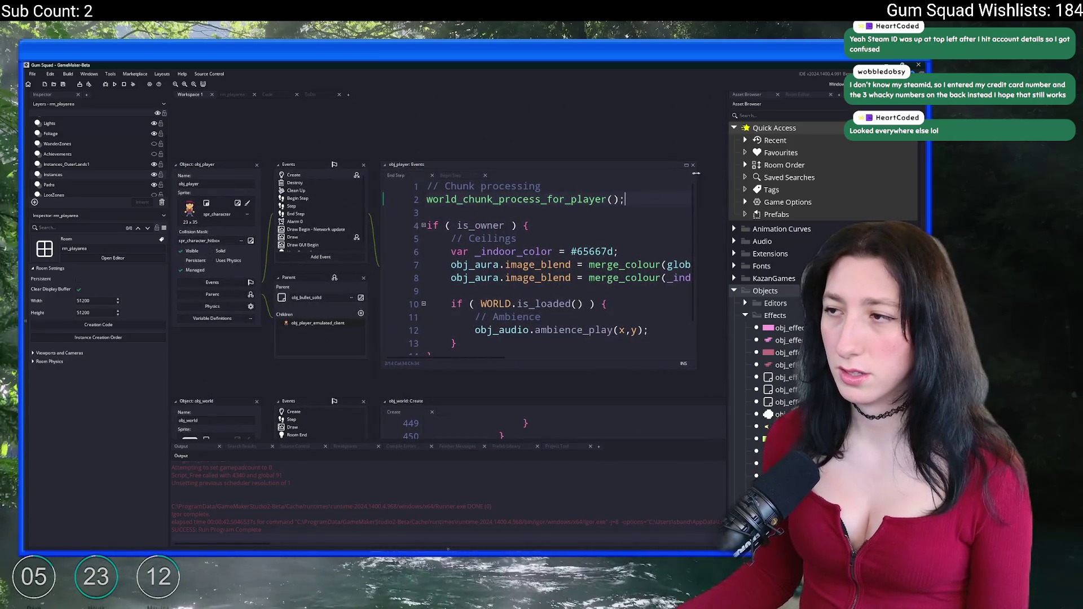
click(705, 164)
click(189, 96)
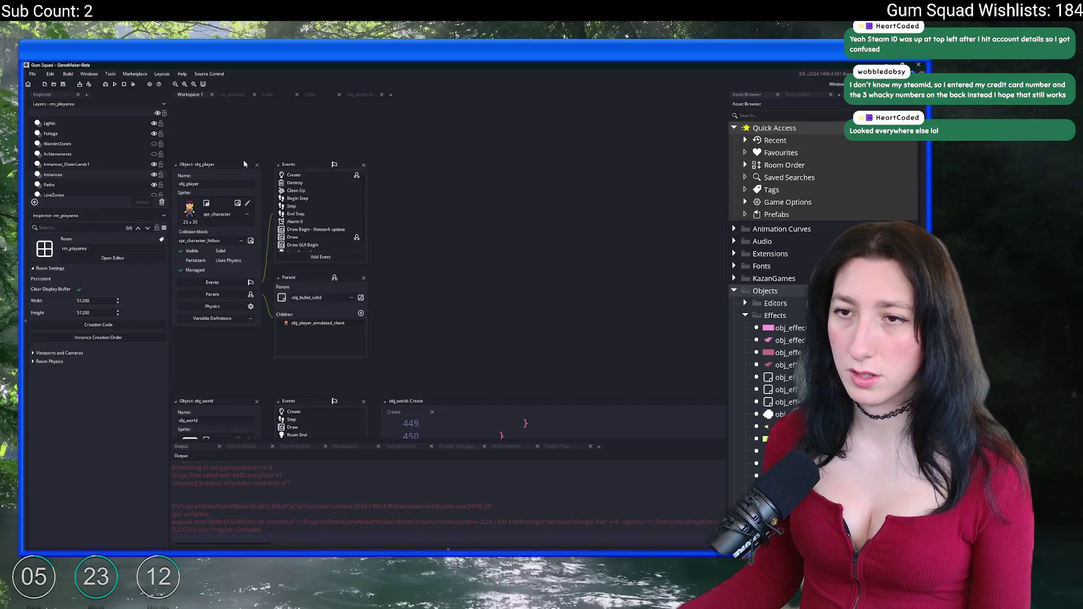
click(288, 175)
scroll(604, 246, down, 20)
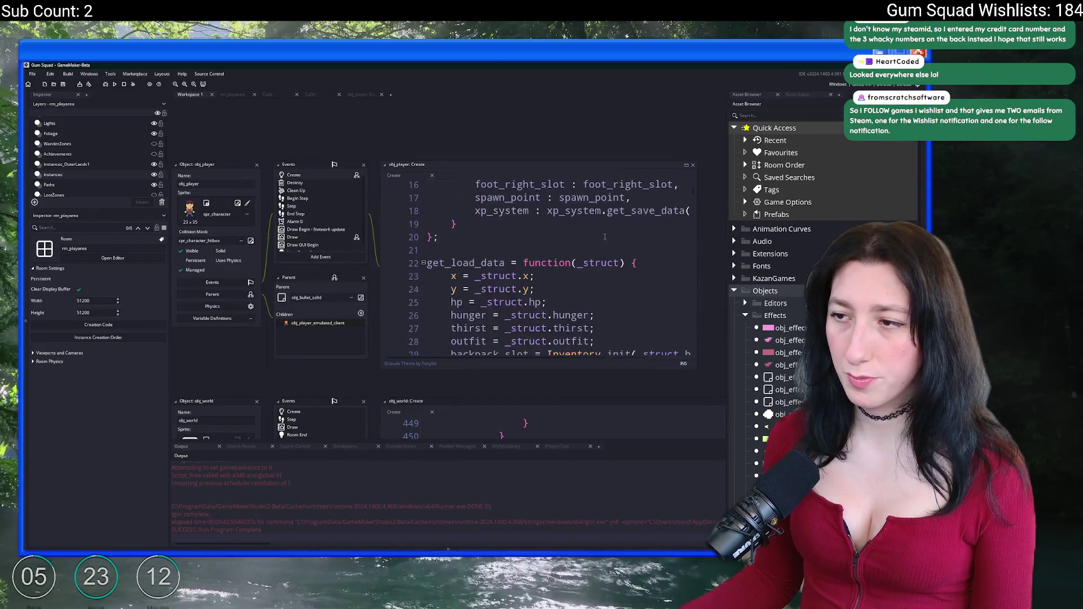
Add 'interaction_blocked = false;' below the interaction_instance line and save.
click(621, 202)
key(Return)
key(ctrl+z)
key(ctrl+f)
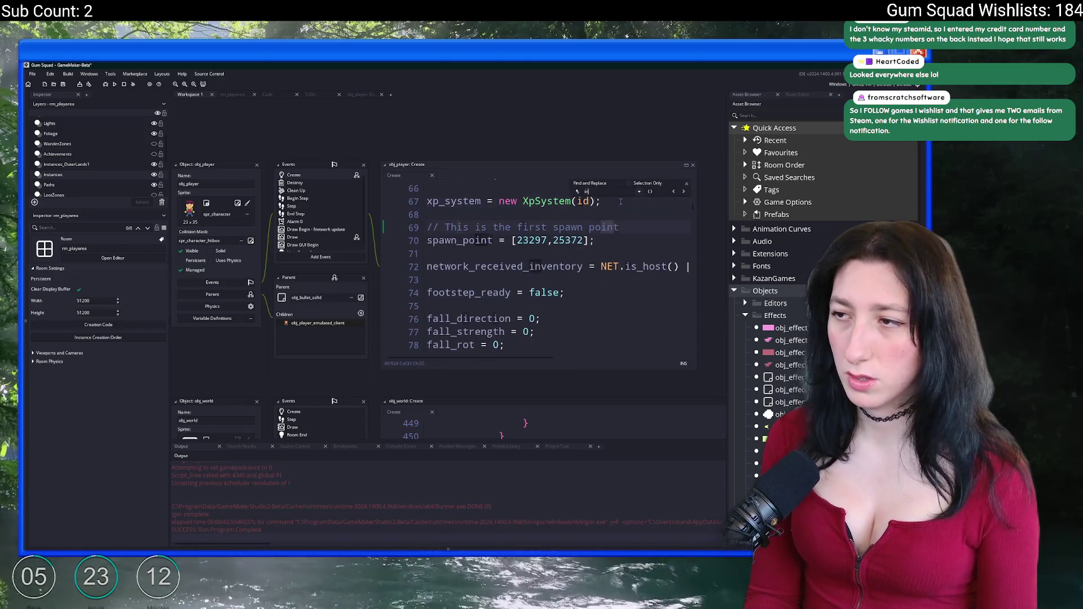
text(interaction)
click(641, 211)
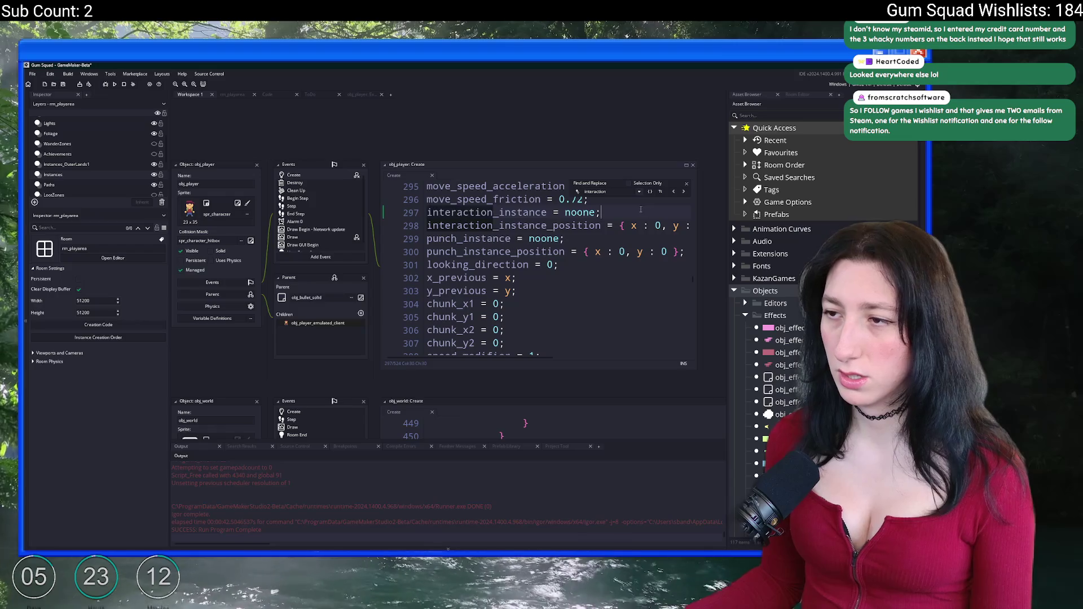
key(Return)
text(interaction_blocked = false;)
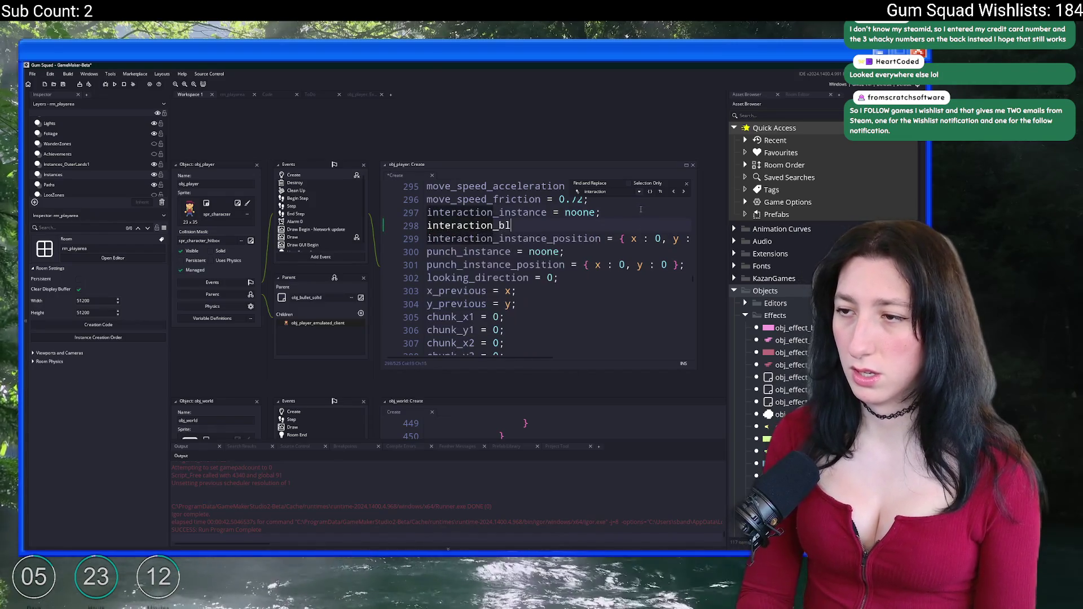
key(ctrl+s)
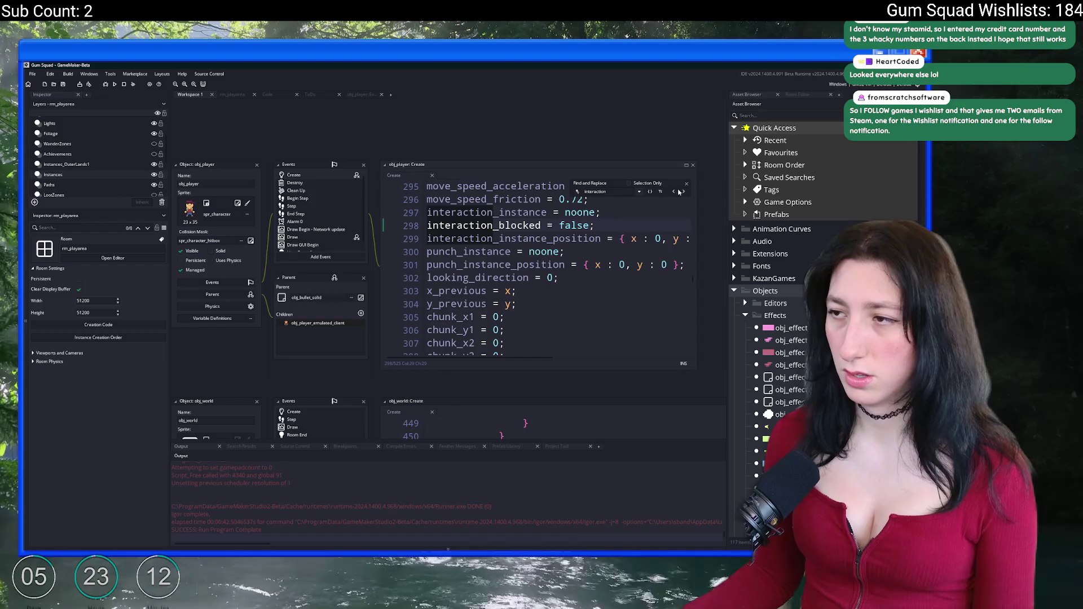
Open obj_player's Step event code at full size.
click(686, 184)
double_click(480, 225)
key(ctrl+c)
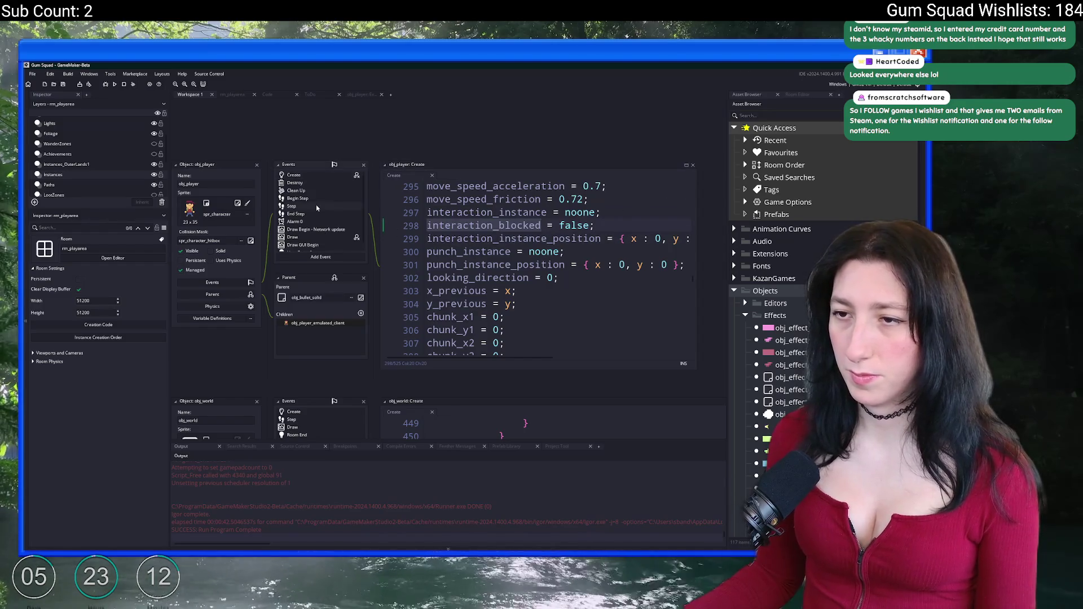
click(316, 206)
click(686, 165)
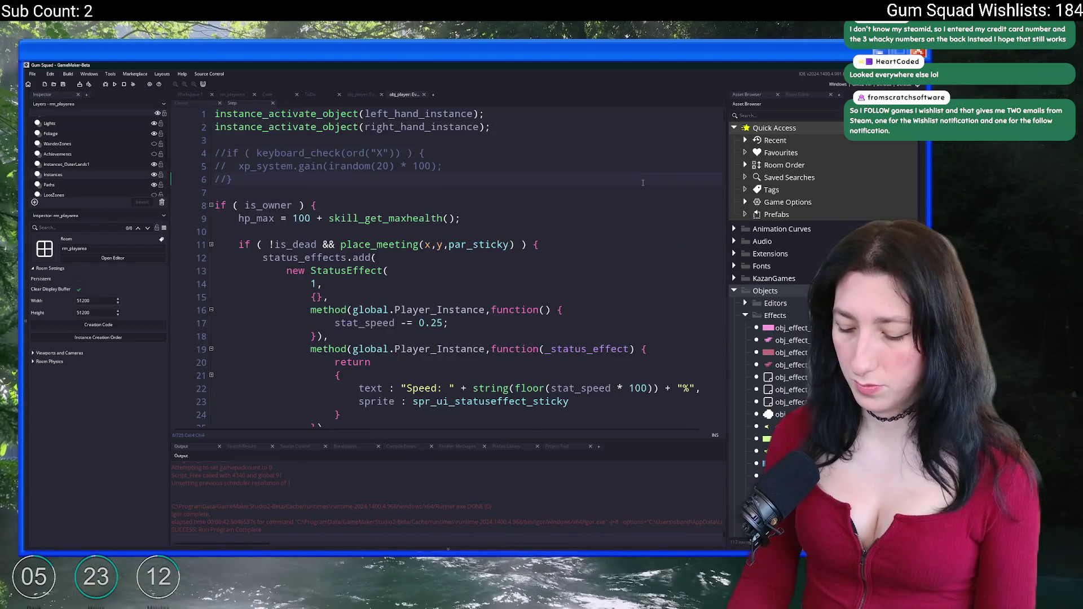
Add 'interaction_blocked = true;' above the interaction_instance reset on line 410.
key(ctrl+f)
key(Return)
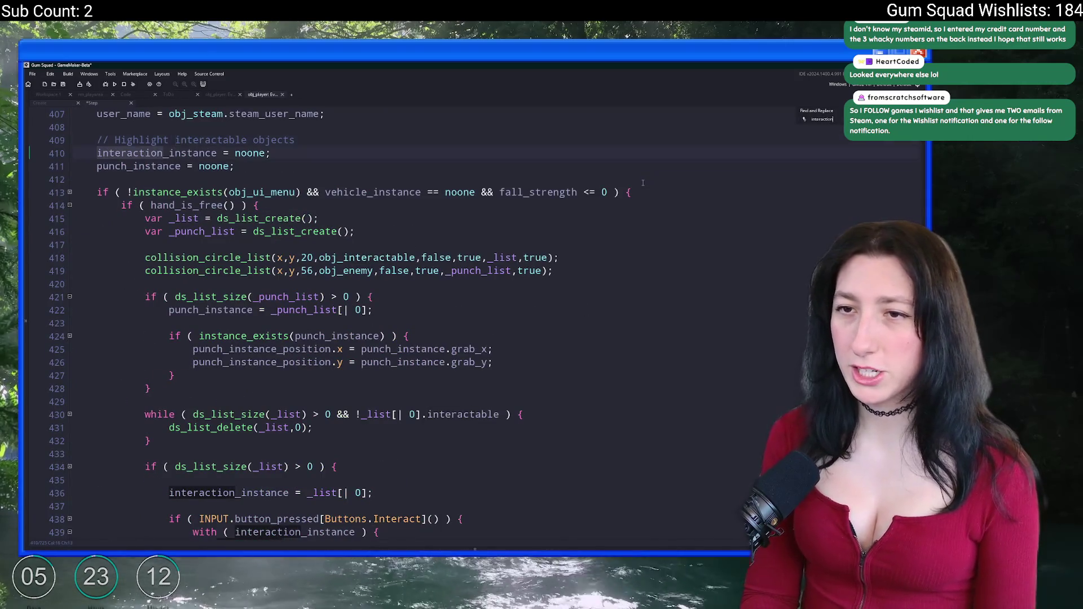
click(513, 138)
key(Return)
key(ctrl+v)
text(= false;)
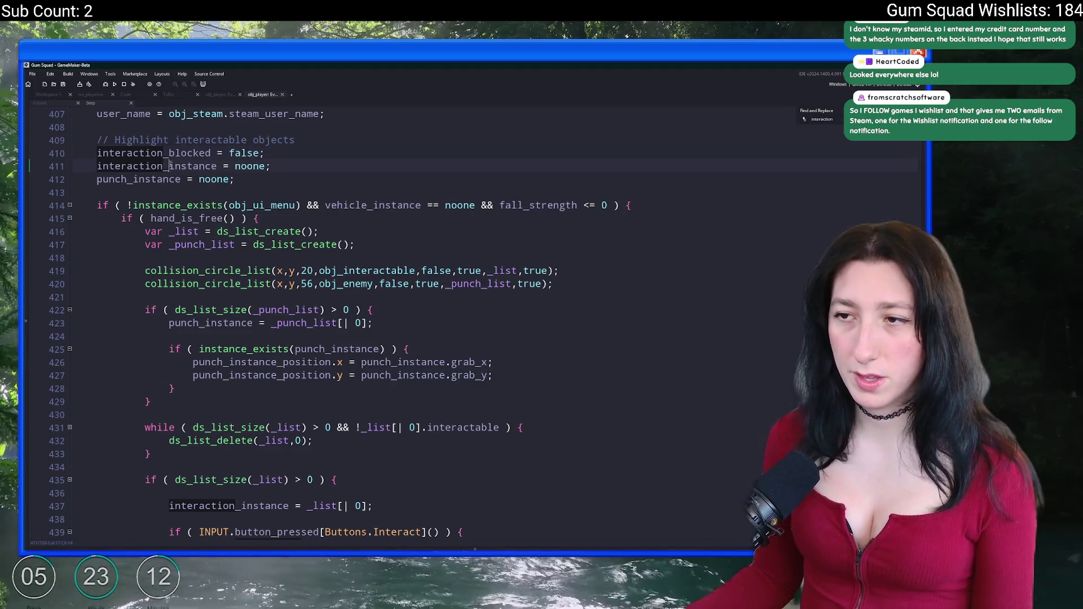
double_click(169, 166)
key(ctrl+f)
key(Return)
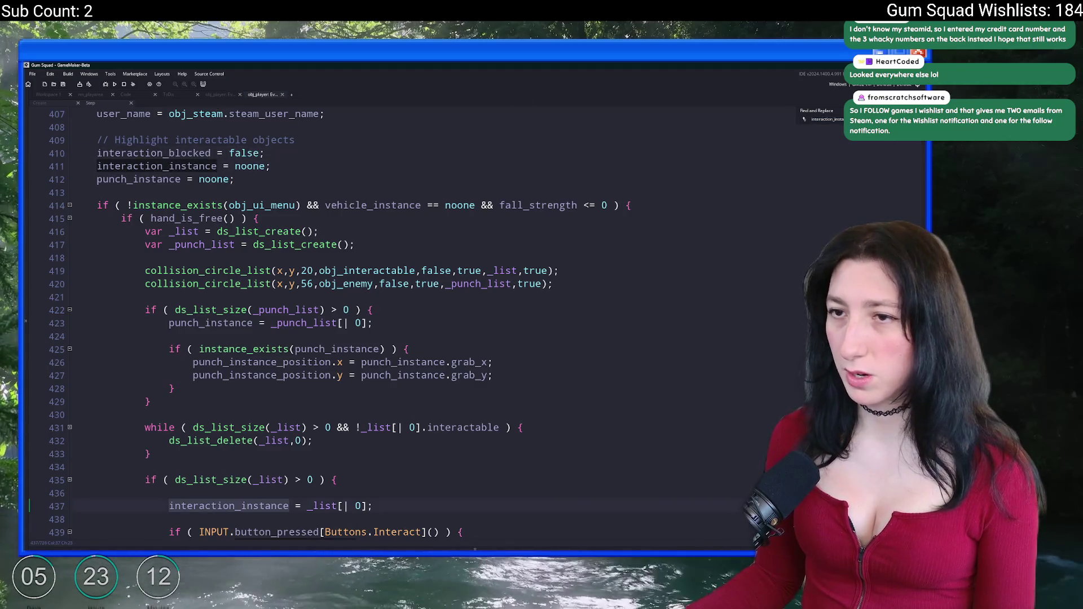
scroll(401, 303, down, 5)
click(401, 308)
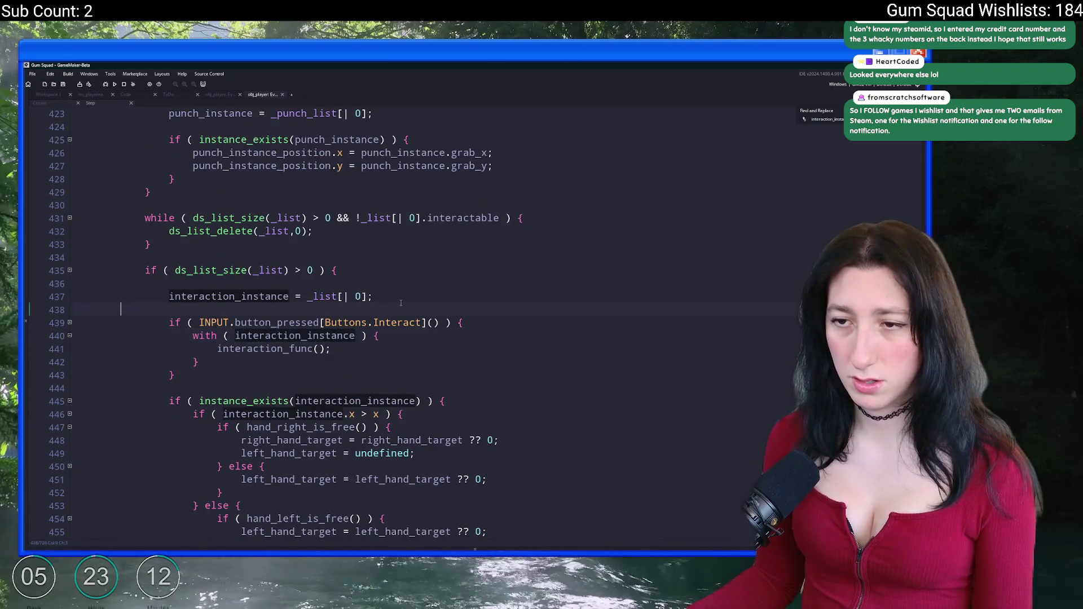
scroll(408, 296, up, 5)
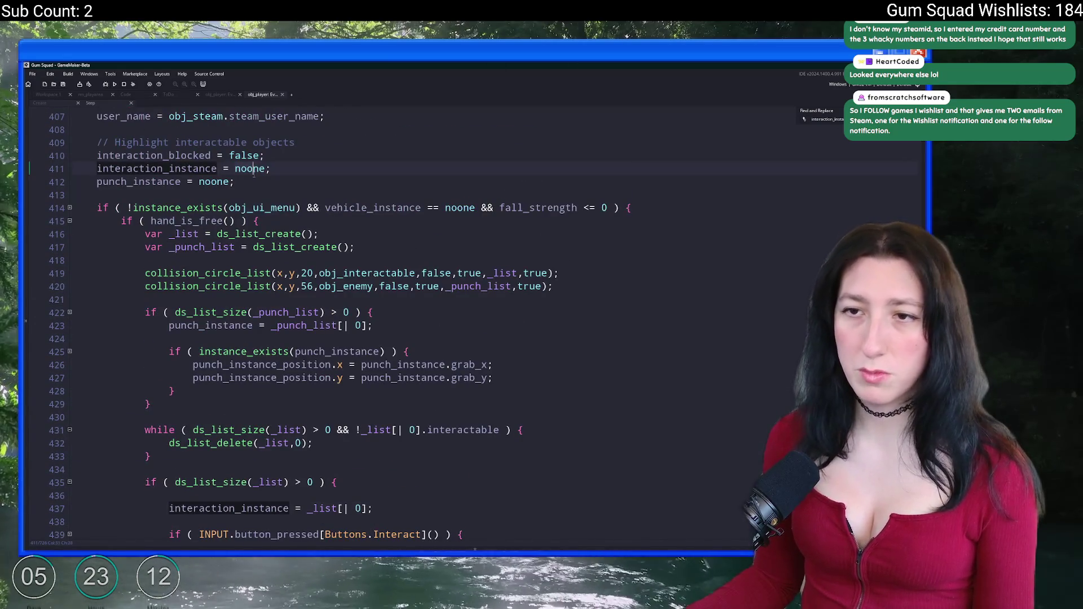
double_click(248, 156)
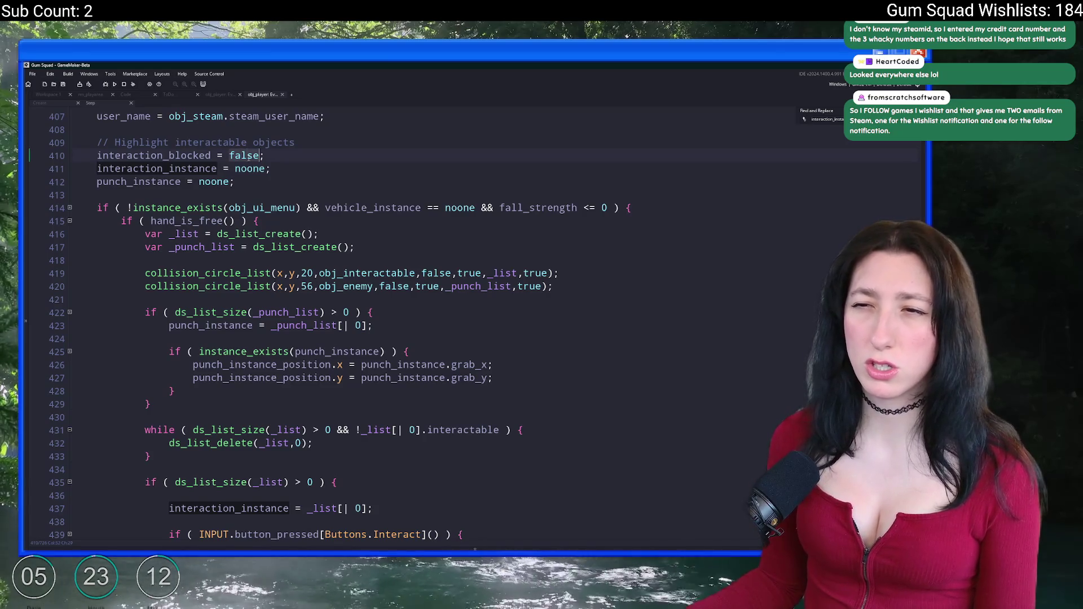
text(true)
Copy the interactable collision_circle_list line into the outer block, above the hand_is_free check.
scroll(369, 373, down, 5)
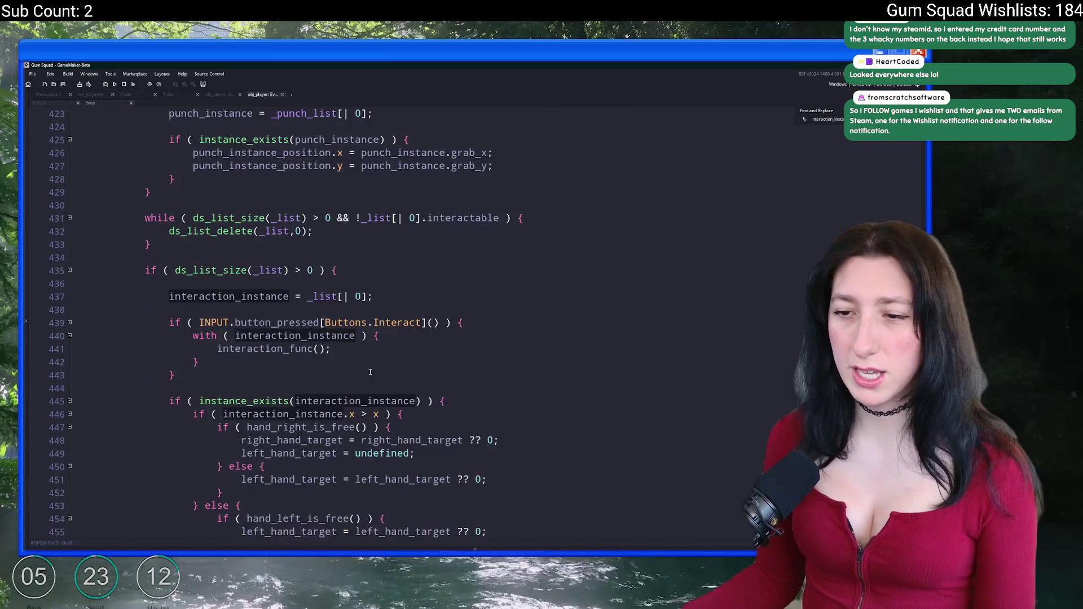
scroll(369, 373, down, 3)
click(419, 228)
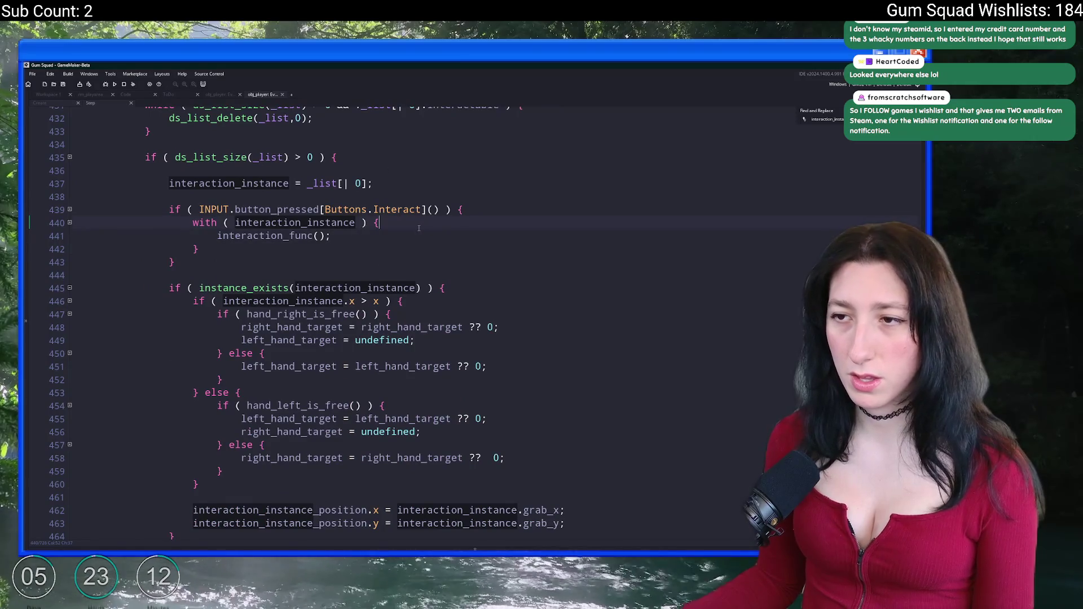
click(377, 183)
scroll(174, 245, up, 4)
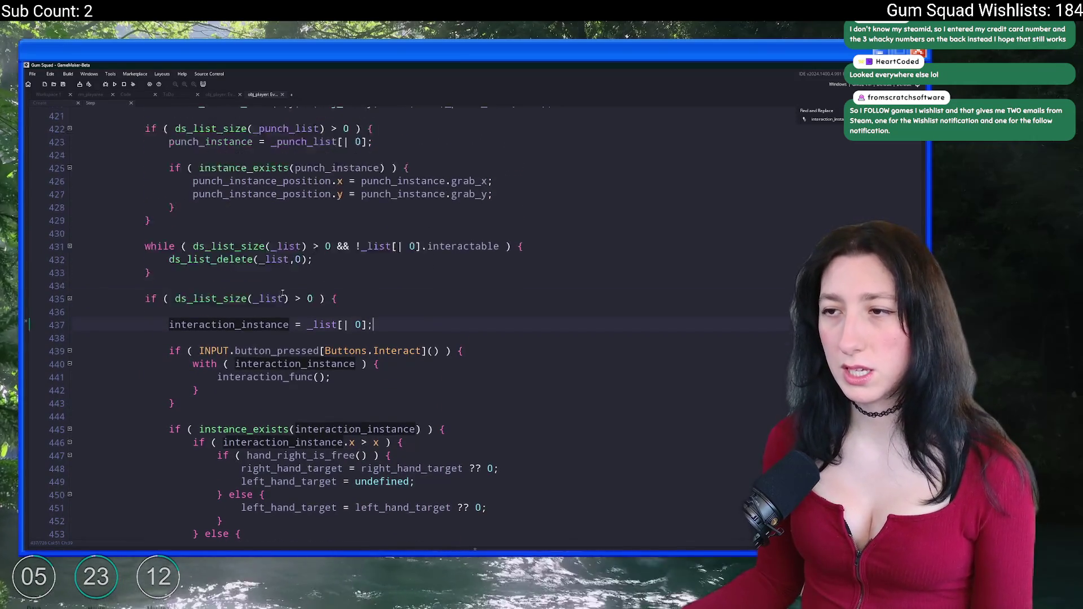
scroll(173, 245, up, 1)
scroll(135, 199, up, 1)
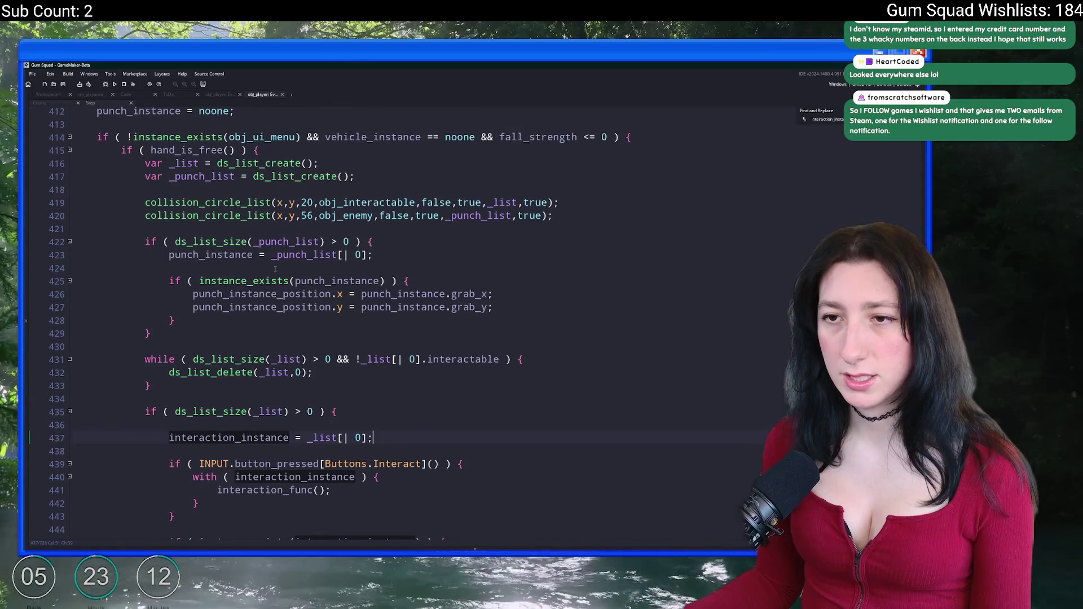
scroll(135, 200, up, 1)
click(131, 193)
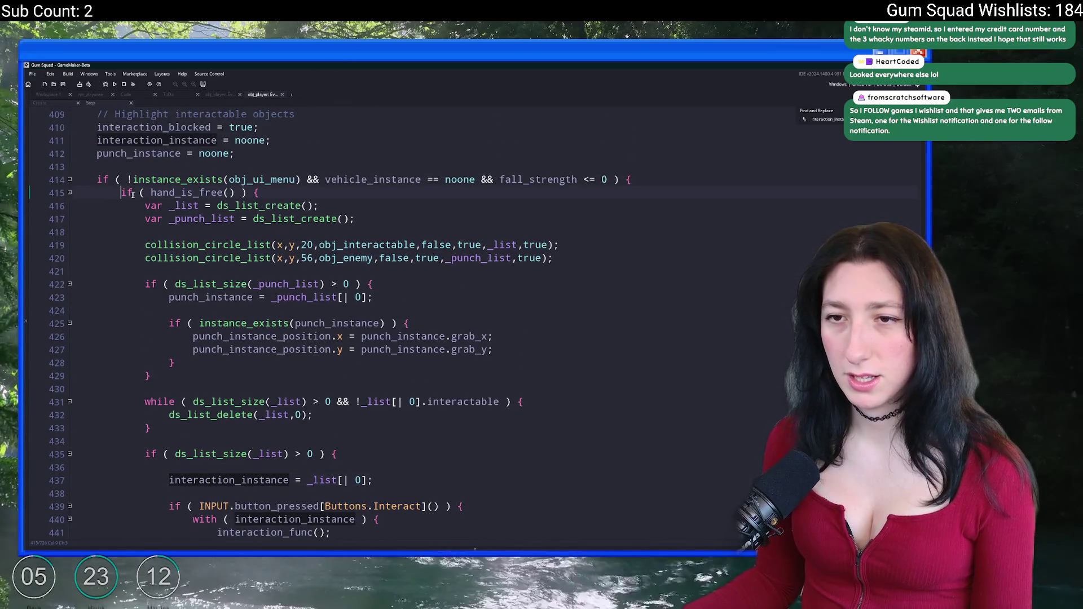
click(247, 193)
scroll(231, 233, down, 3)
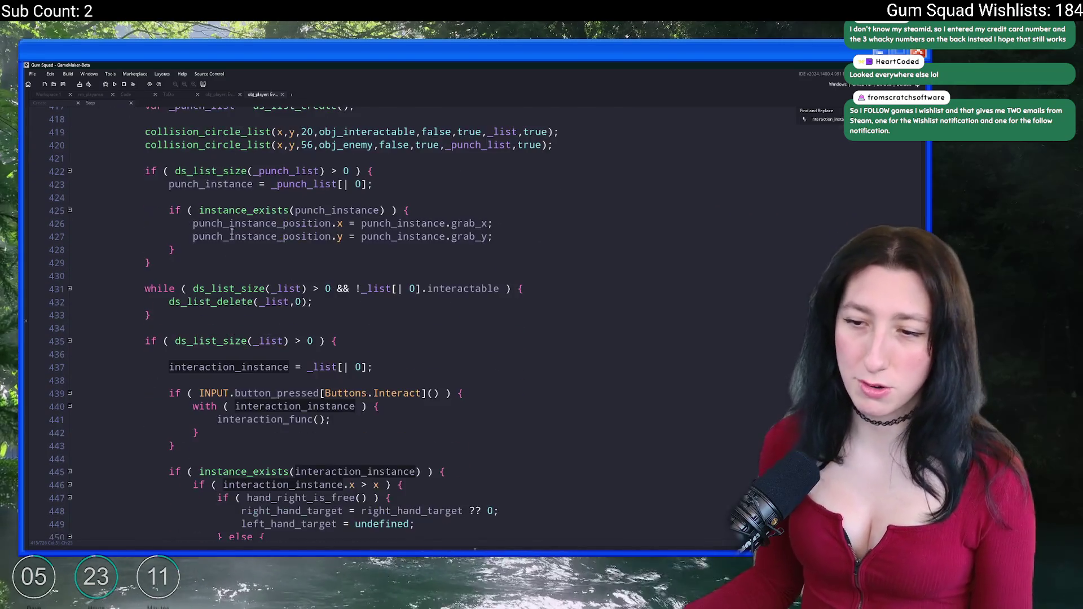
scroll(231, 233, down, 8)
scroll(328, 336, up, 5)
scroll(328, 337, up, 6)
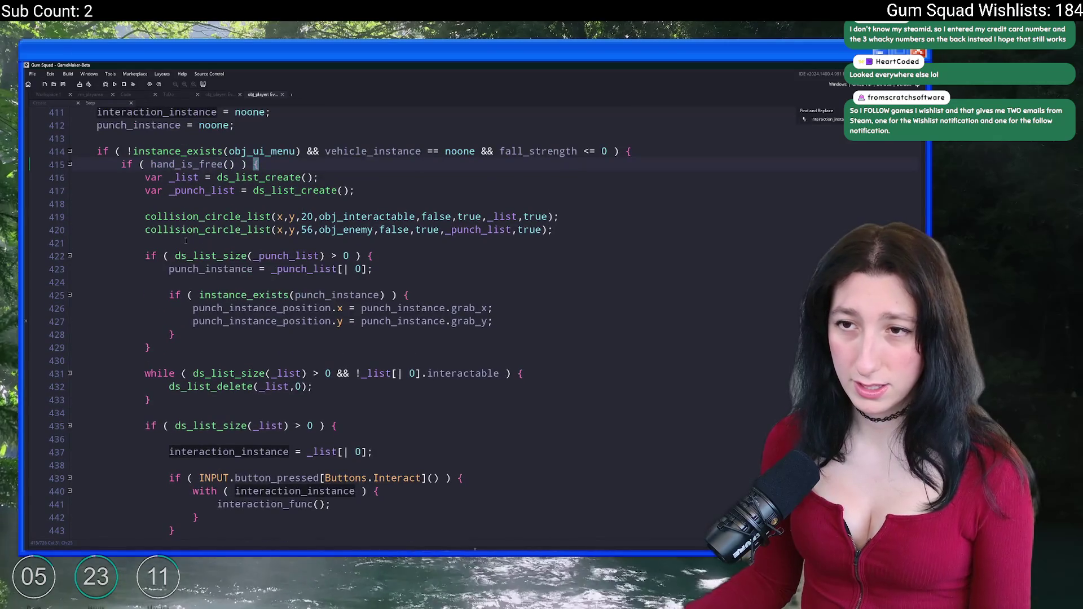
scroll(185, 241, up, 2)
drag(557, 302, 145, 303)
key(ctrl+c)
click(699, 239)
key(Return)
key(ctrl+v)
Move the _list declaration into the outer block and take the while loop out of the hand_is_free block.
mouse_move(327, 270)
mouse_down()
mouse_move(145, 276)
mouse_move(371, 269)
mouse_up()
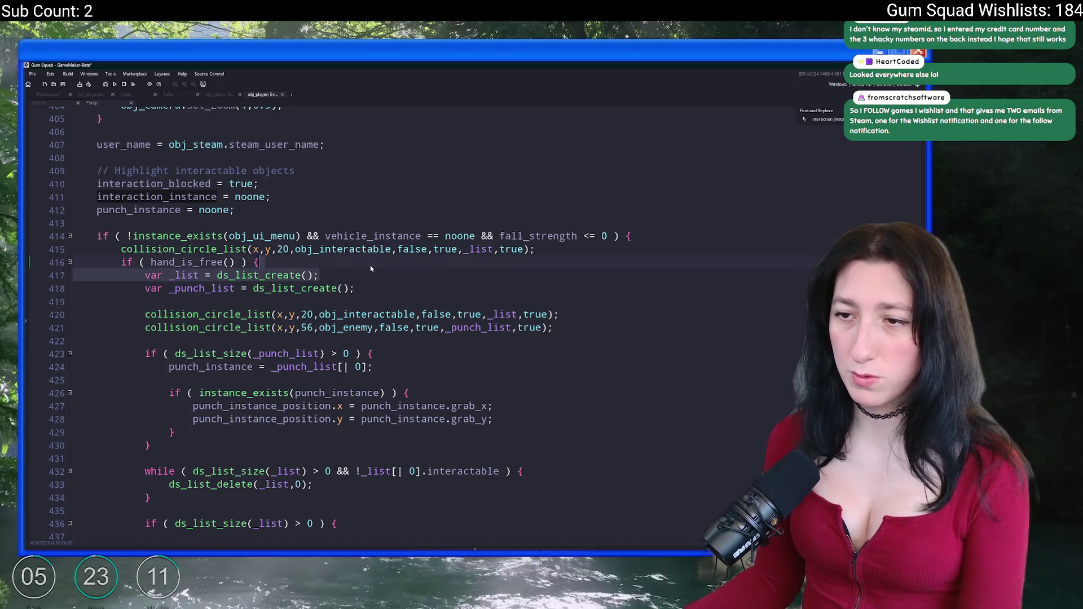
key(alt+Up)
key(alt+Up)
click(608, 271)
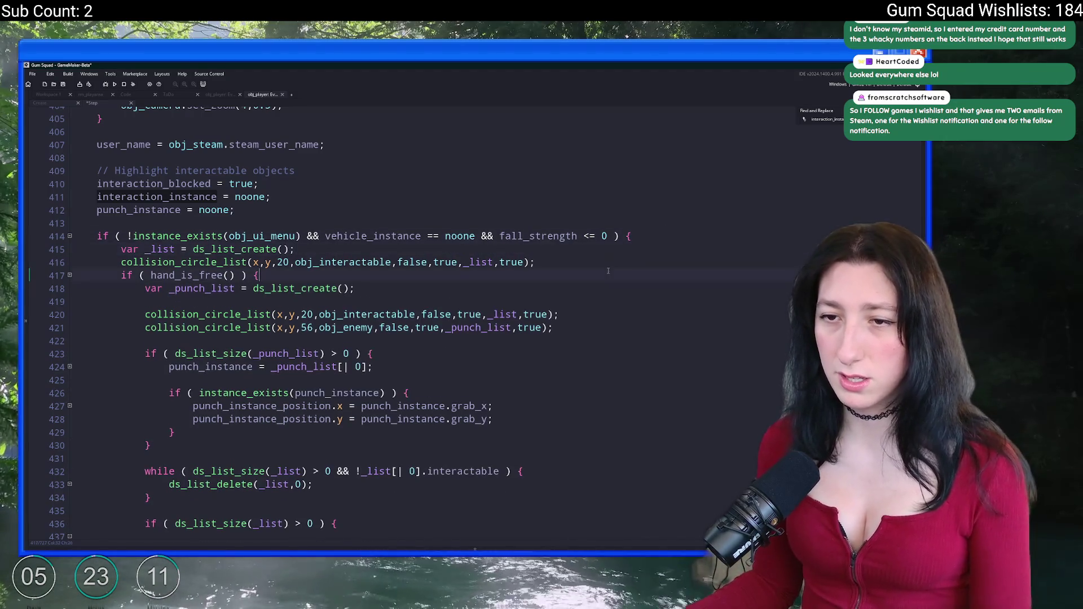
key(Home)
key(Return)
key(Return)
click(514, 341)
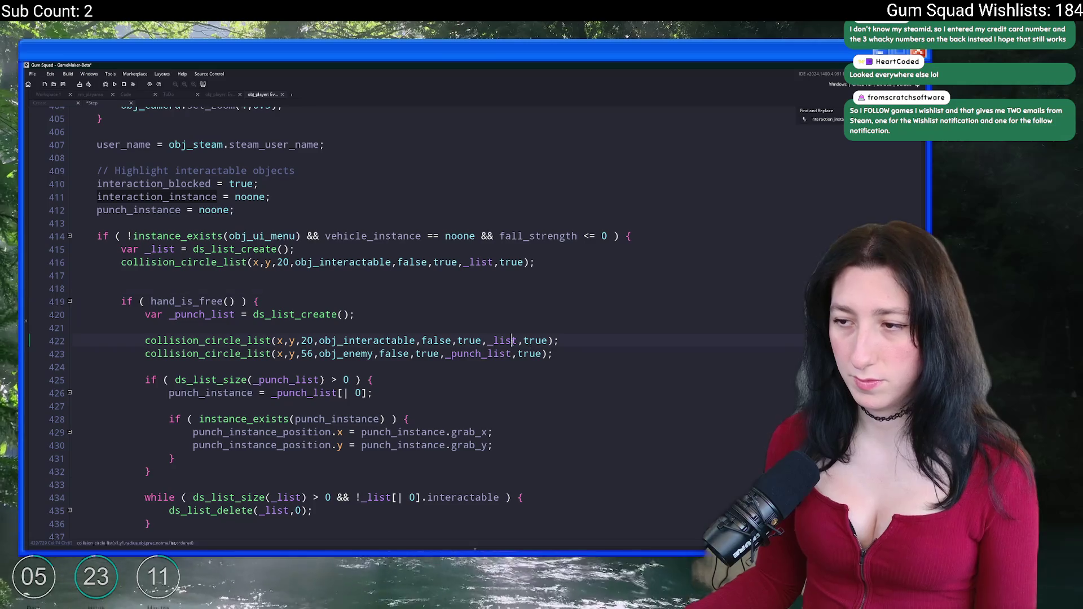
scroll(432, 337, down, 12)
scroll(432, 336, up, 5)
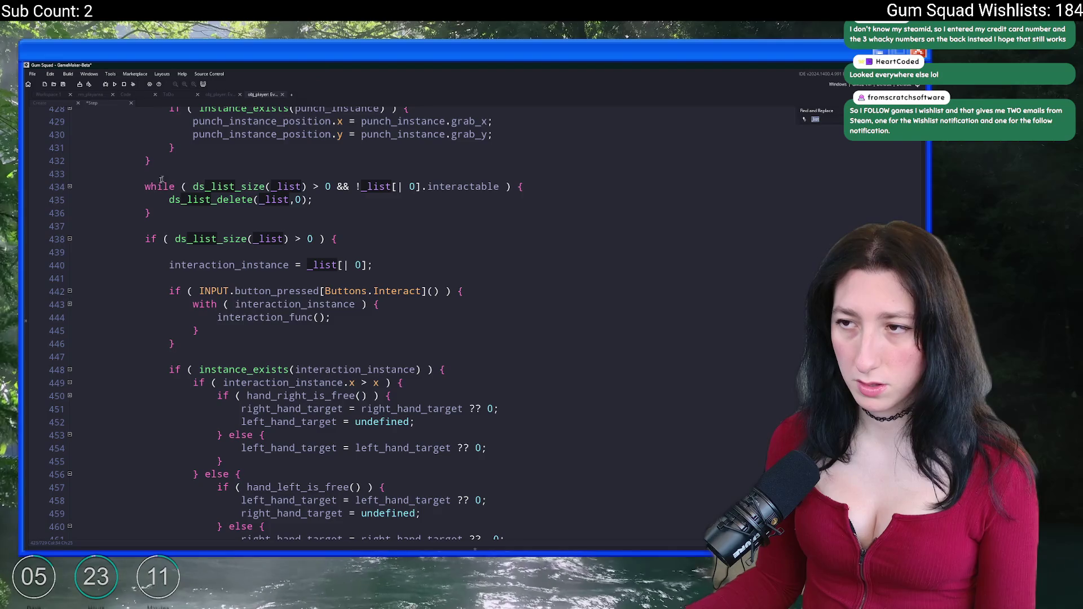
mouse_move(151, 213)
mouse_down()
mouse_move(212, 200)
mouse_move(84, 181)
mouse_up()
scroll(249, 248, up, 3)
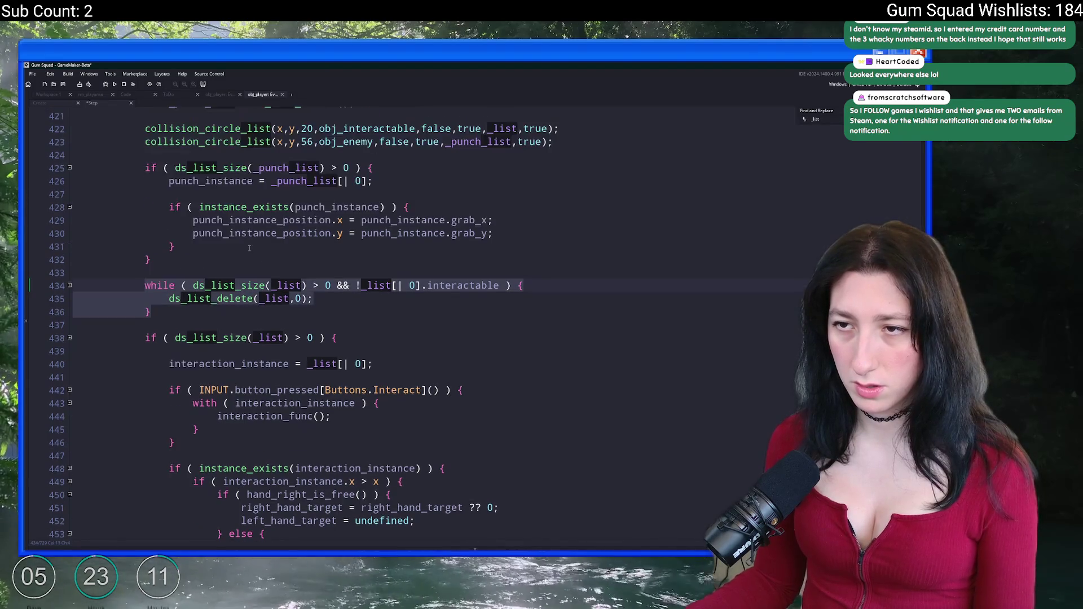
scroll(249, 249, up, 3)
click(161, 410)
drag(161, 410, 183, 359)
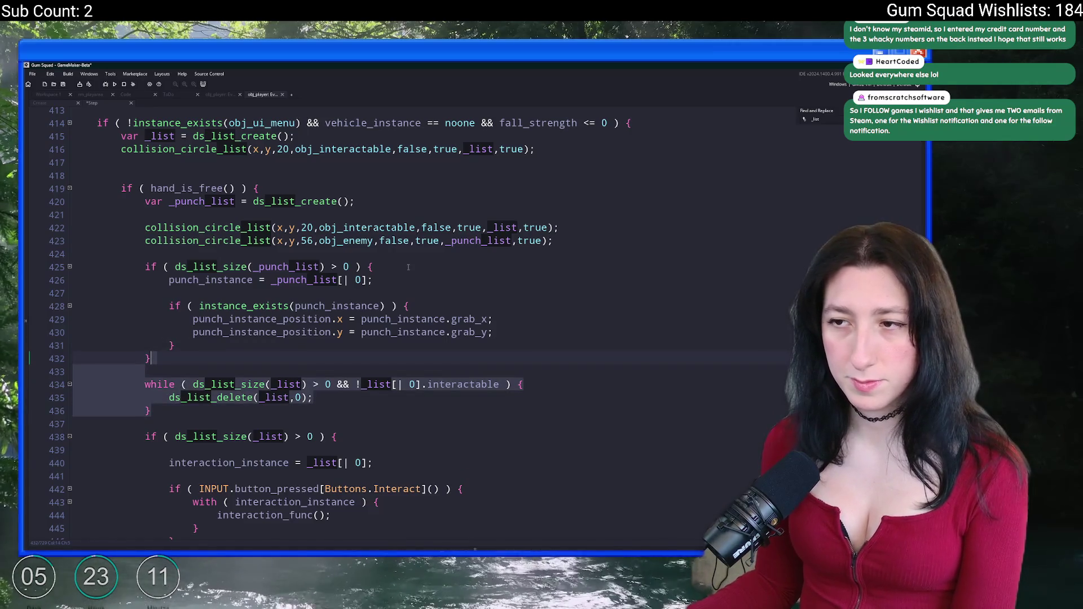
key(BackSpace)
Delete the leftover duplicate collision line and paste the while loop under the outer collision check.
scroll(587, 270, up, 1)
click(587, 270)
key(shift+Up)
key(BackSpace)
click(566, 198)
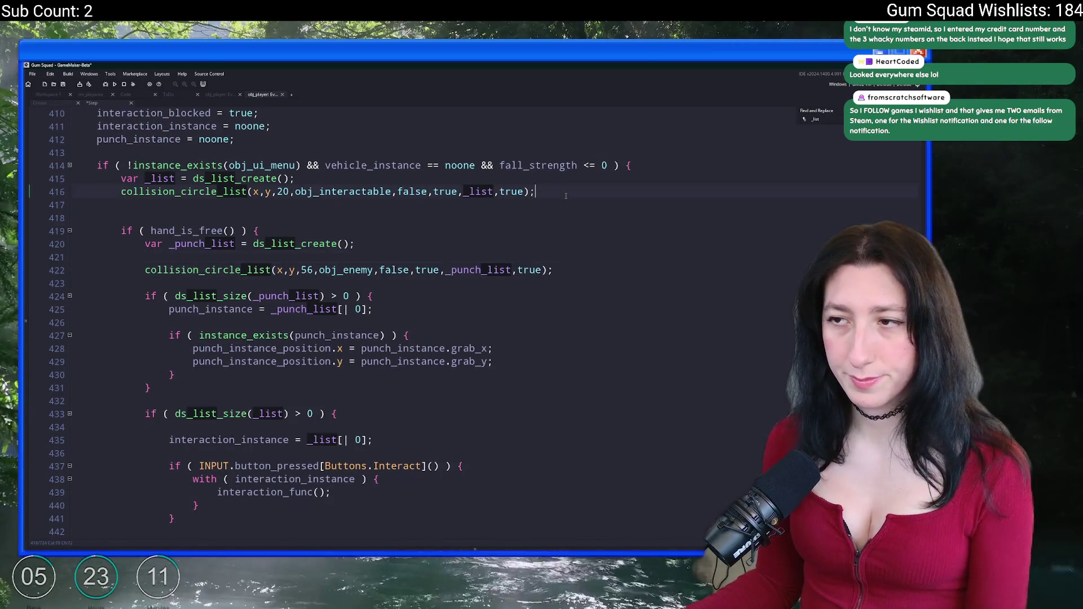
key(Return)
key(ctrl+v)
key(Up)
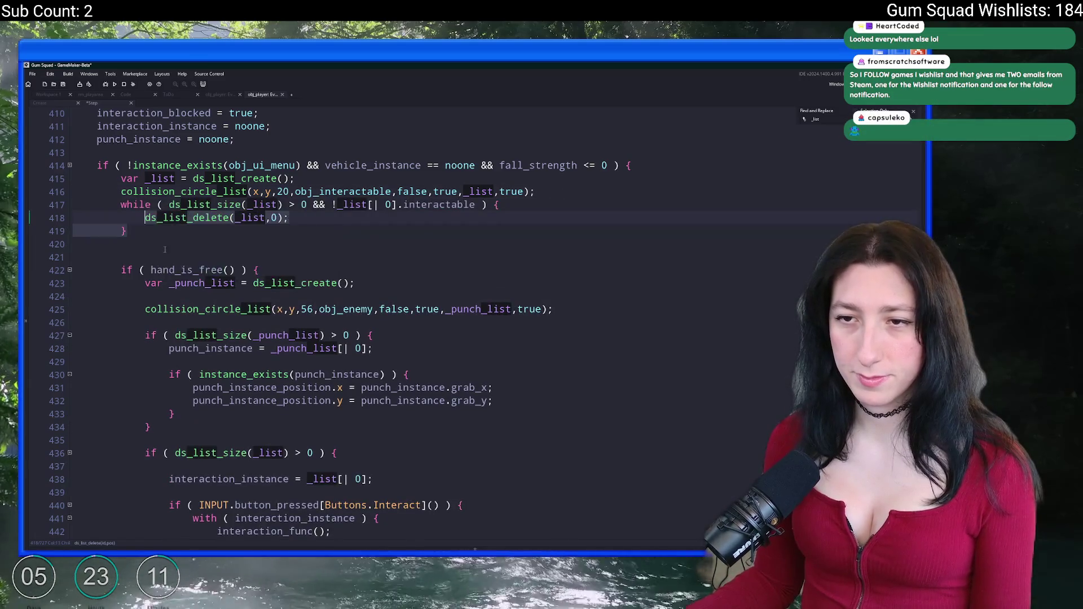
scroll(232, 253, down, 15)
scroll(232, 251, up, 2)
mouse_move(283, 222)
mouse_down()
mouse_move(294, 233)
mouse_move(301, 211)
mouse_up()
Move ds_list_destroy(_list) to the end of the outer block.
key(ctrl+x)
scroll(291, 220, up, 10)
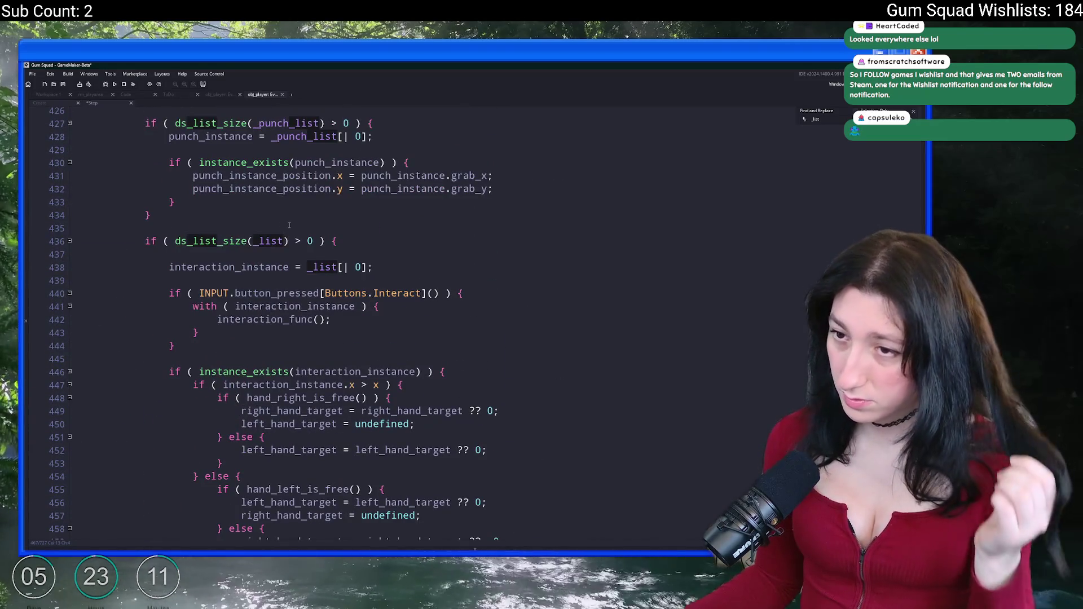
scroll(240, 254, down, 2)
scroll(240, 253, down, 3)
click(112, 446)
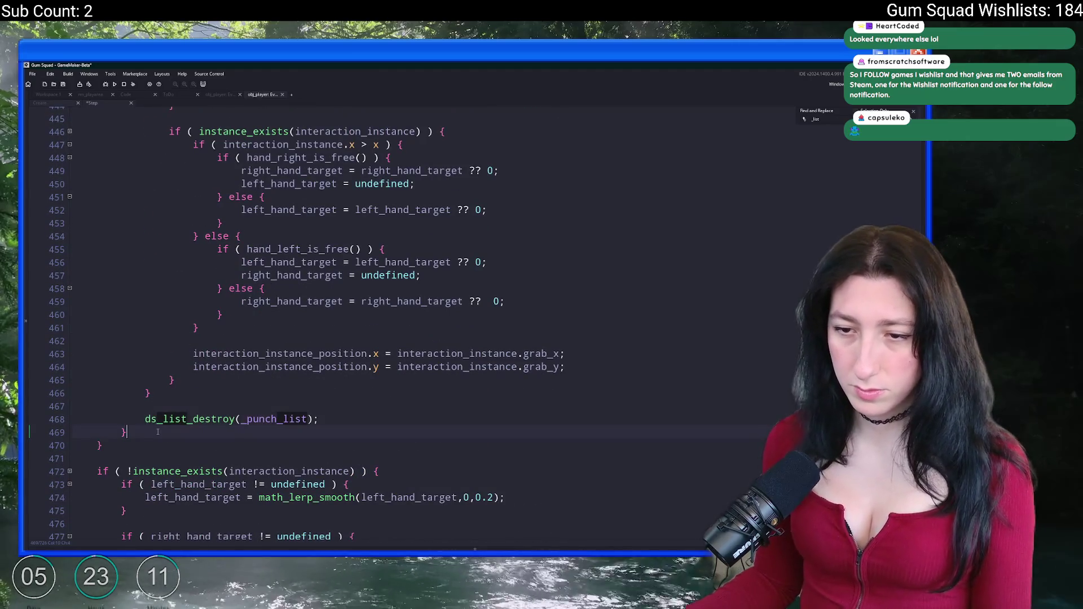
key(Return)
key(ctrl+v)
Move the block that picks the interaction instance to just after the while loop.
scroll(176, 377, up, 9)
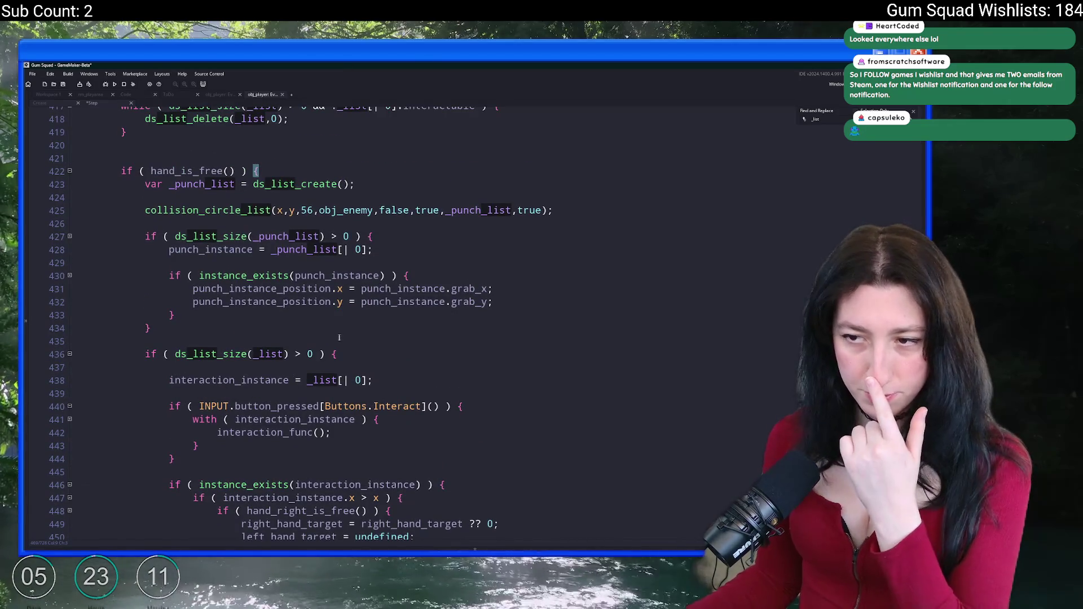
key(Up)
key(Up)
key(Up)
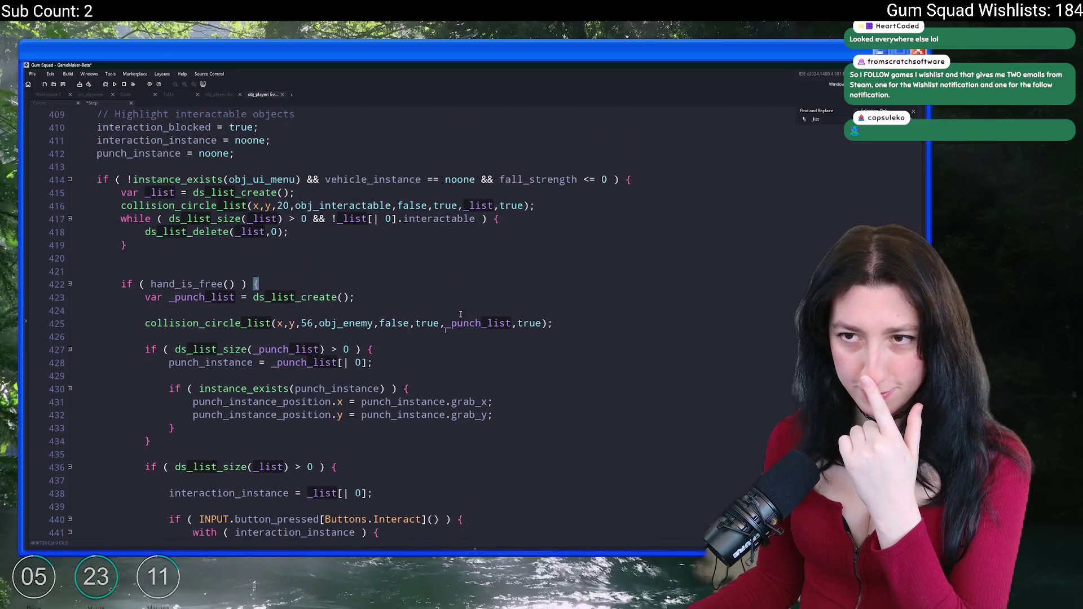
scroll(435, 366, down, 2)
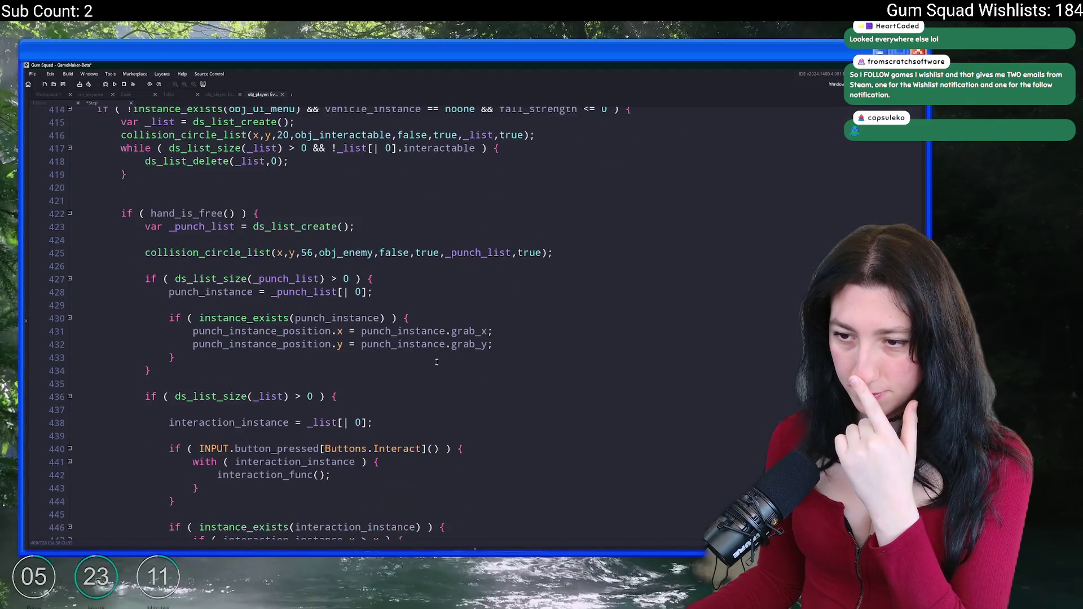
scroll(395, 422, down, 2)
mouse_move(388, 335)
mouse_down()
mouse_move(170, 325)
mouse_move(169, 338)
mouse_move(145, 312)
mouse_up()
scroll(320, 276, up, 4)
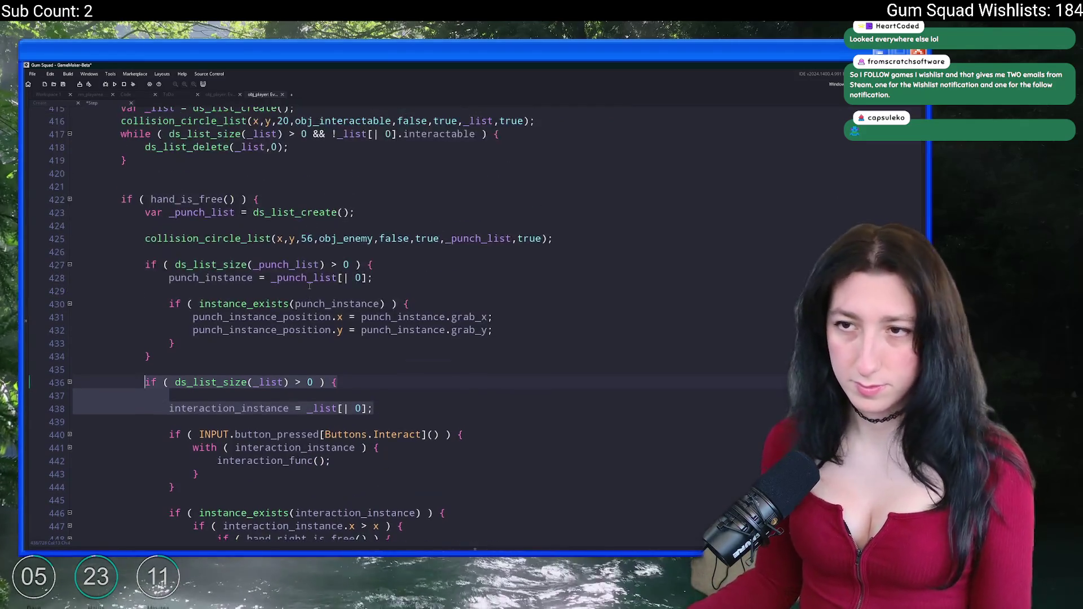
click(473, 220)
key(Down)
key(Return)
key(ctrl+v)
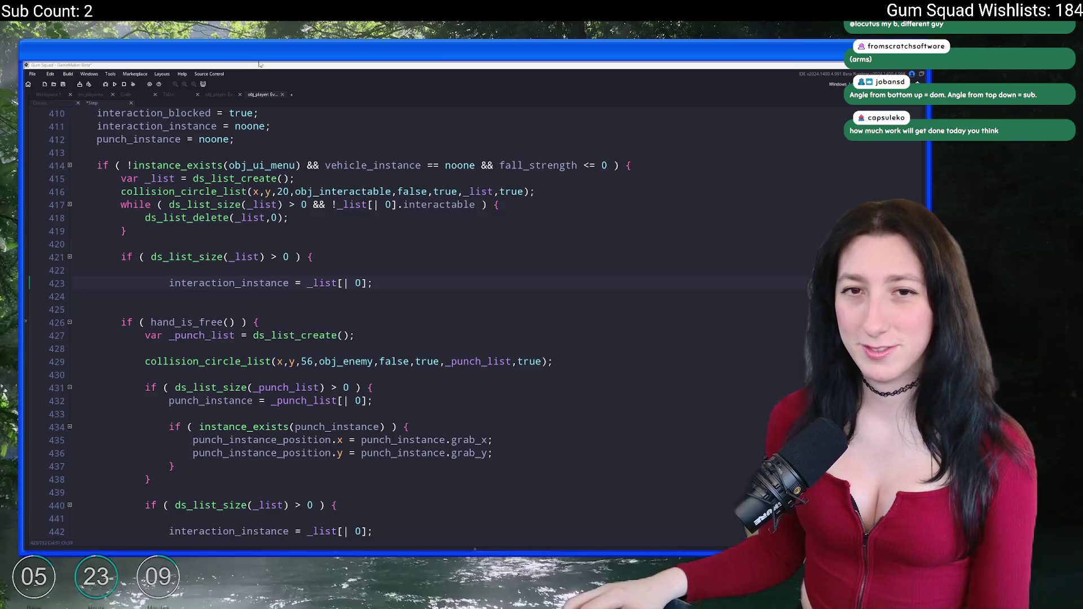
click(412, 287)
mouse_move(406, 283)
mouse_down()
mouse_move(76, 271)
mouse_move(76, 244)
mouse_up()
click(144, 271)
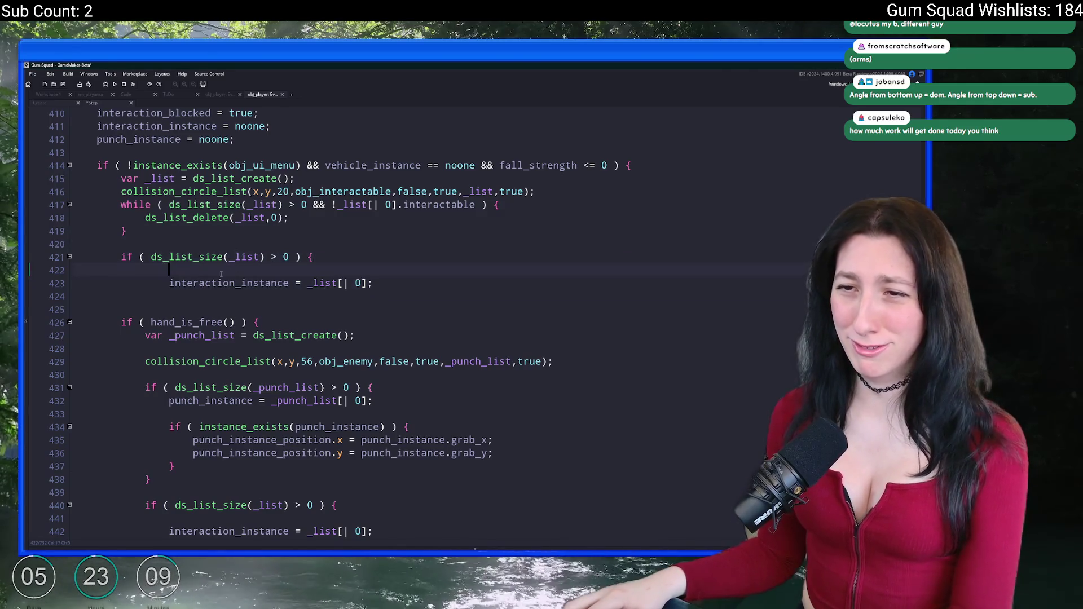
key(Delete)
key(Delete)
key(Delete)
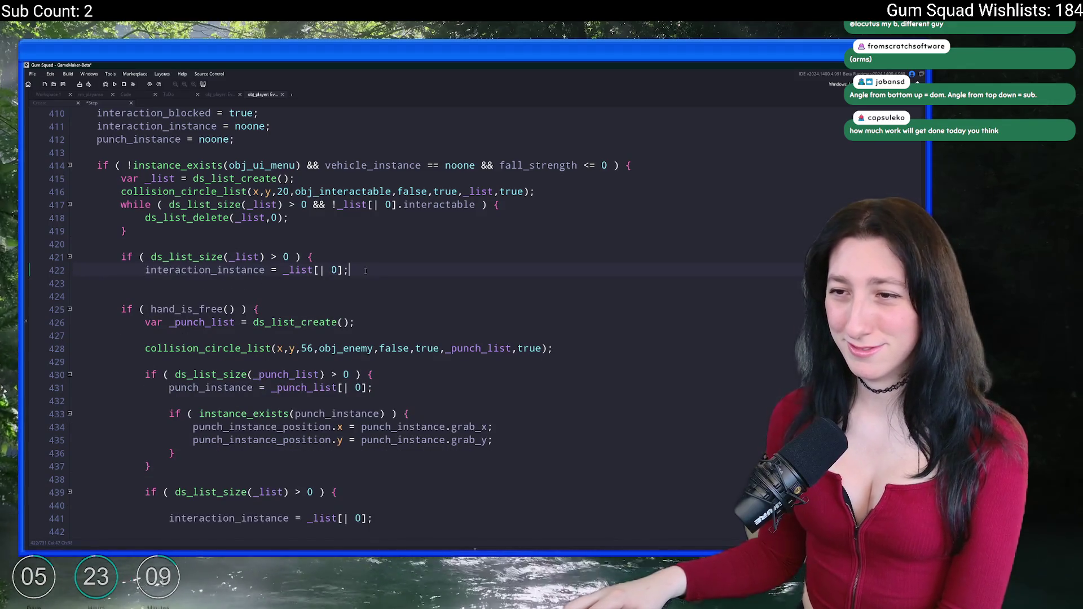
key(End)
key(Return)
text(})
scroll(264, 281, down, 2)
click(217, 200)
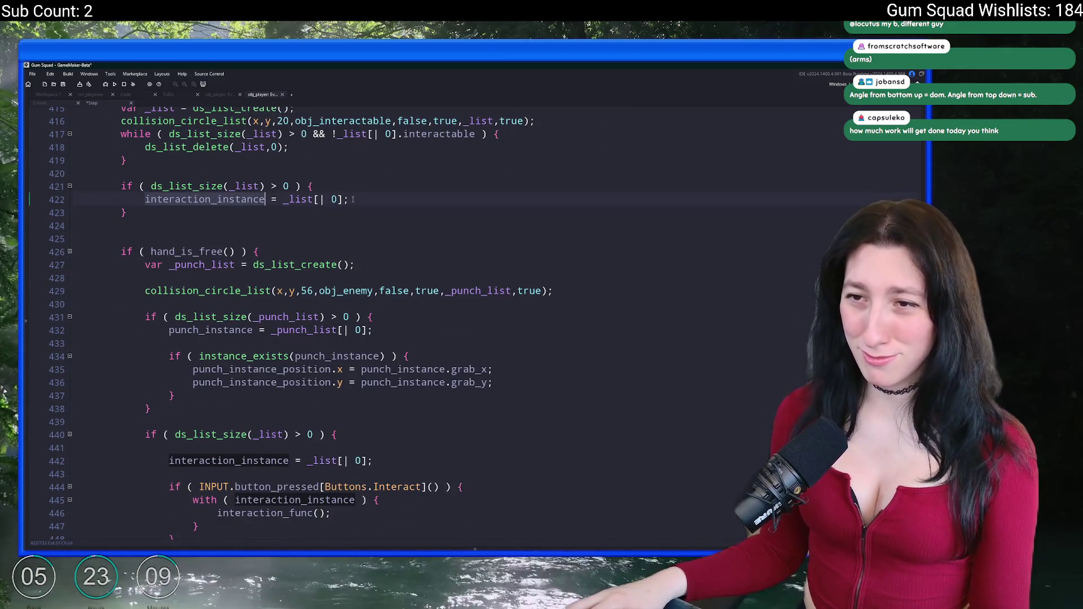
scroll(274, 293, up, 1)
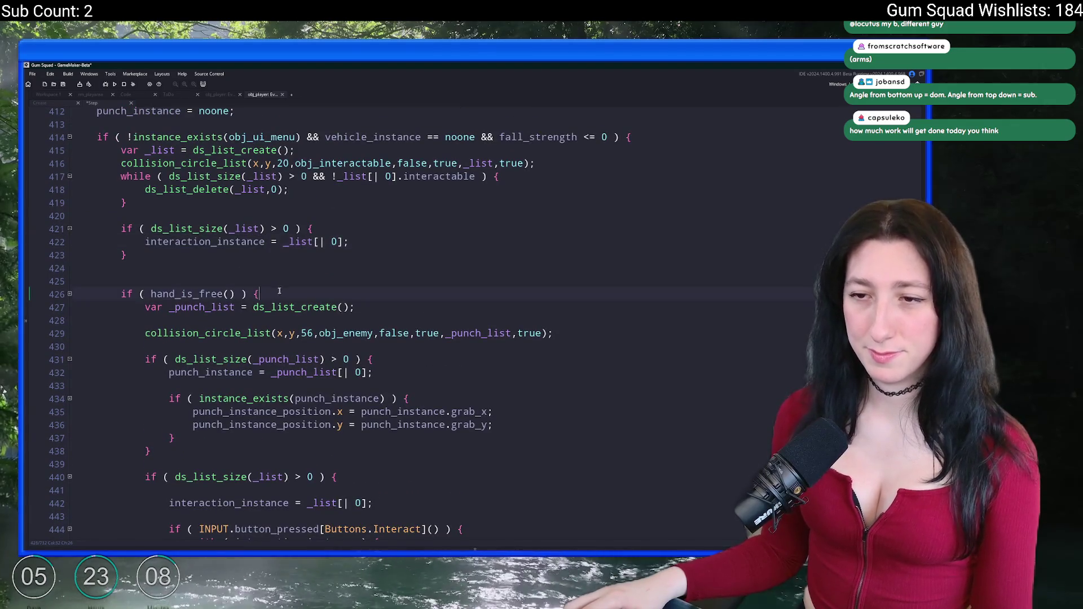
scroll(274, 293, up, 2)
click(169, 168)
double_click(171, 155)
key(ctrl+c)
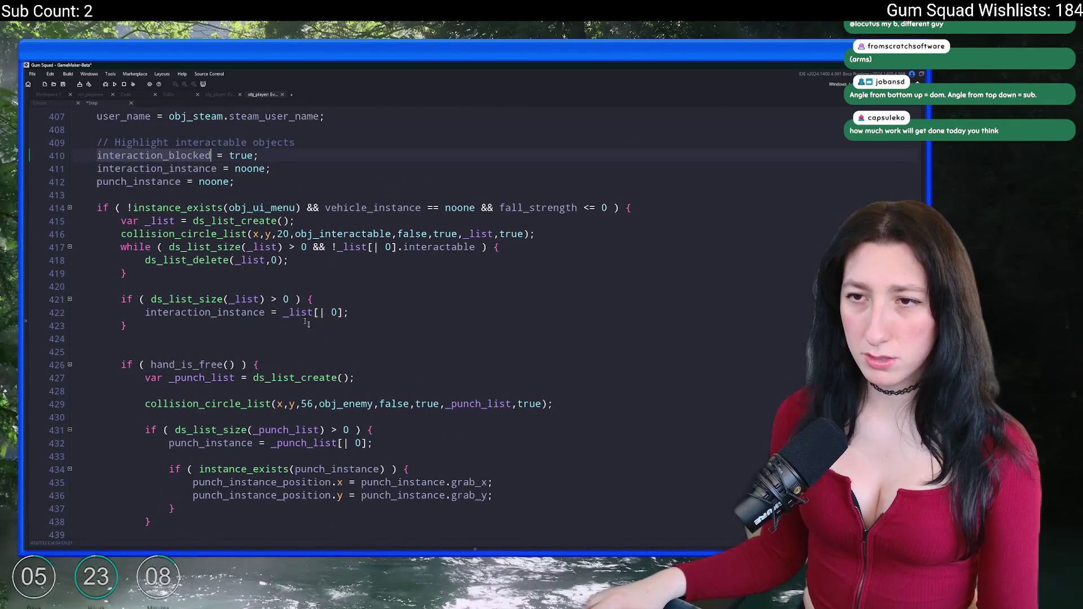
click(346, 363)
key(Return)
key(ctrl+v)
text(= false;)
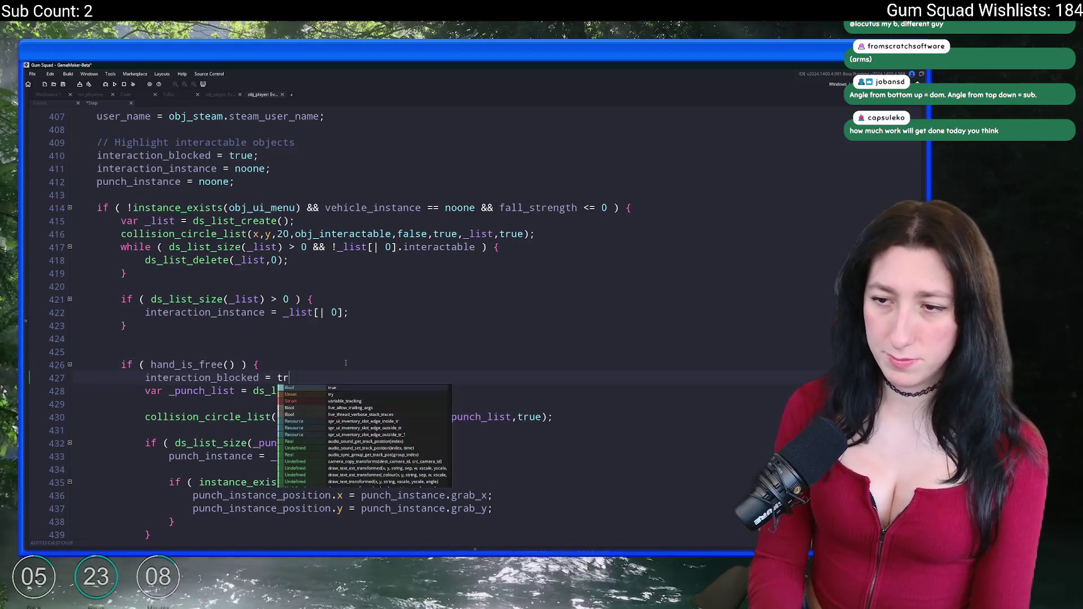
key(Return)
scroll(345, 363, down, 7)
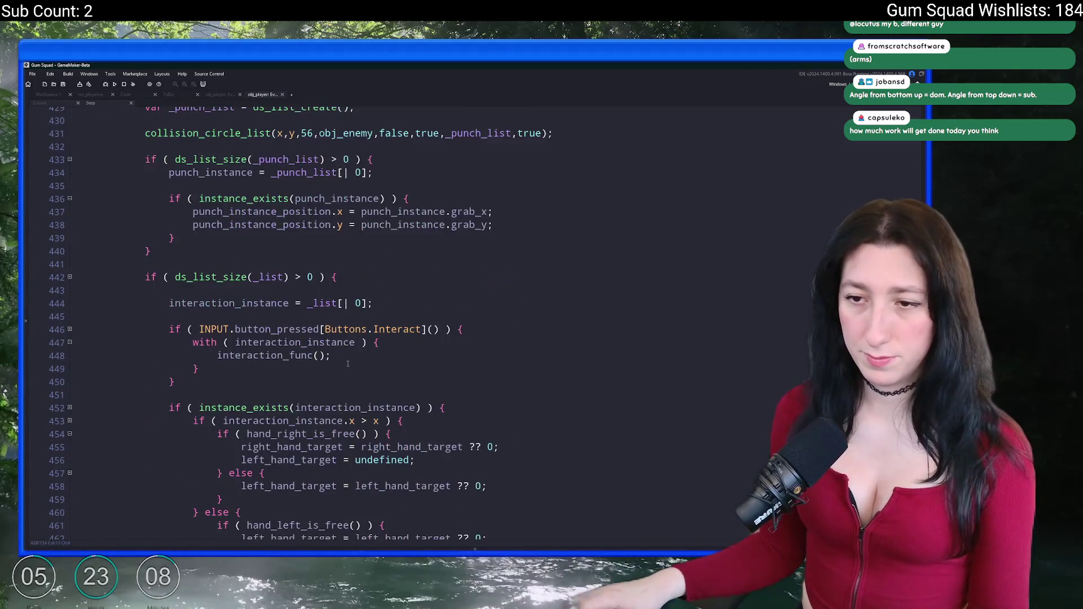
scroll(348, 364, down, 2)
scroll(398, 297, up, 7)
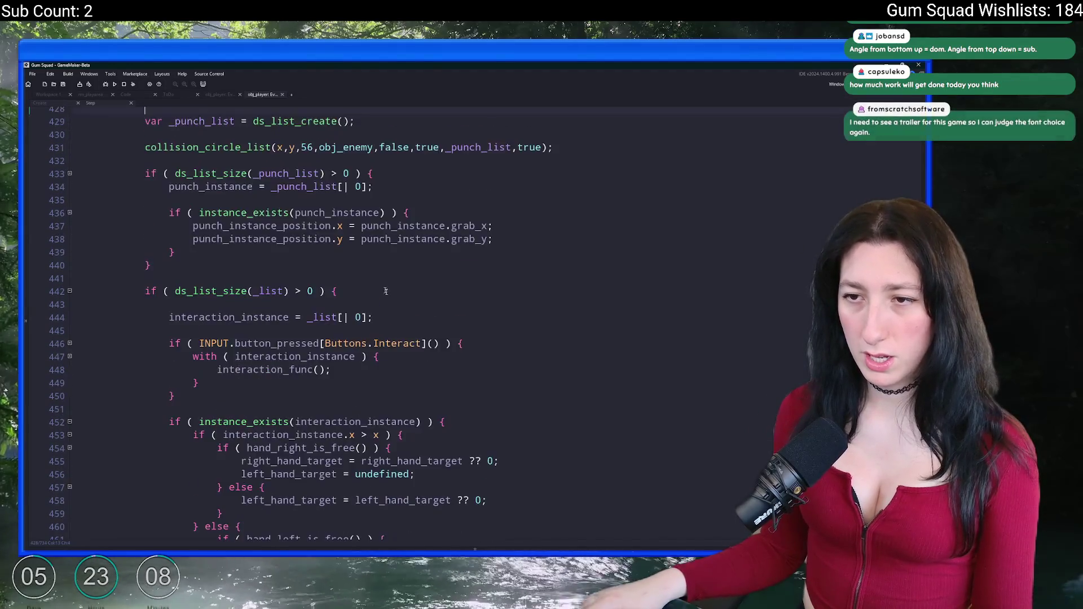
scroll(398, 296, down, 8)
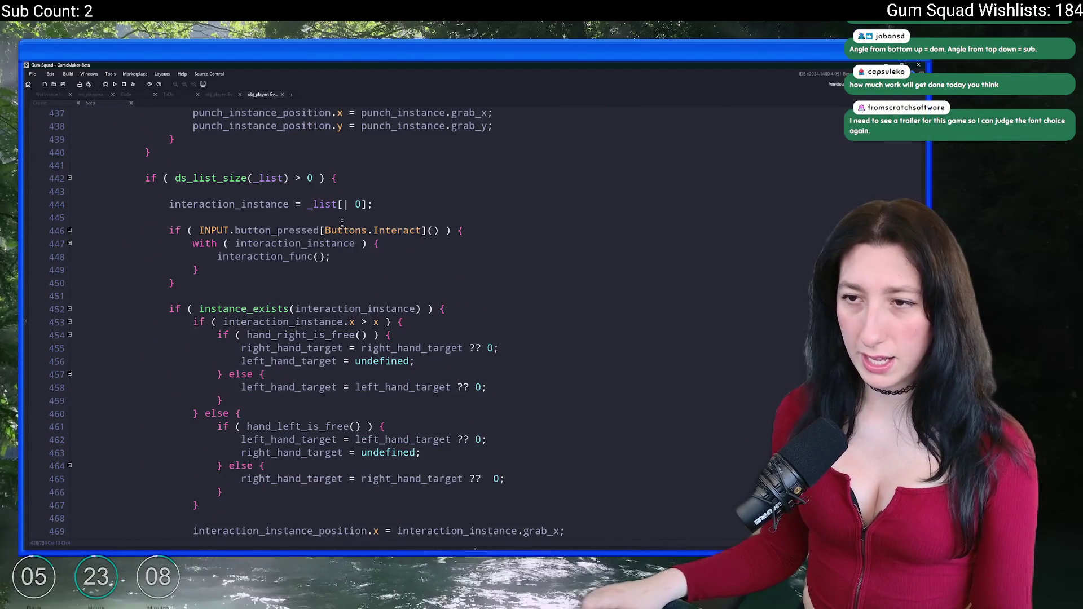
click(177, 179)
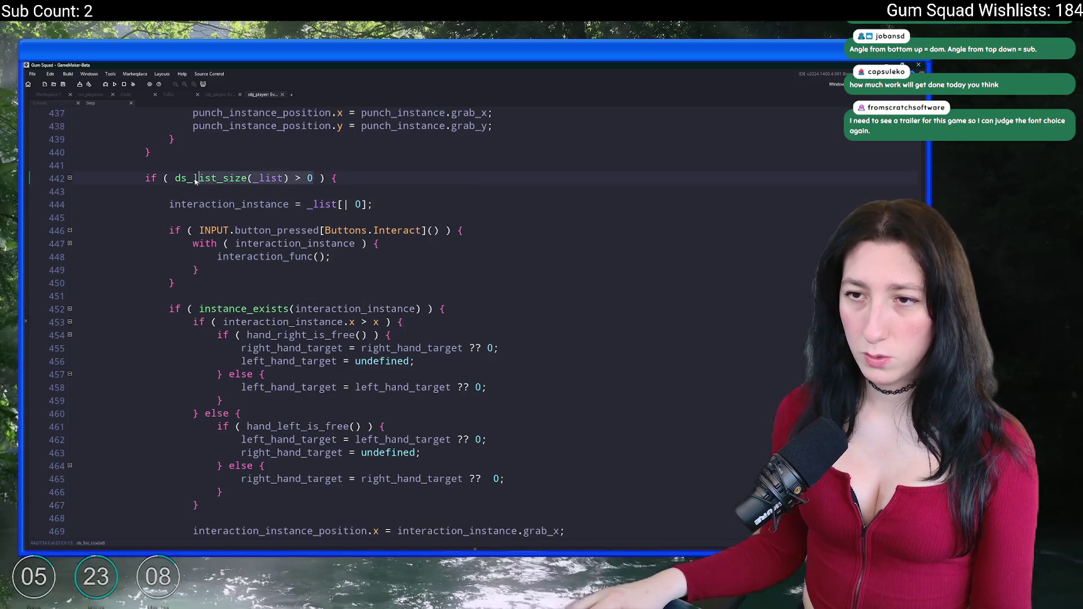
key(ctrl+shift+Right)
key(ctrl+shift+Right)
key(ctrl+shift+Right)
text(instance_ex)
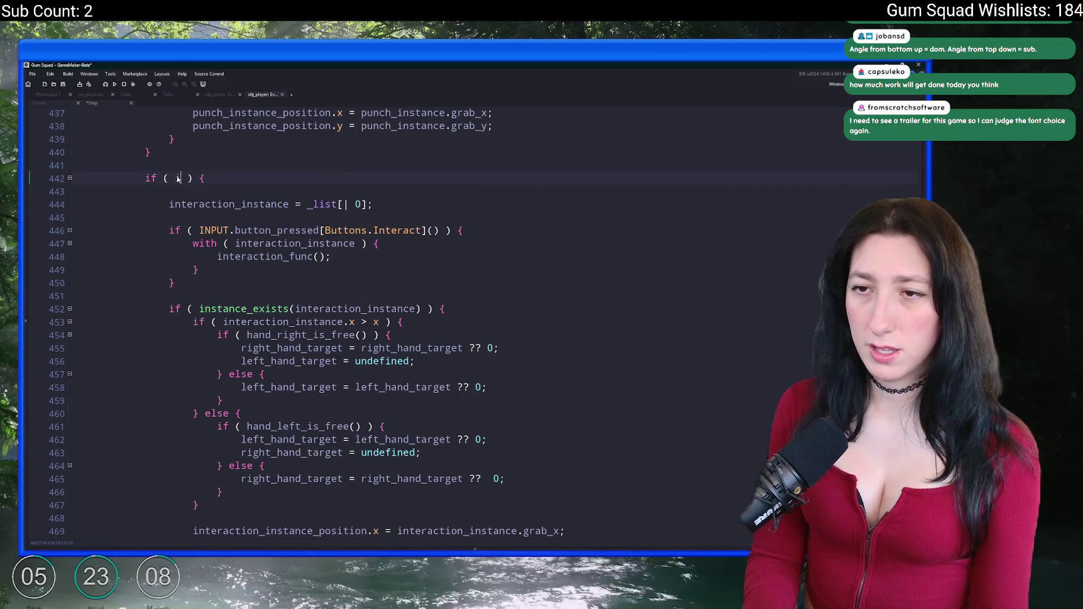
key(Return)
text(interaction_instance))
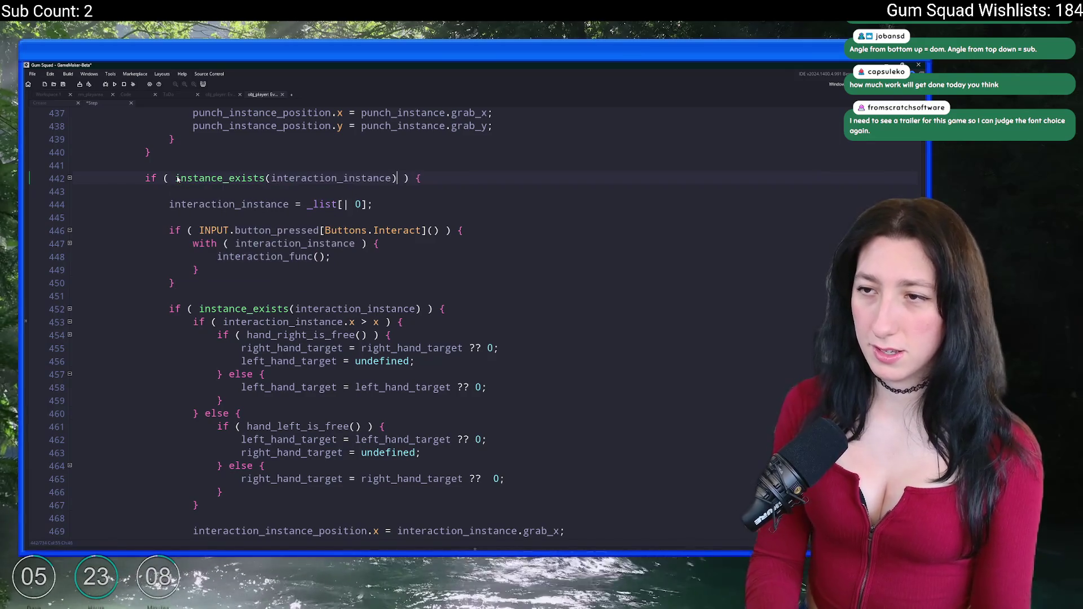
drag(445, 206, 477, 180)
key(BackSpace)
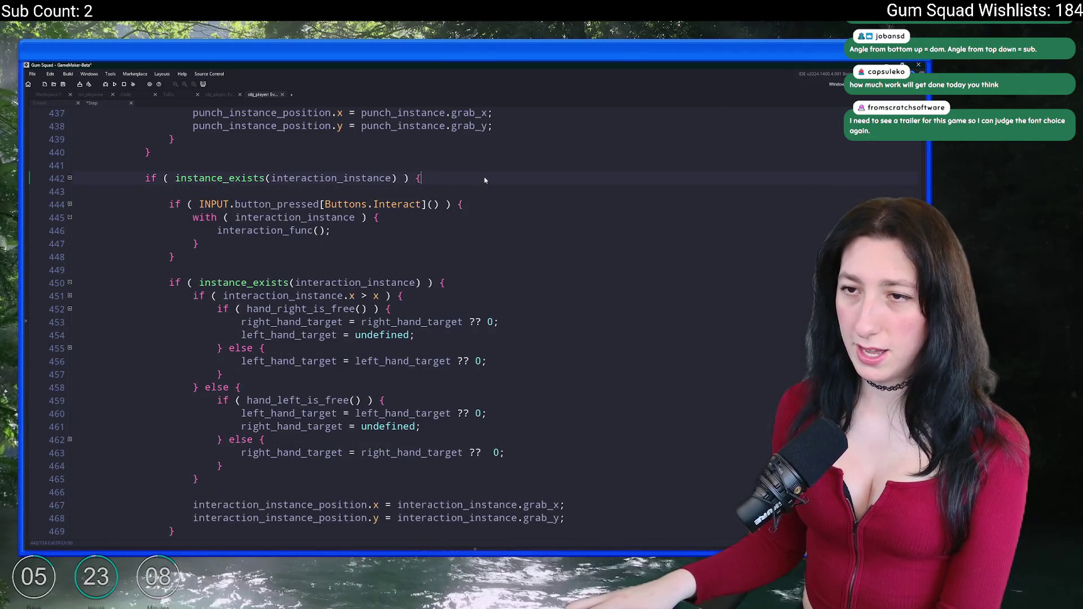
scroll(364, 240, down, 4)
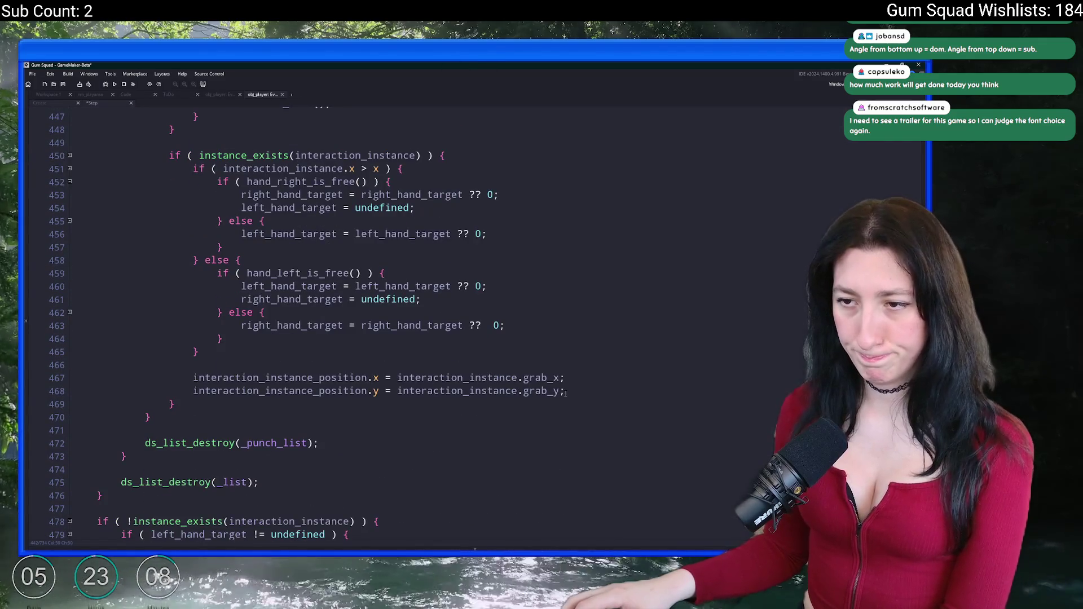
scroll(248, 326, up, 10)
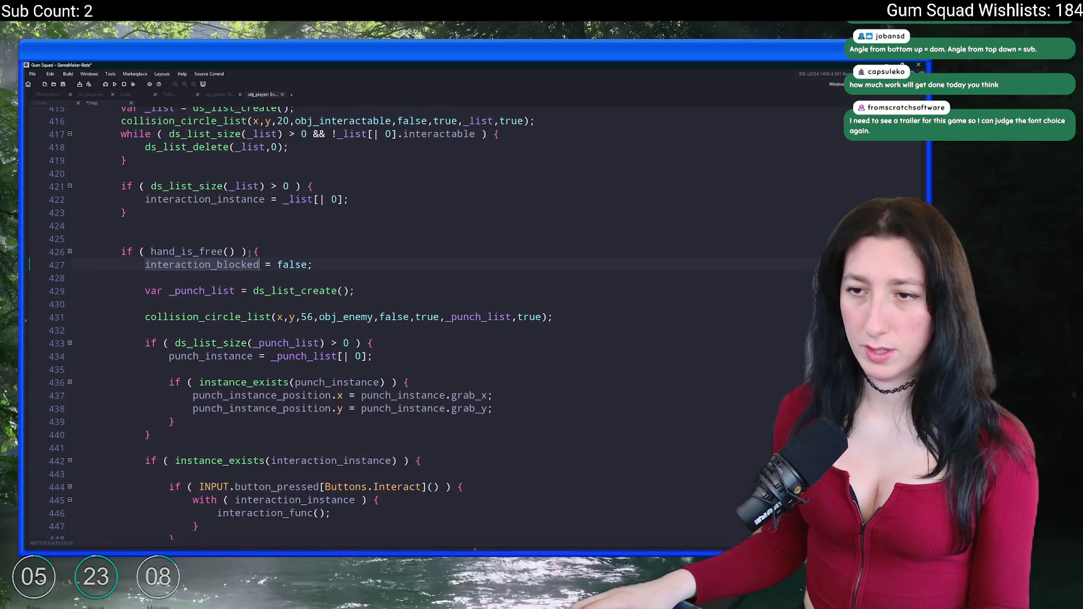
scroll(225, 269, down, 10)
scroll(244, 286, up, 10)
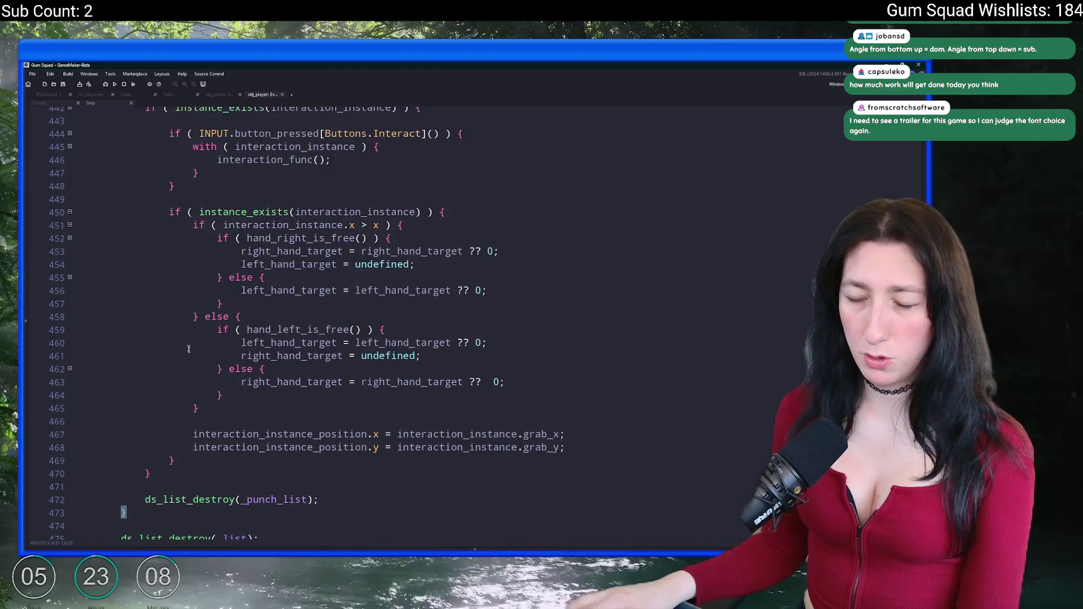
click(223, 186)
click(211, 185)
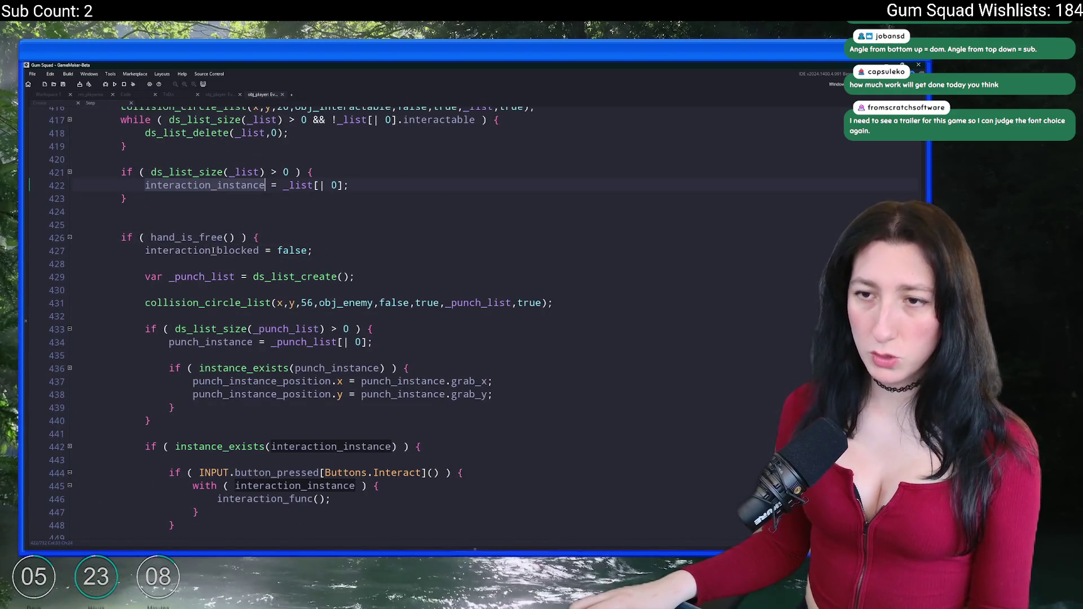
key(ctrl+shift+f)
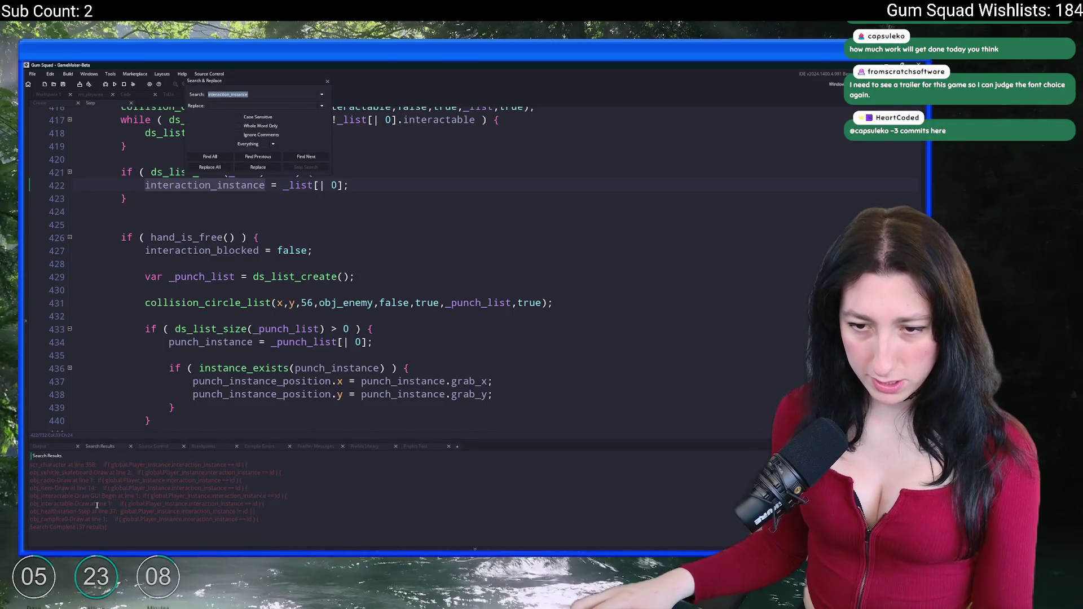
Duplicate the InteractionColor macro in scr_macros as InteractionBlockedColor.
double_click(100, 503)
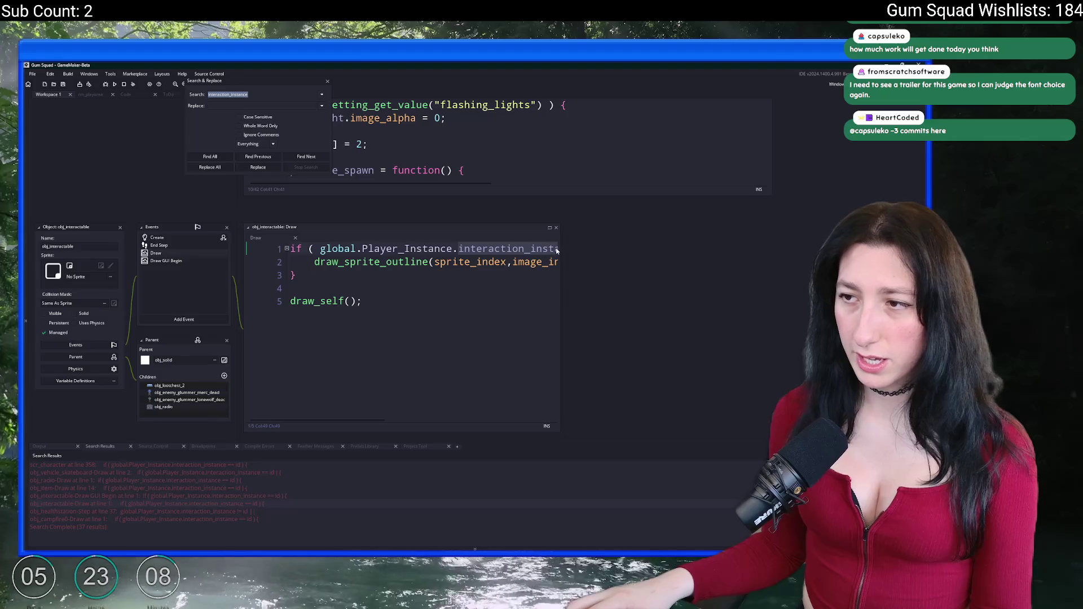
drag(564, 247, 786, 249)
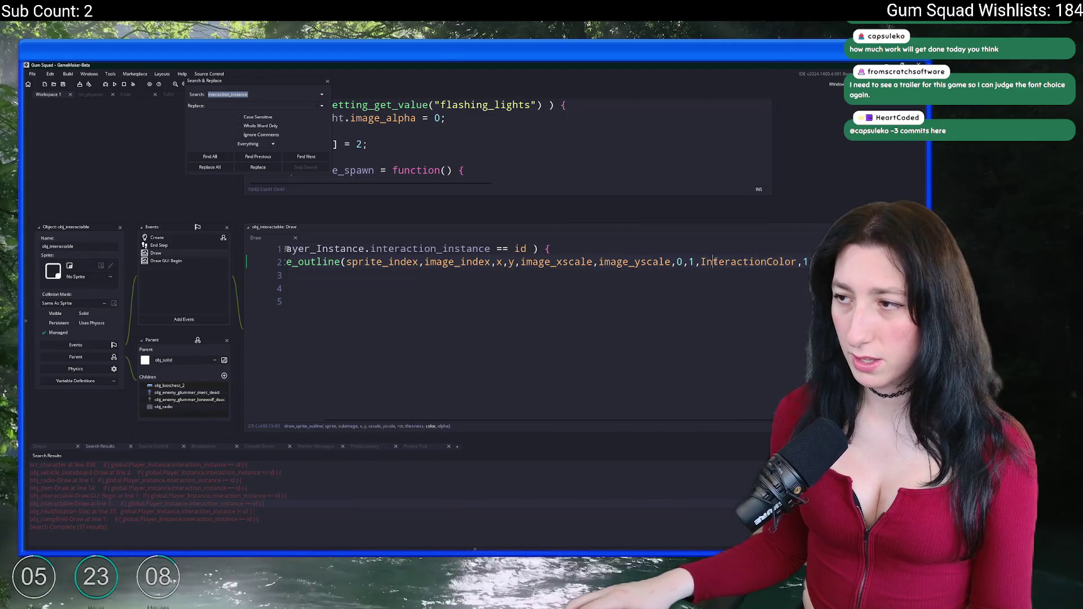
middle_click(716, 263)
key(ctrl+d)
key(Left)
key(Left)
key(Left)
text(Bl)
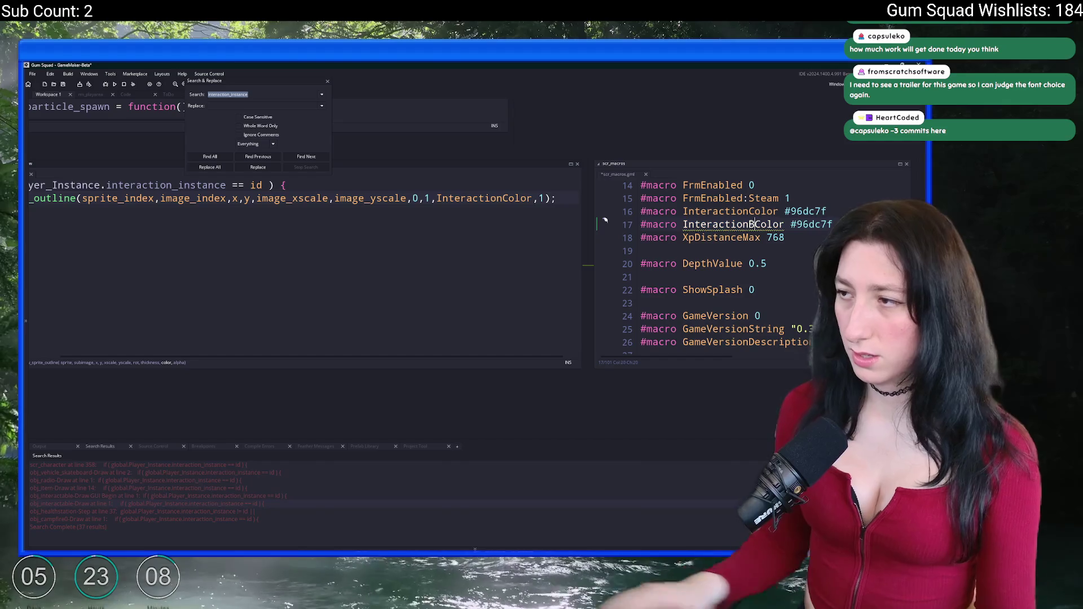
text(ocked)
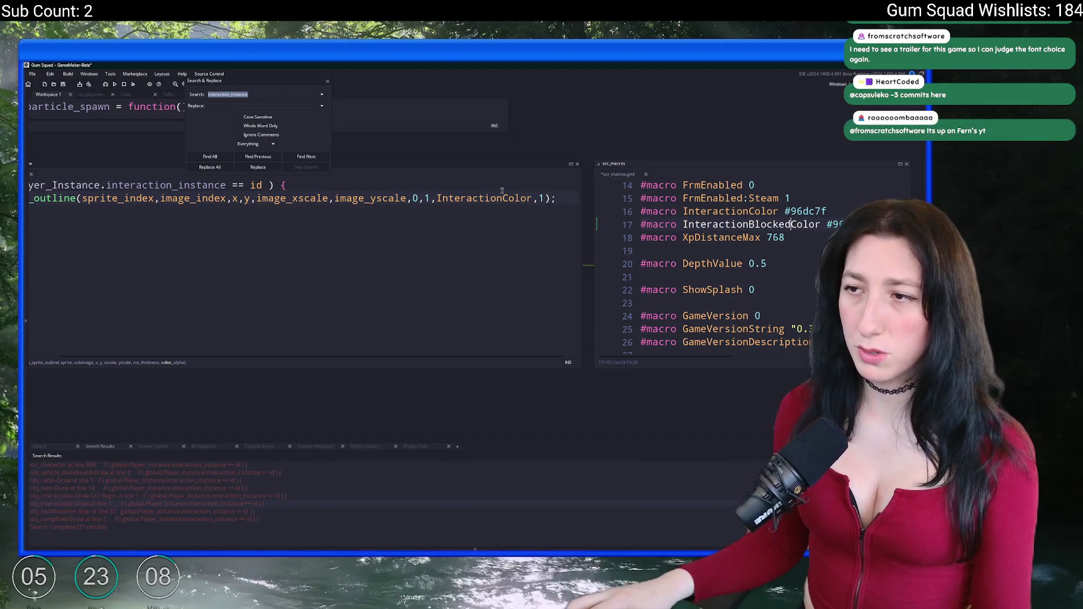
Split the outline call in obj_interactable's Draw event so each argument sits on its own line.
key(ctrl+z)
key(ctrl+z)
key(ctrl+z)
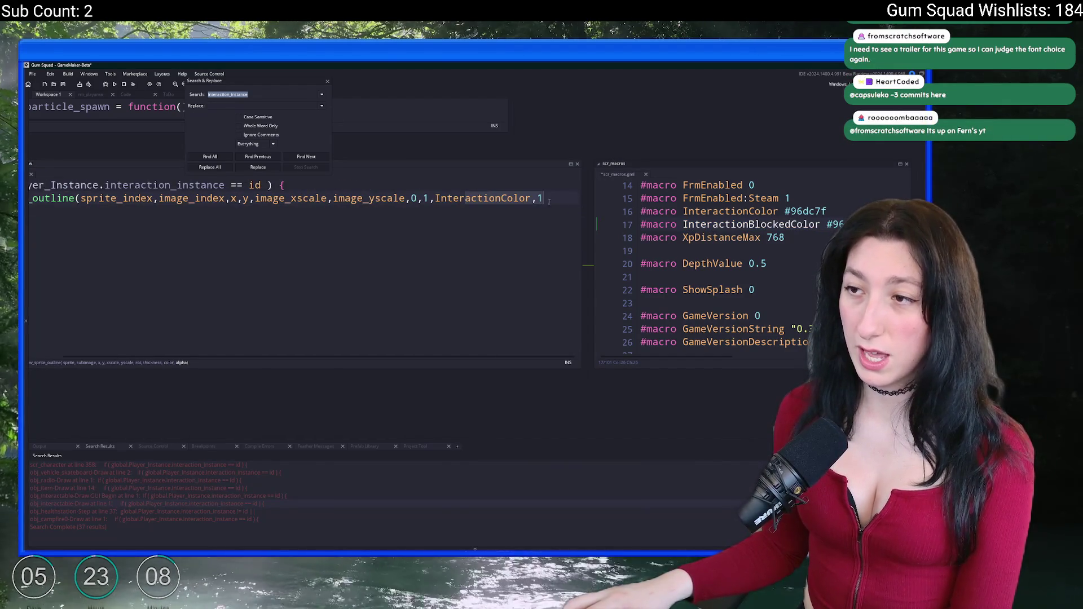
key(ctrl+z)
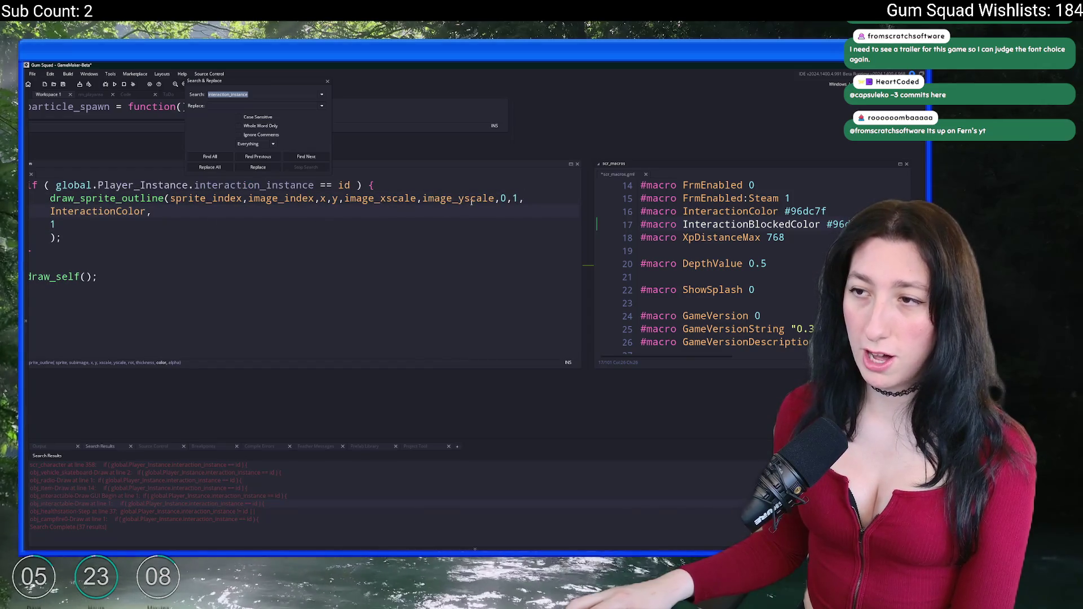
click(510, 198)
key(Return)
click(500, 198)
key(Return)
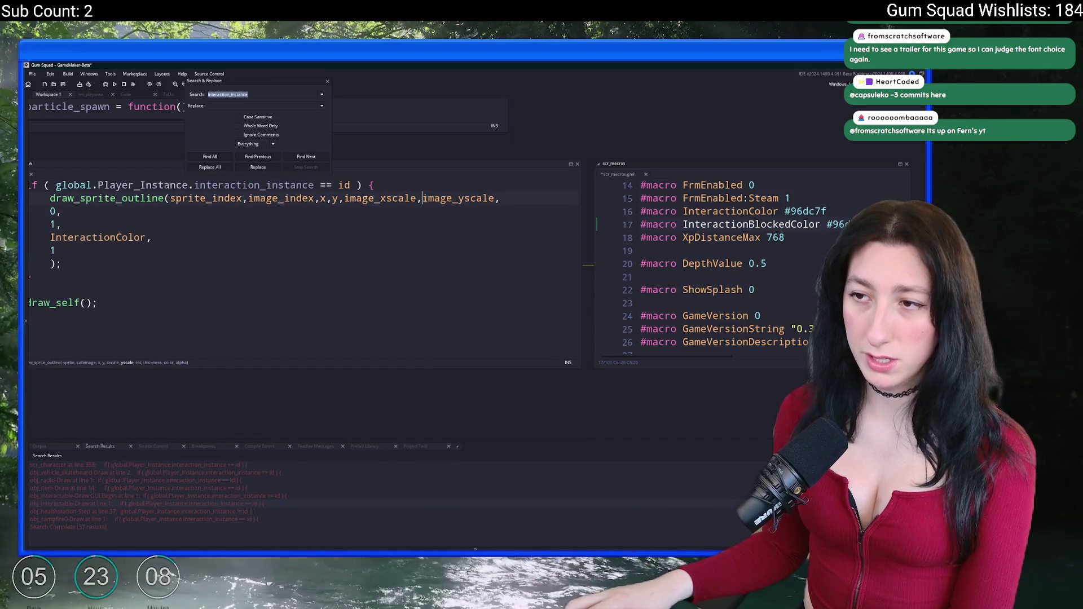
click(421, 198)
key(Return)
click(344, 198)
key(Return)
click(332, 198)
key(Return)
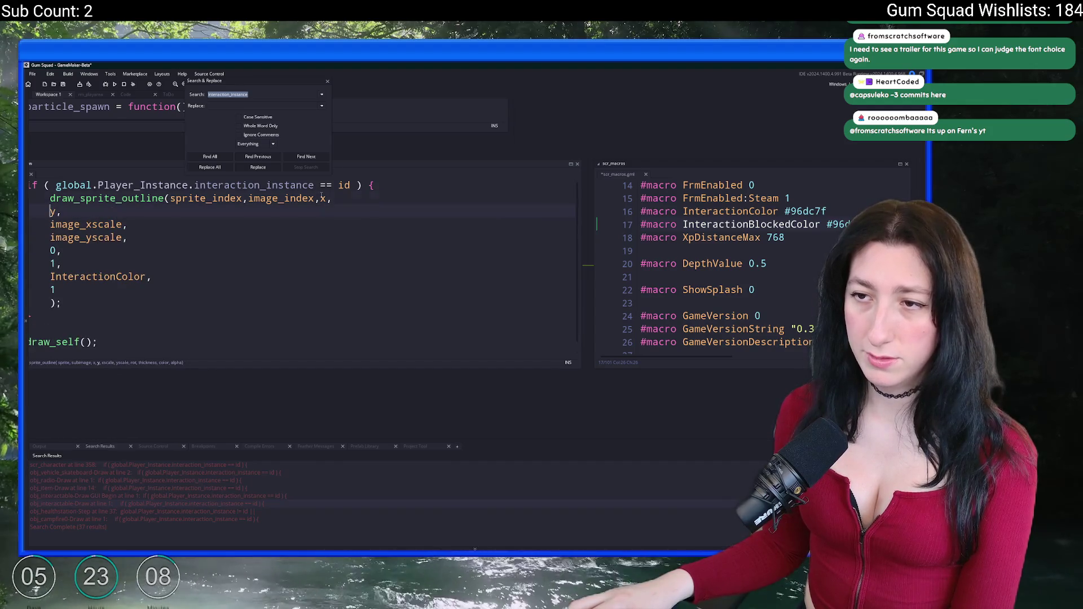
click(320, 198)
key(Return)
click(249, 198)
key(Return)
click(170, 198)
key(Return)
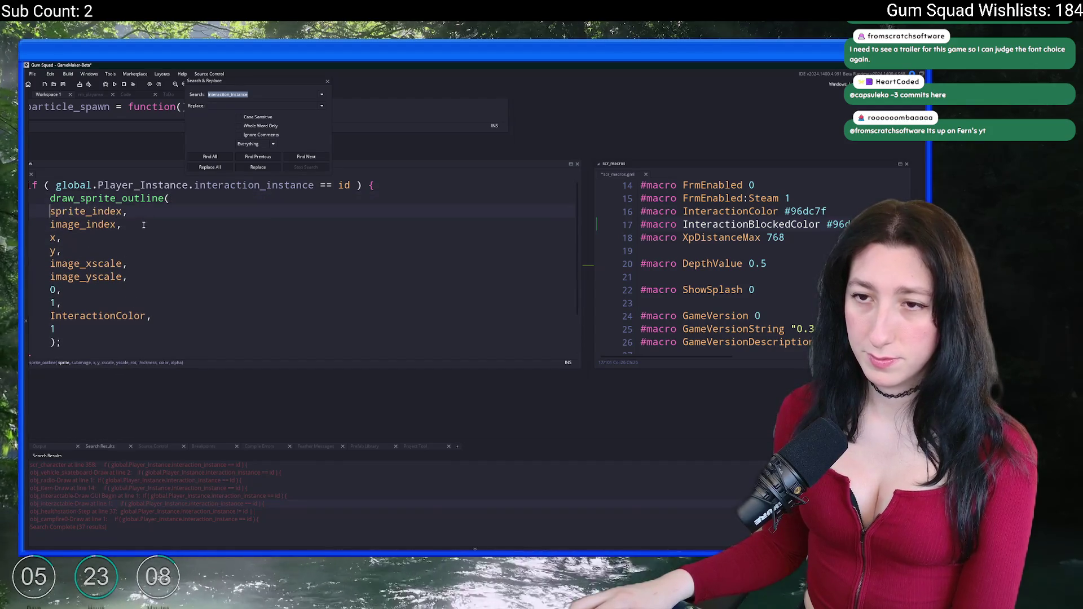
Indent the outline call's argument lines one level deeper.
drag(62, 303, 63, 291)
mouse_move(99, 331)
mouse_down()
mouse_move(169, 211)
mouse_move(209, 203)
mouse_move(97, 316)
mouse_move(106, 214)
mouse_up()
key(Tab)
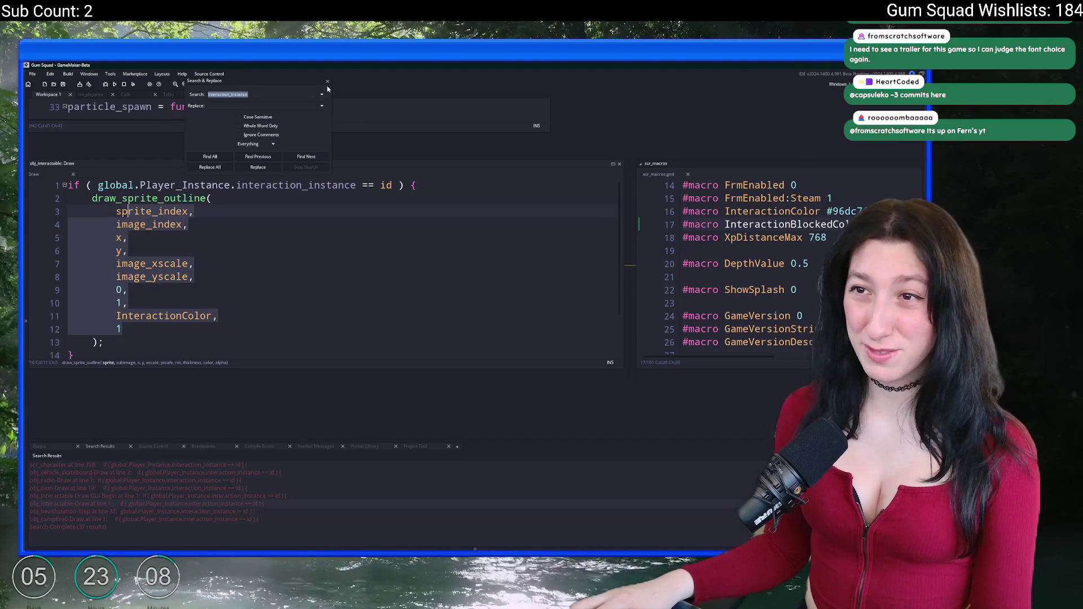
click(328, 82)
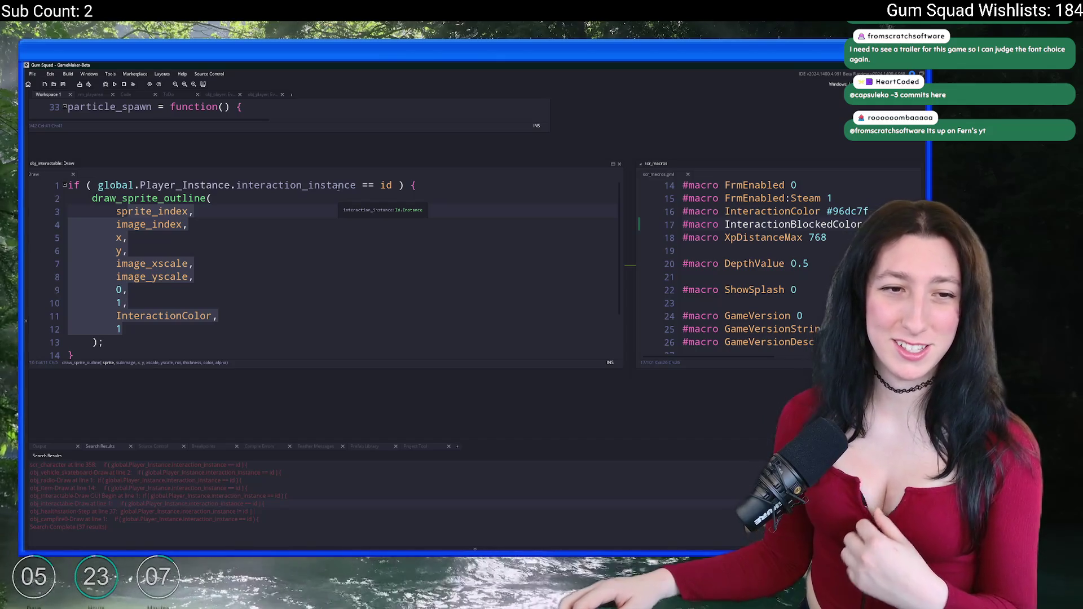
Make the outline colour argument an 'interaction_blocked ? :' ternary.
click(176, 329)
scroll(176, 286, down, 3)
scroll(176, 287, up, 3)
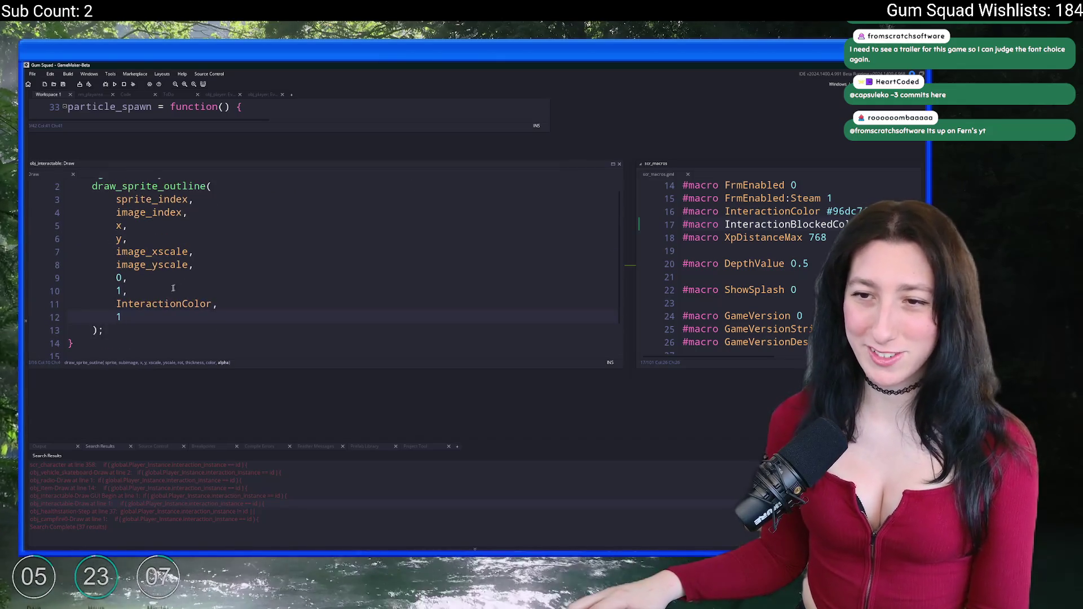
key(Escape)
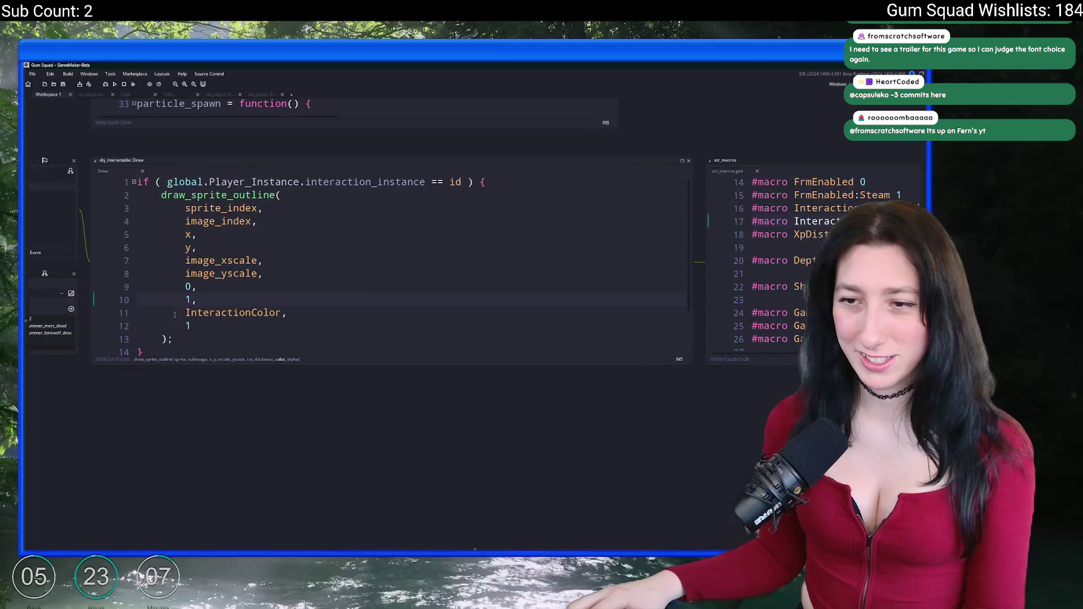
click(185, 312)
text(interaction_blocked ? )
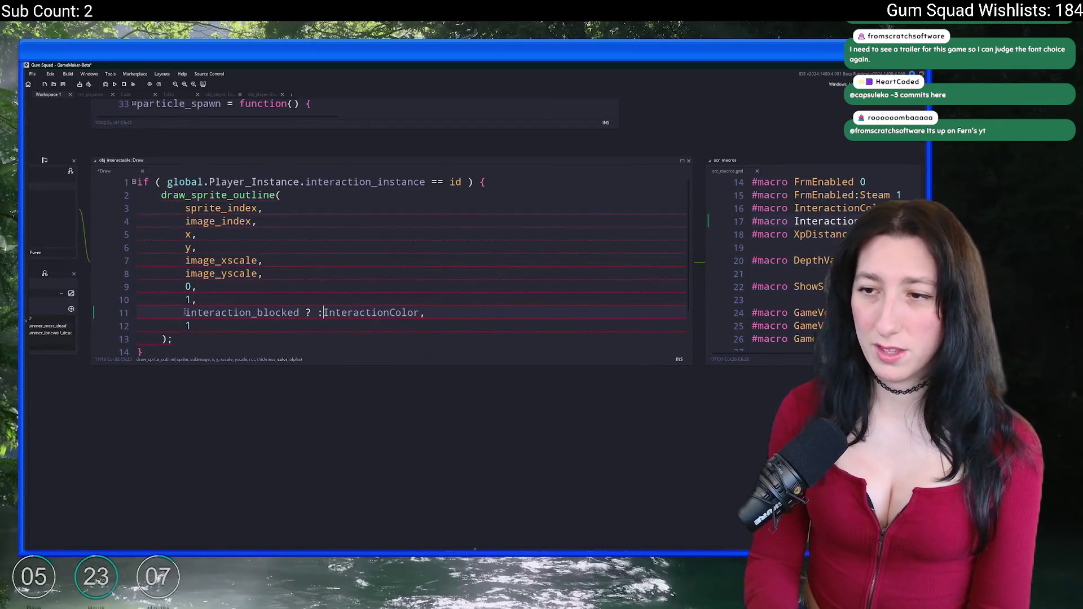
text(:)
drag(704, 179, 495, 186)
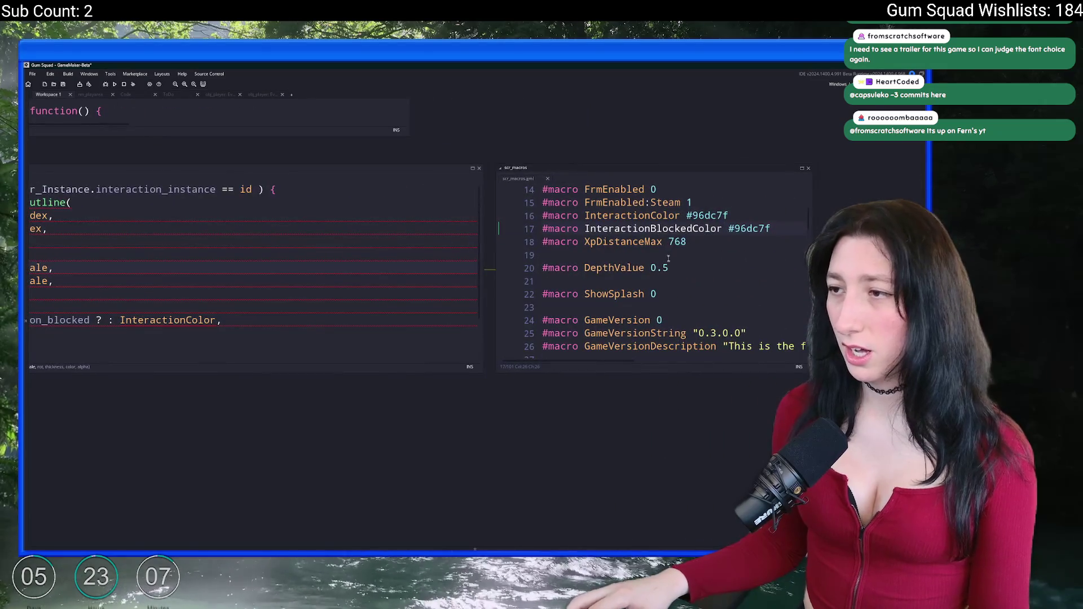
click(729, 215)
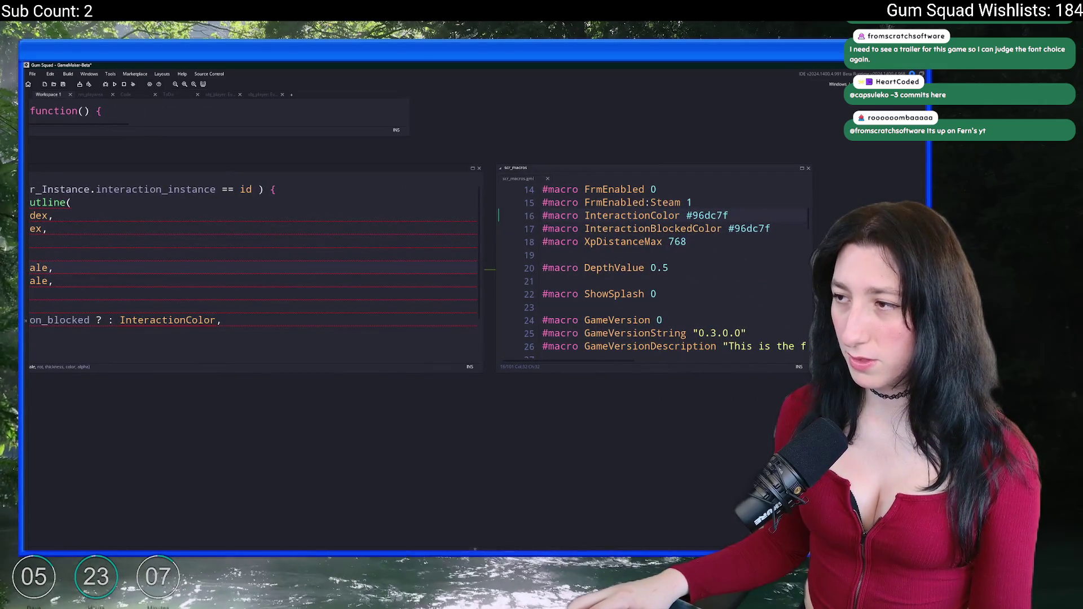
key(alt+Tab)
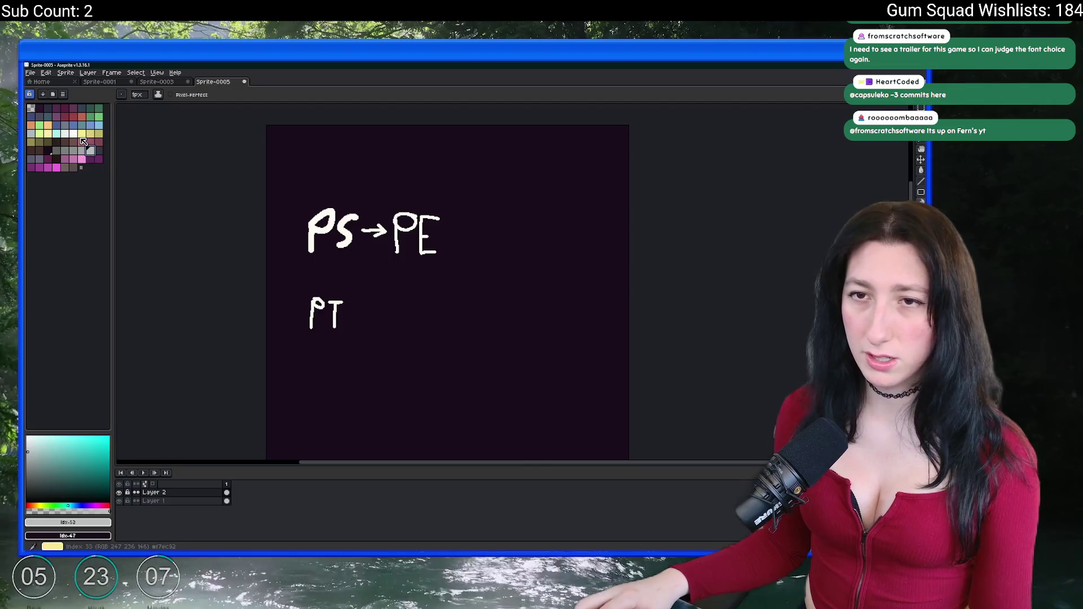
Pick the red palette colour 9d4343 in Aseprite and copy its hex value.
click(74, 117)
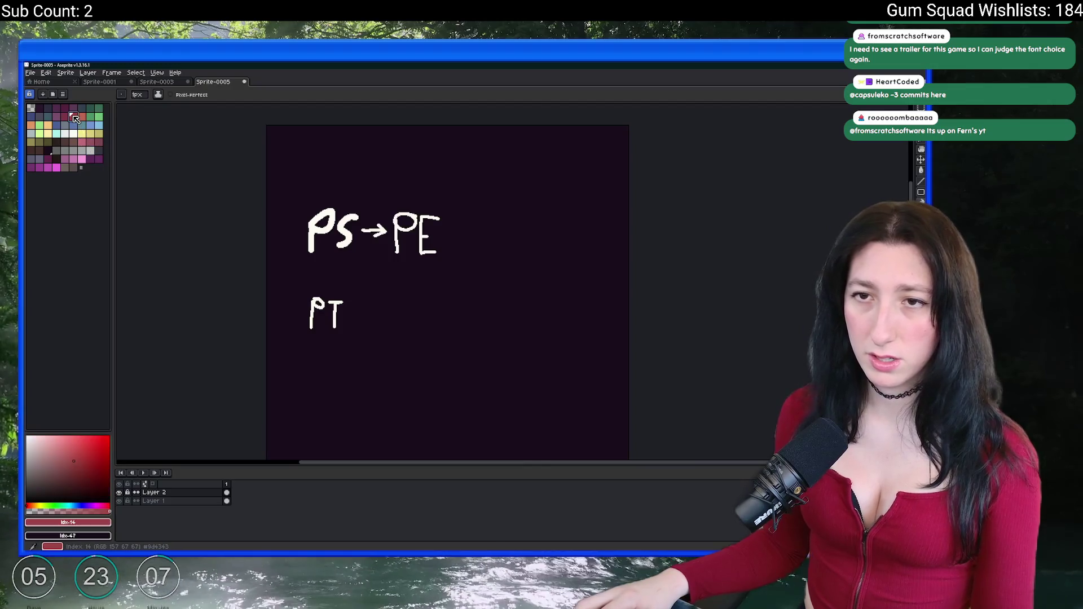
click(48, 159)
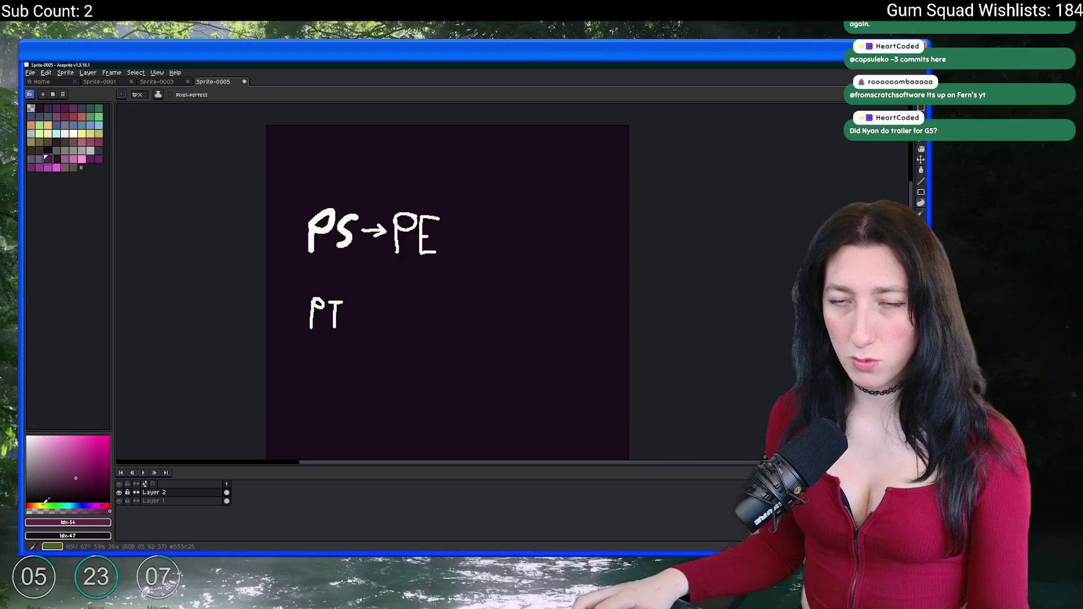
click(65, 108)
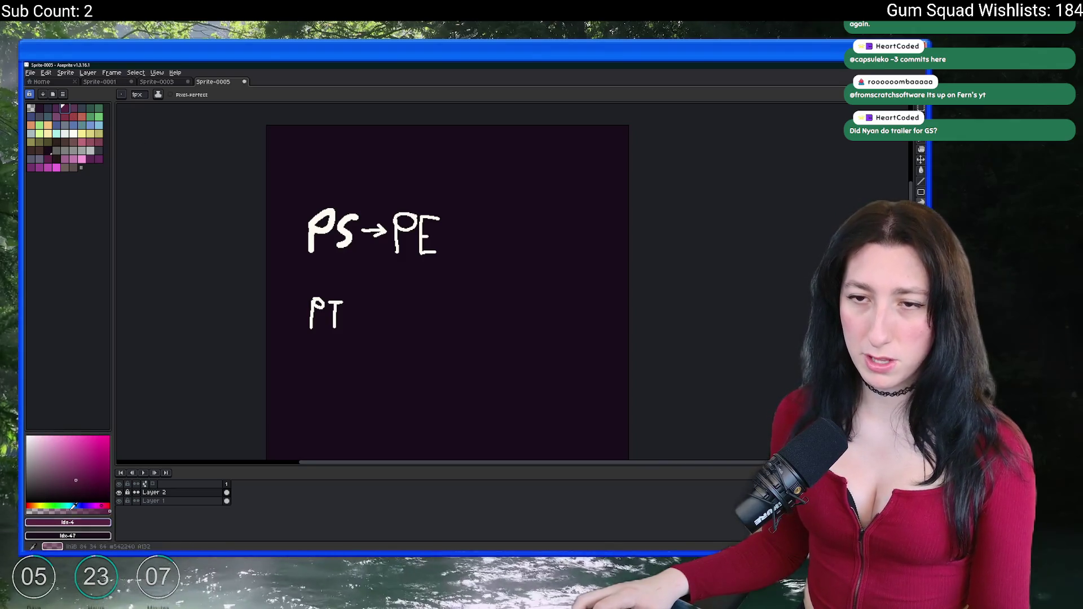
click(82, 116)
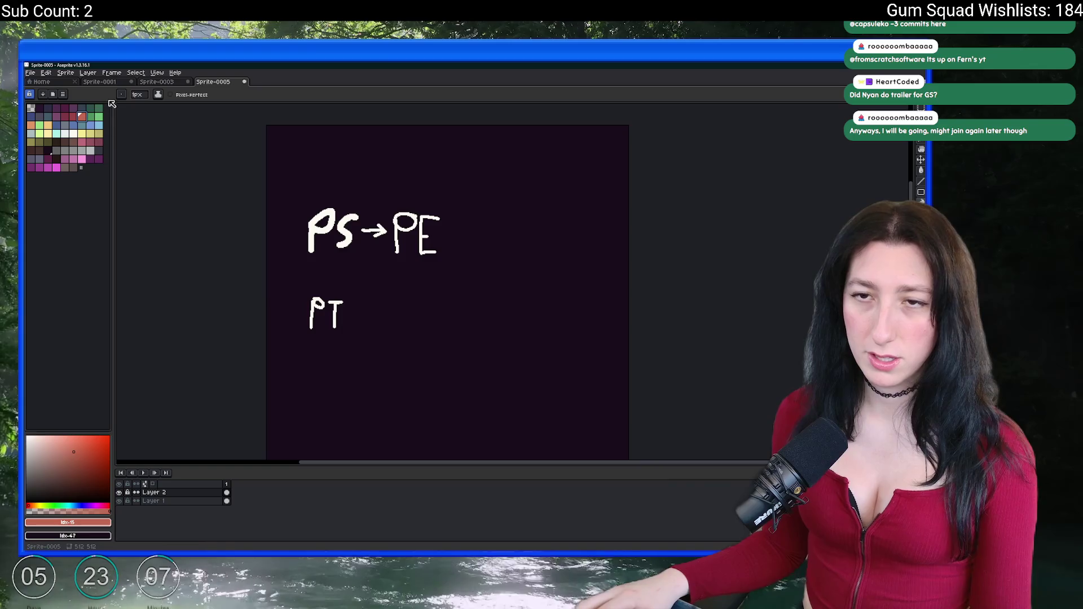
click(73, 117)
click(73, 522)
click(123, 465)
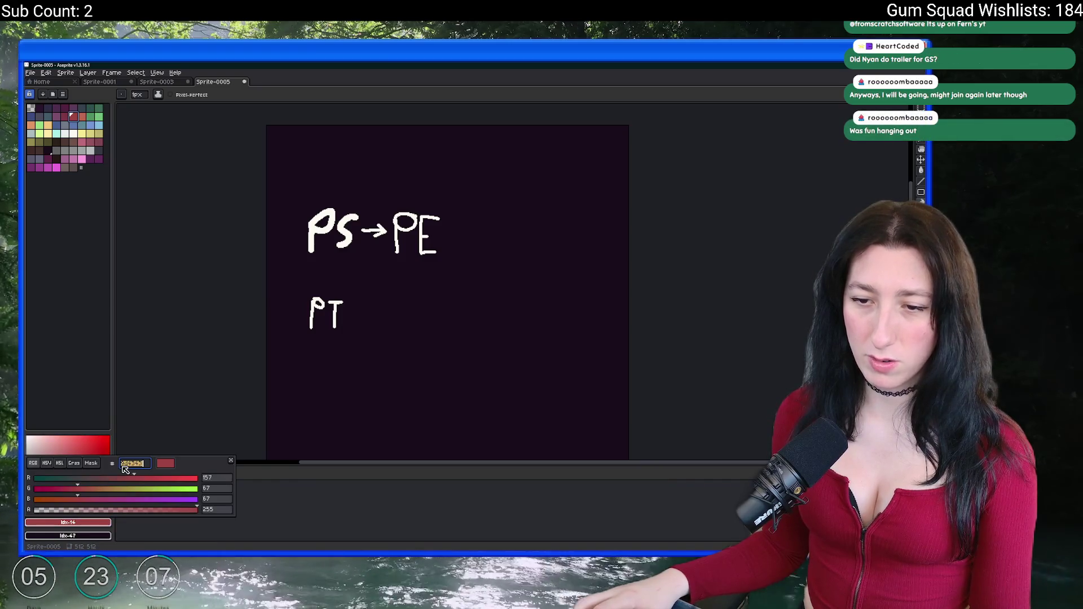
key(Escape)
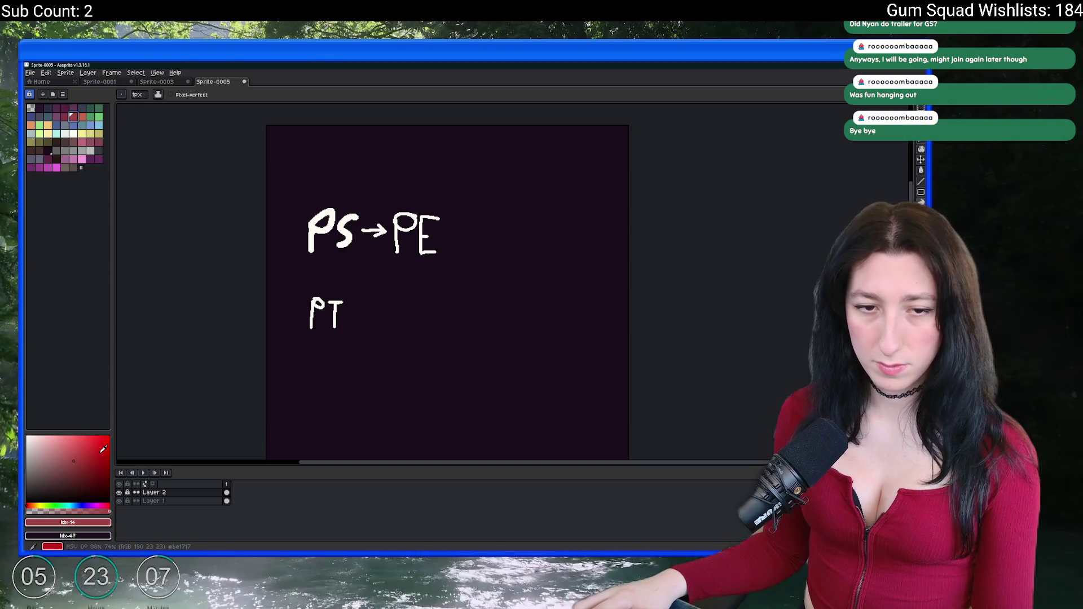
Raise the red's HSL saturation to 61 and paste its hex into InteractionBlockedColor on line 17.
click(78, 523)
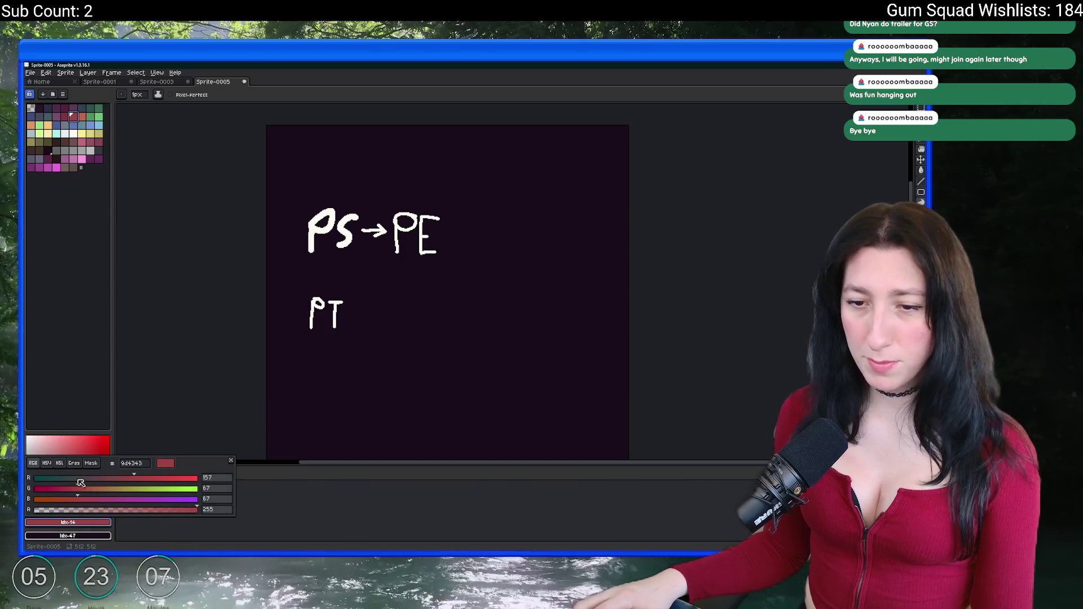
click(50, 464)
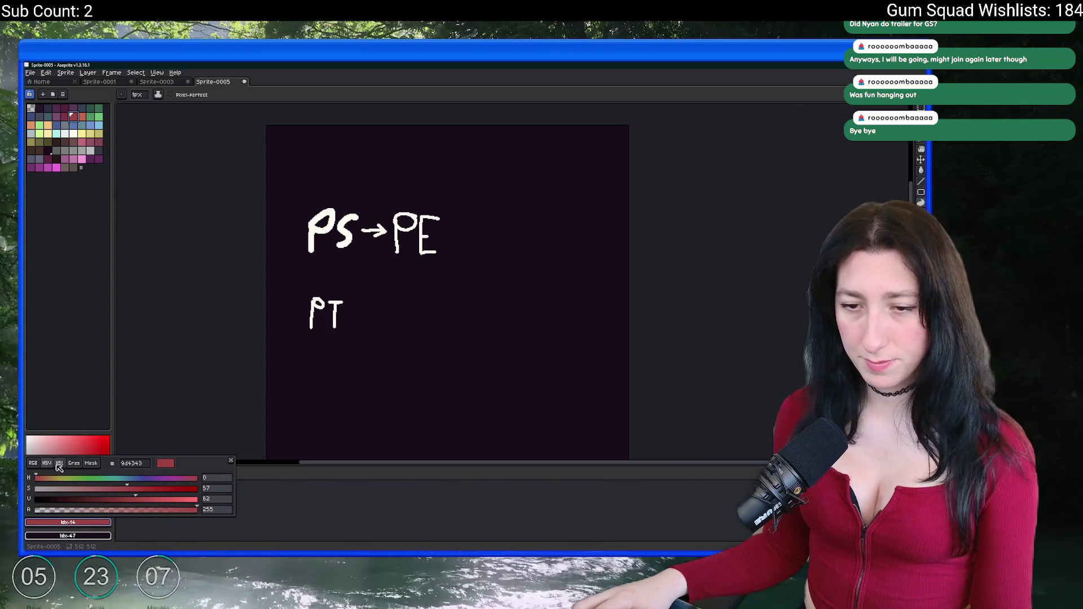
click(59, 463)
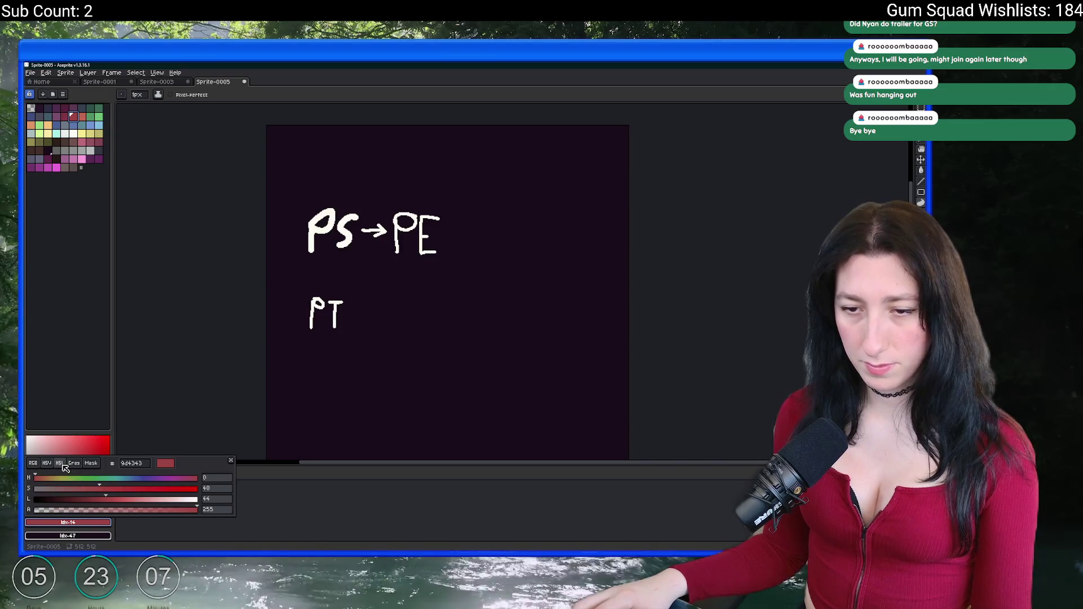
click(133, 490)
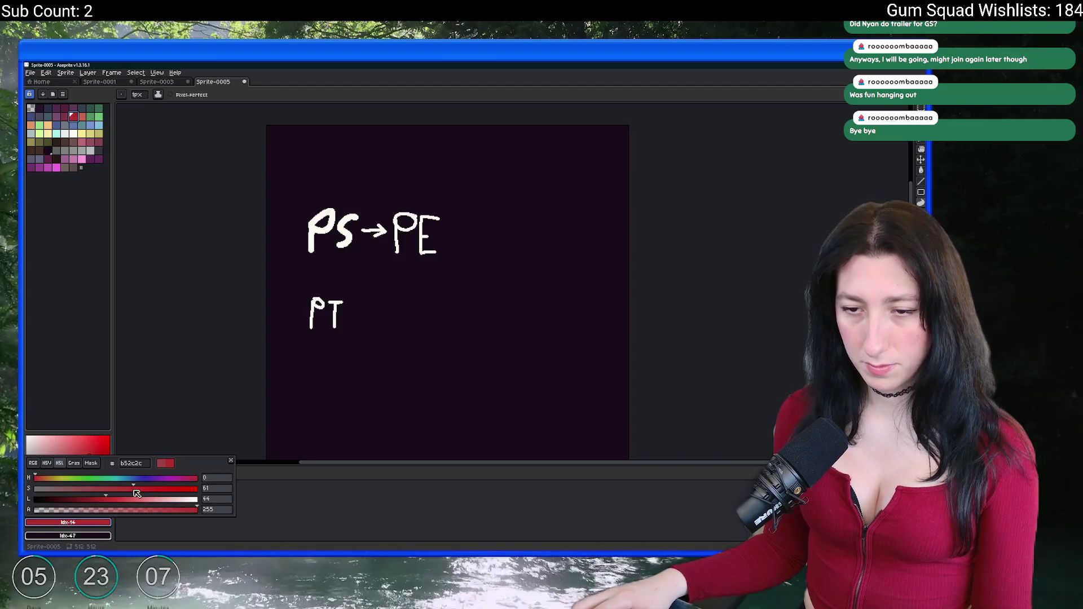
drag(139, 494, 149, 491)
click(87, 305)
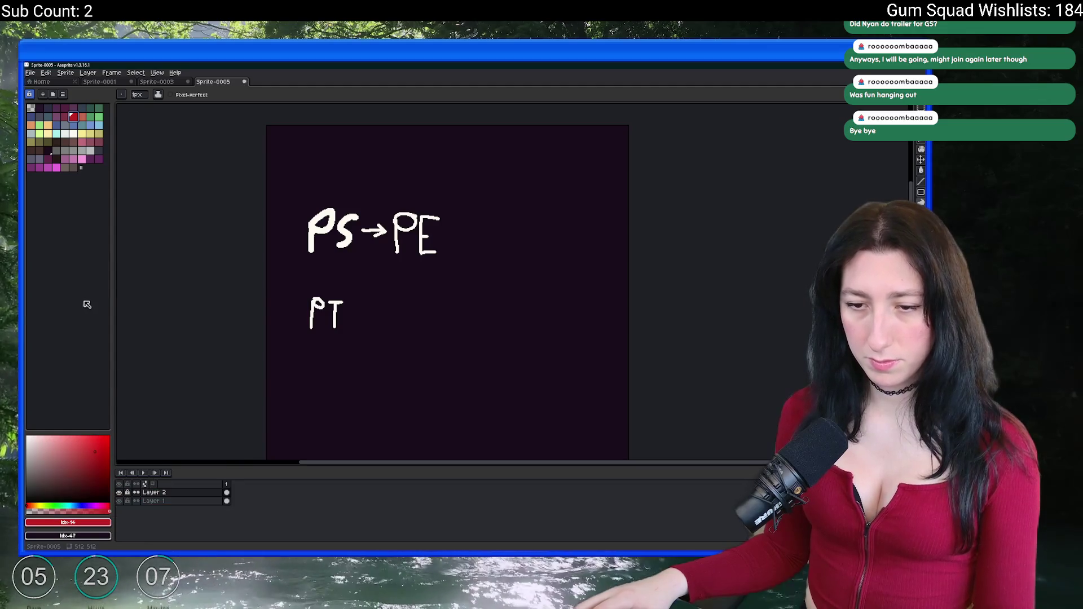
key(alt+Tab)
double_click(749, 228)
key(ctrl+v)
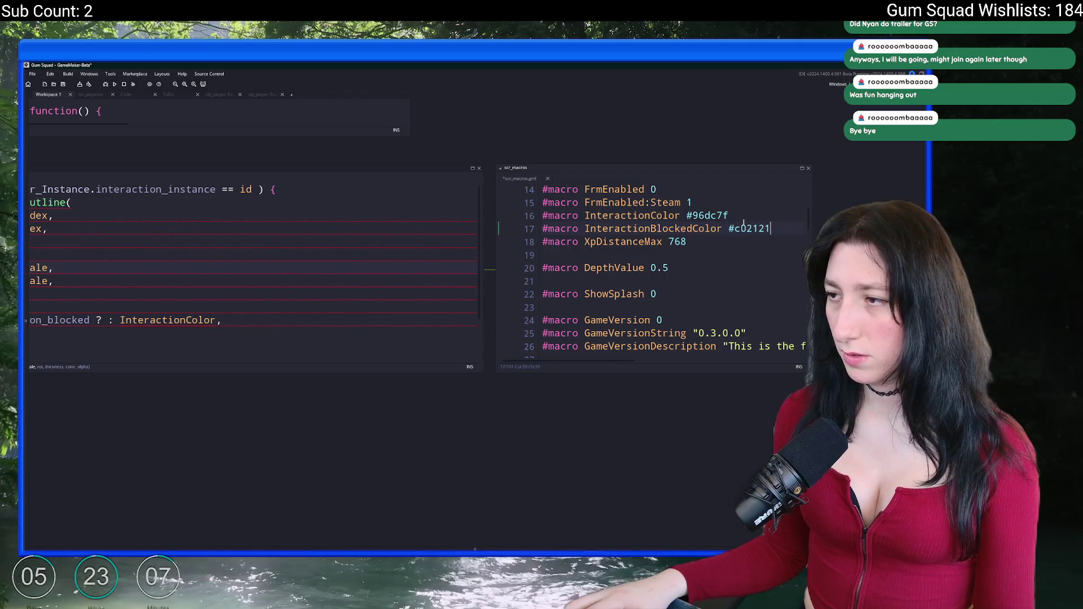
Lower the red's HSV saturation slightly and paste the adjusted hex over InteractionBlockedColor.
key(alt+Tab)
click(59, 523)
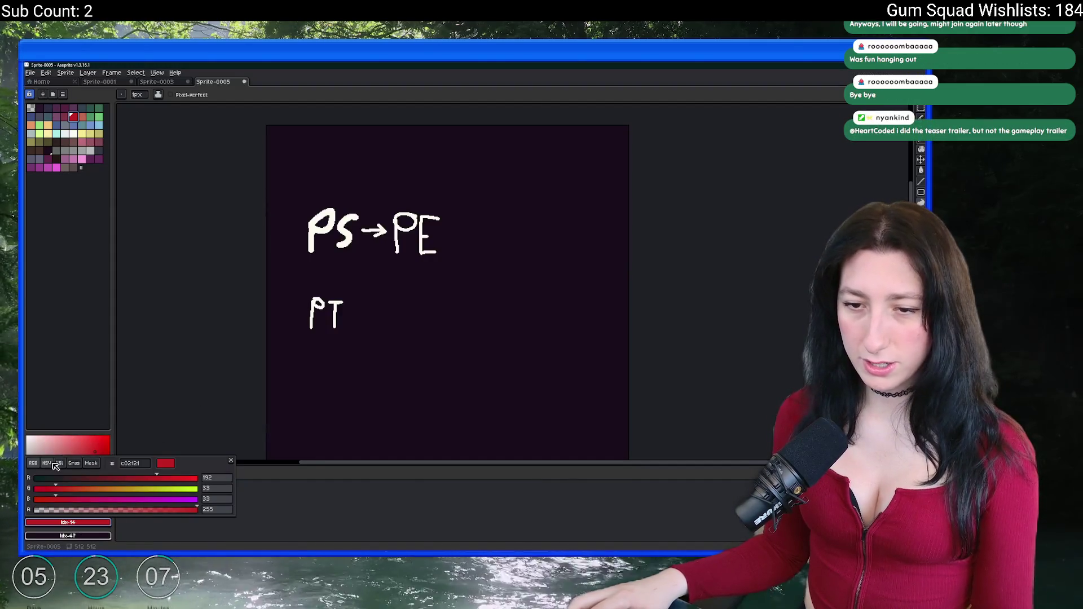
click(49, 464)
click(167, 488)
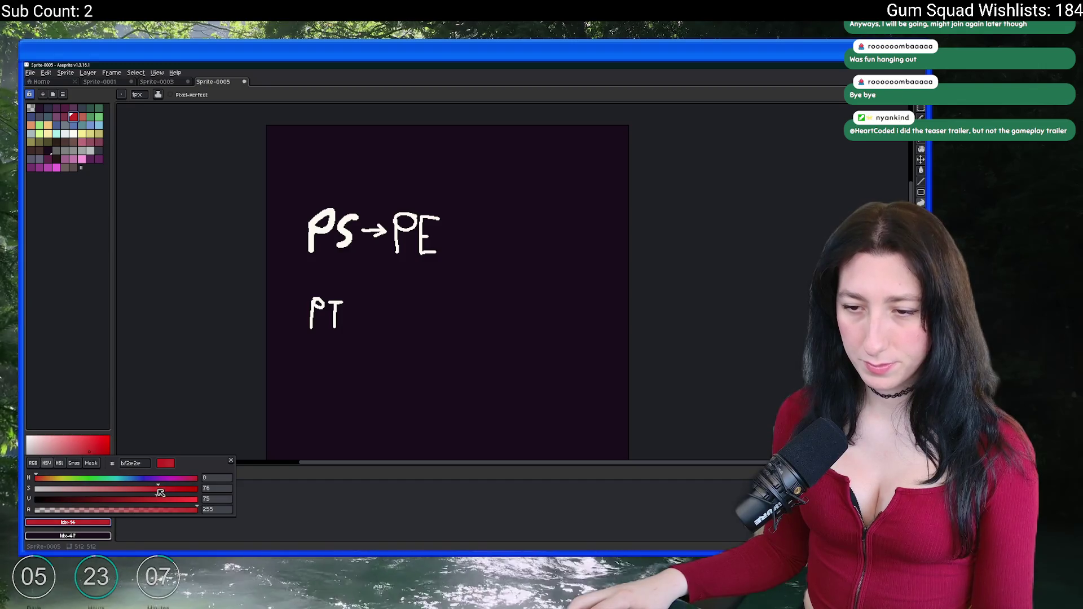
key(alt+Tab)
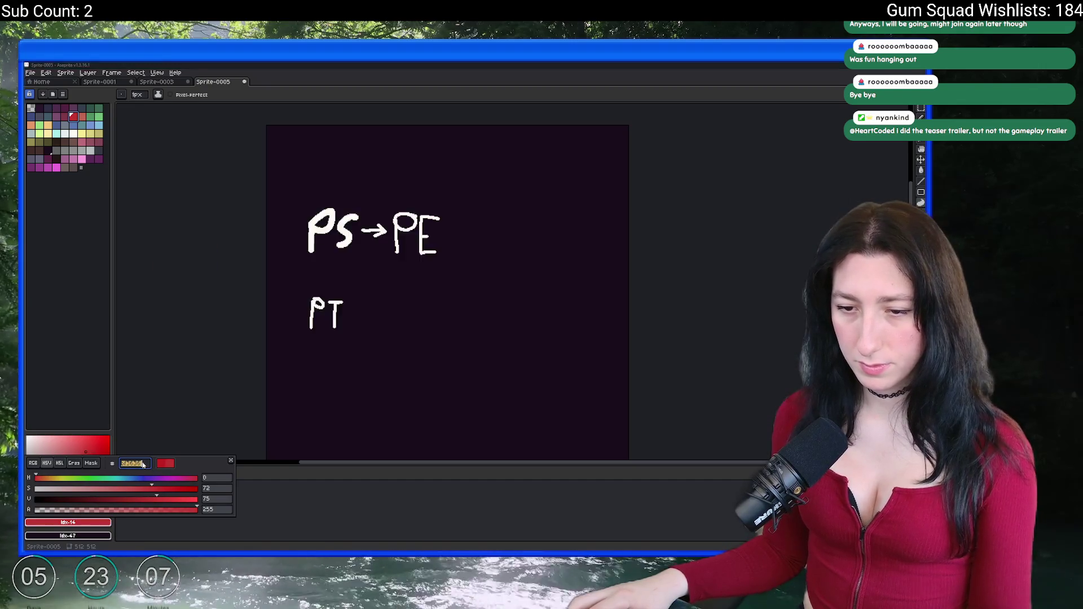
double_click(749, 228)
text(bf3636)
Paste InteractionBlockedColor after the '?' on line 11 as the blocked outline colour.
mouse_move(712, 212)
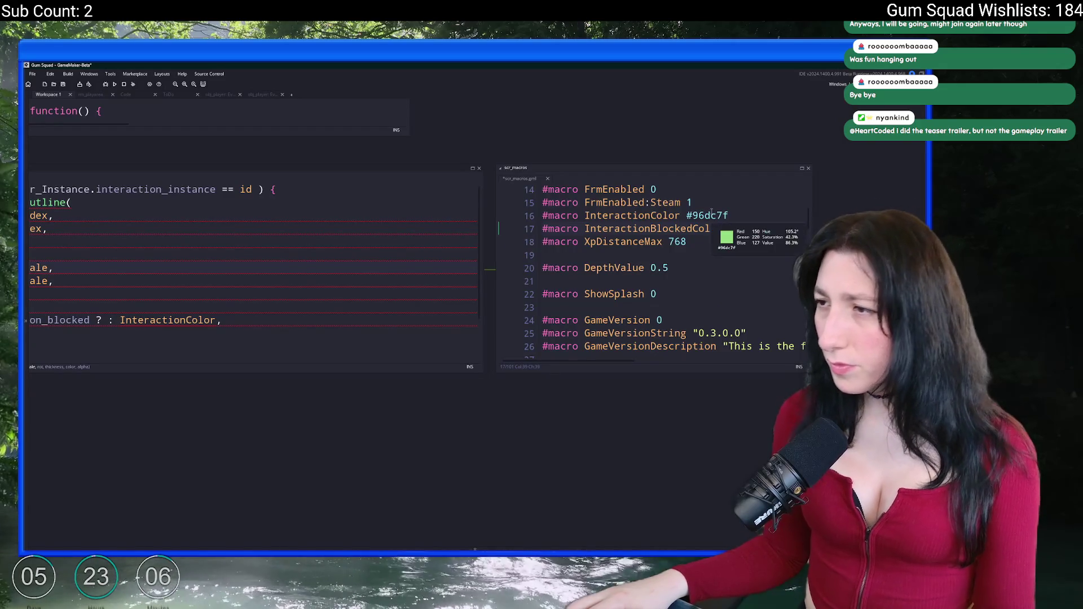
drag(712, 212, 619, 216)
click(618, 216)
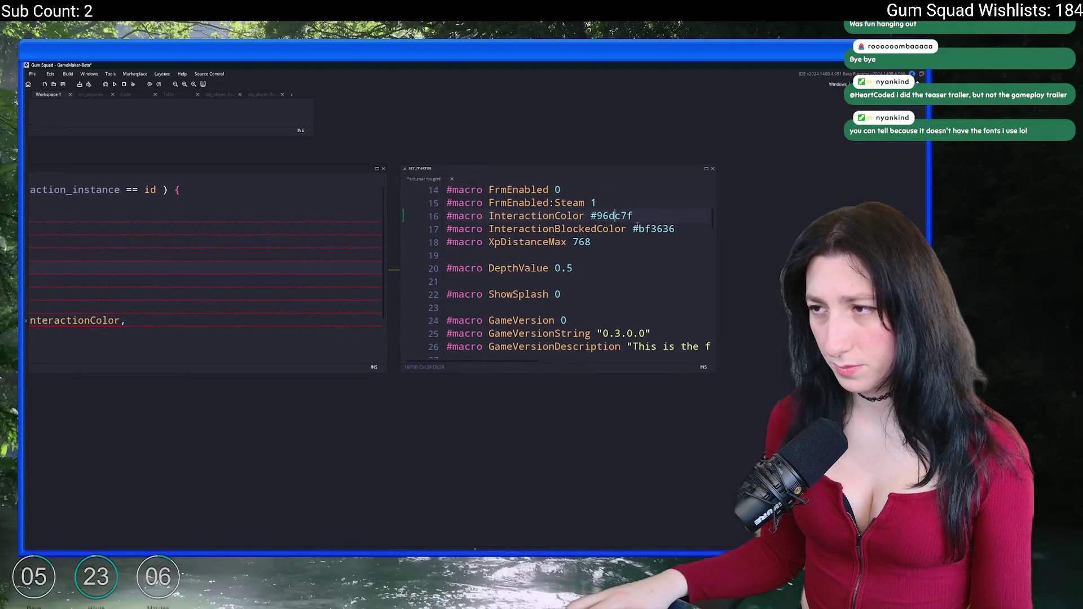
double_click(558, 229)
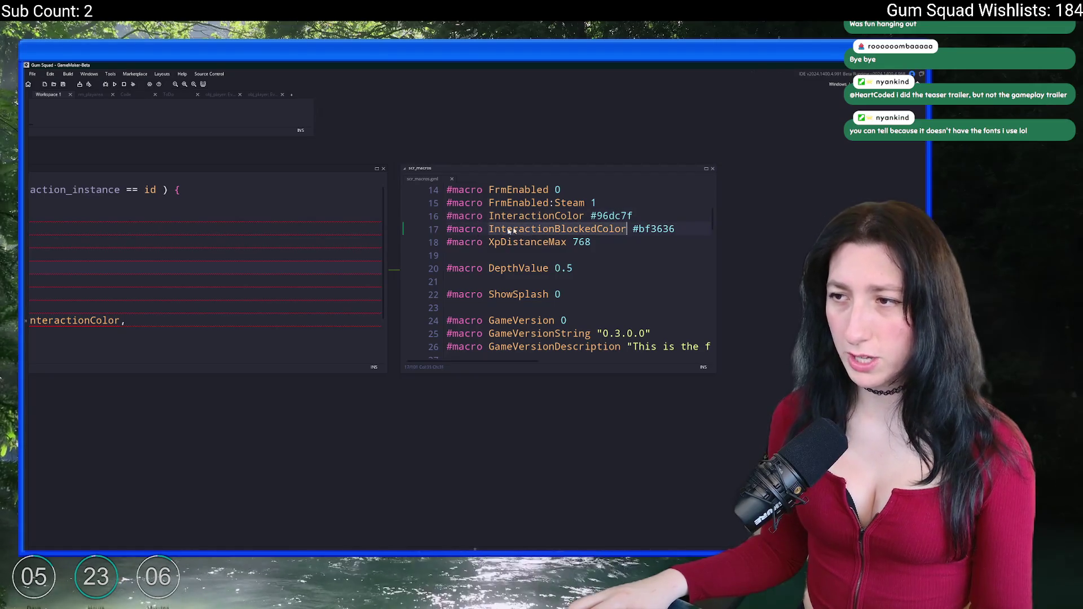
drag(183, 260, 478, 231)
key(ctrl+c)
click(303, 292)
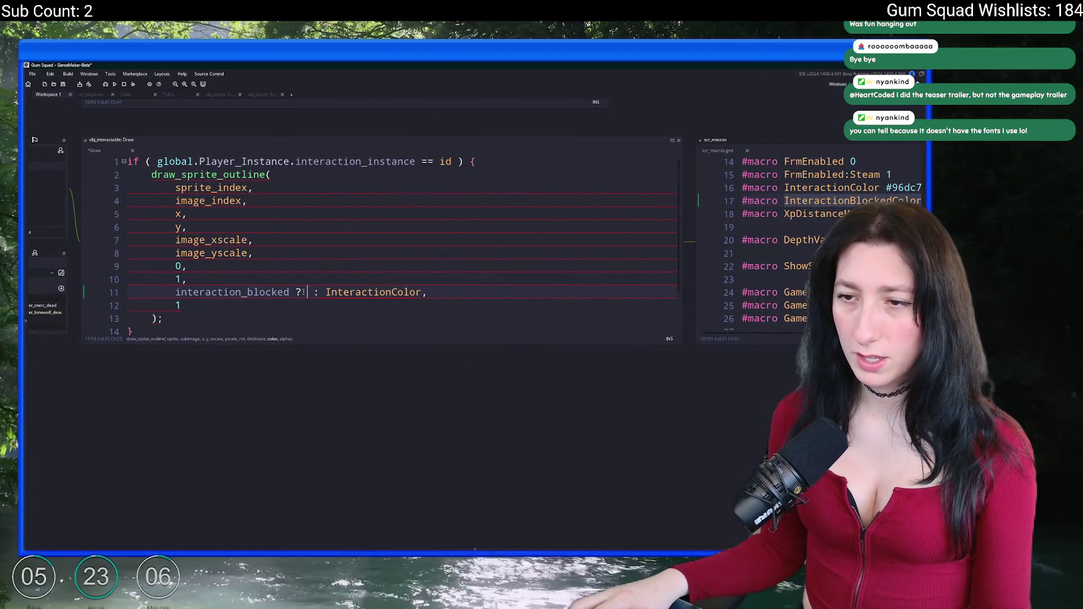
key(ctrl+v)
Prefix interaction_blocked on line 11 with global.Player_Instance. copied from line 1.
drag(274, 292, 61, 284)
click(136, 332)
drag(259, 273, 412, 297)
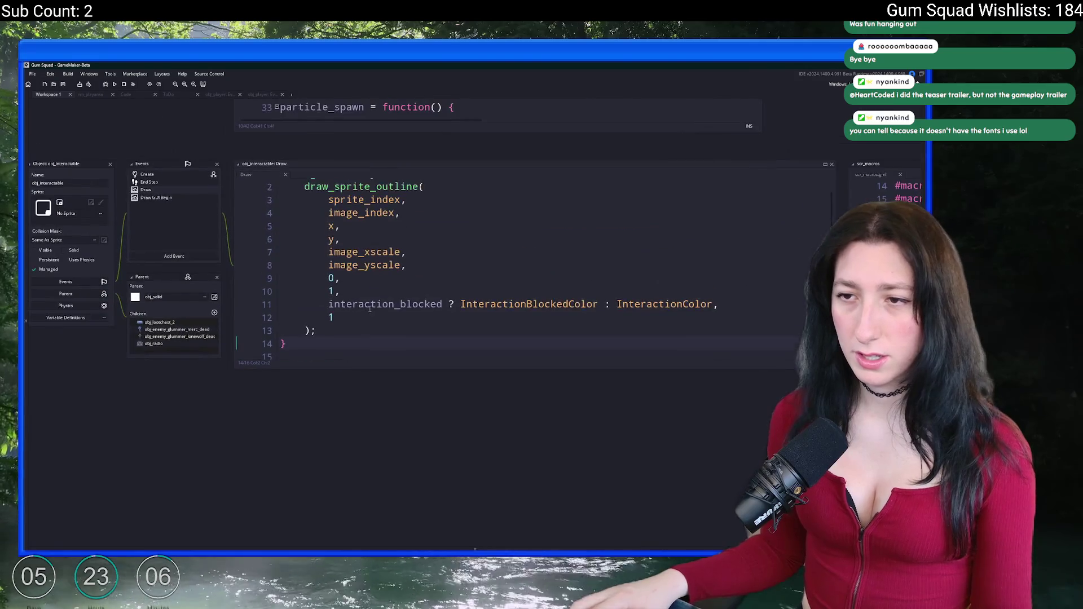
scroll(412, 297, up, 2)
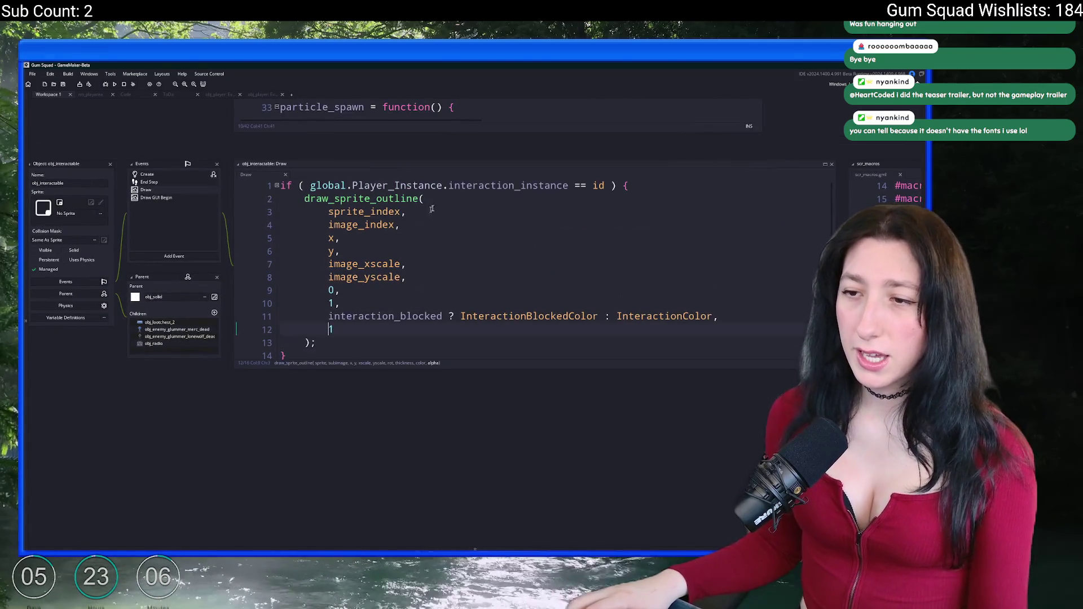
click(321, 185)
key(ctrl+c)
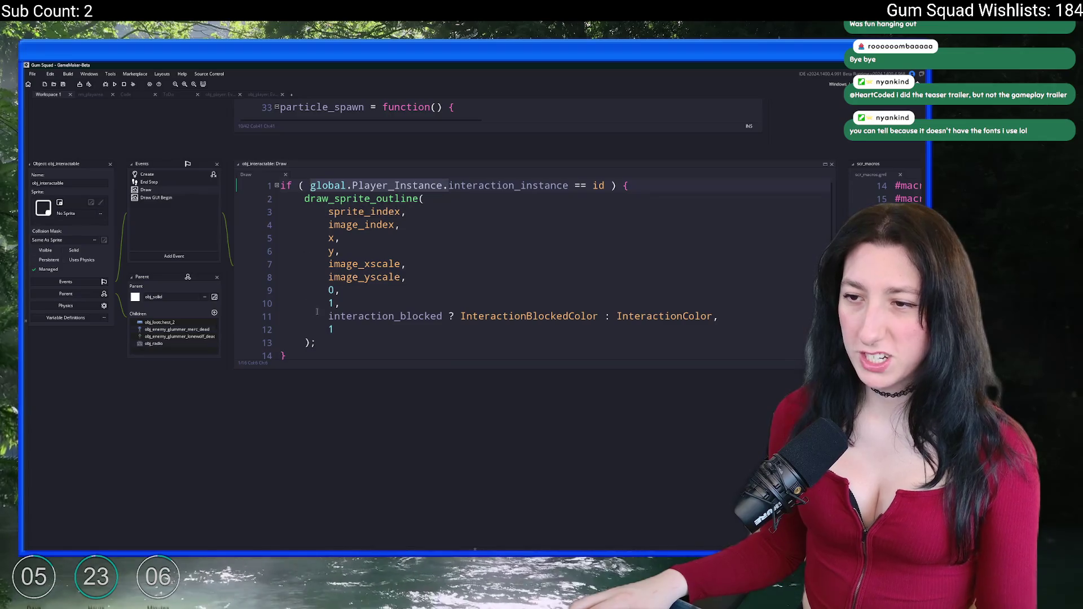
click(329, 316)
key(ctrl+v)
Build and run the game with F5.
click(432, 285)
key(F5)
scroll(433, 285, down, 2)
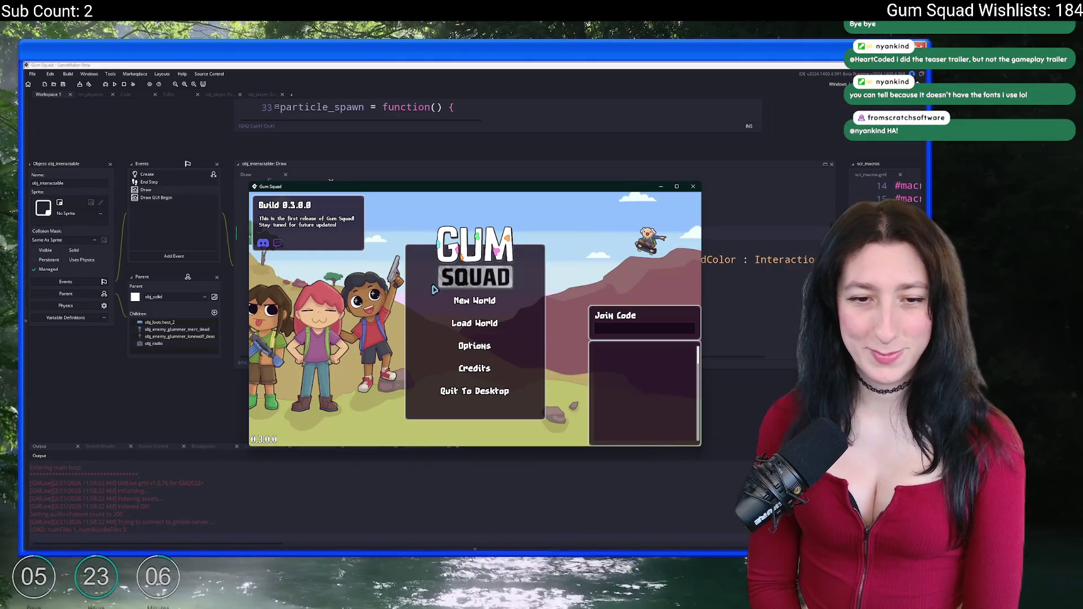
Start a new world, create its lobby, and maximize the game window.
click(459, 301)
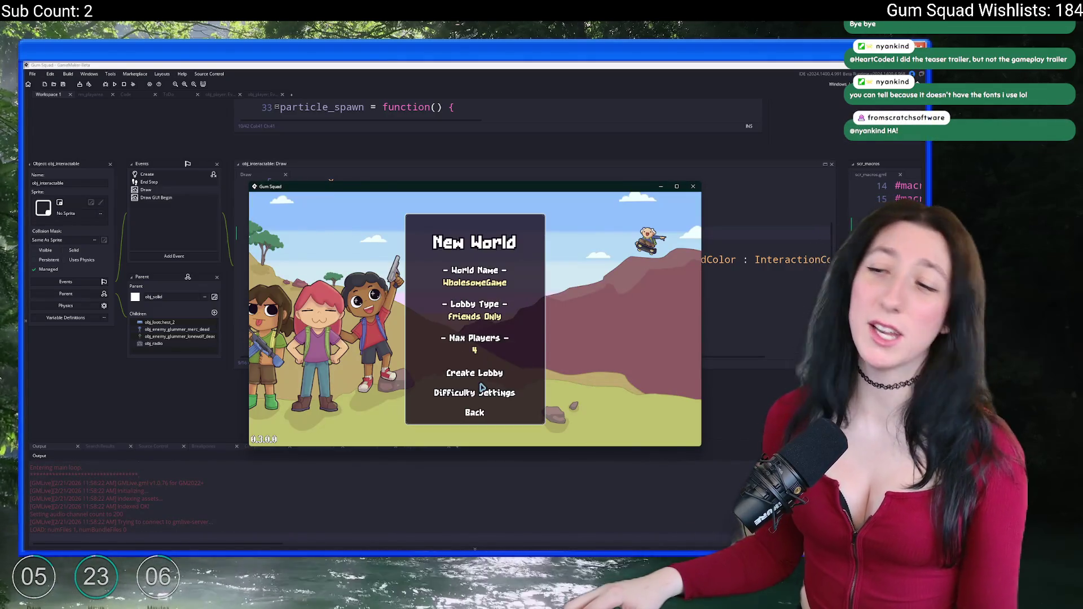
click(481, 381)
drag(563, 192, 515, 67)
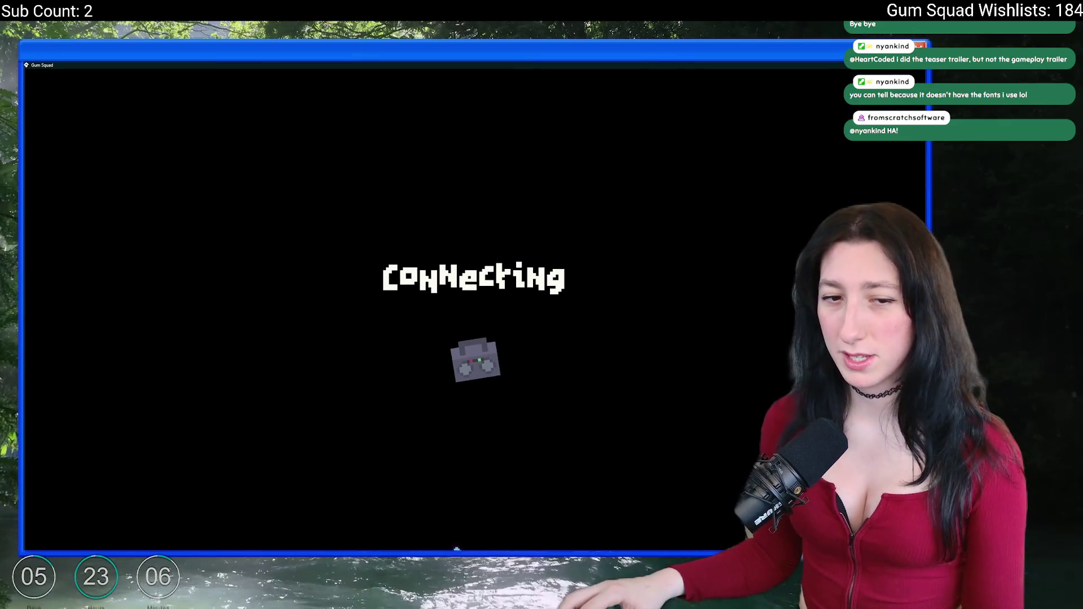
key(Tab)
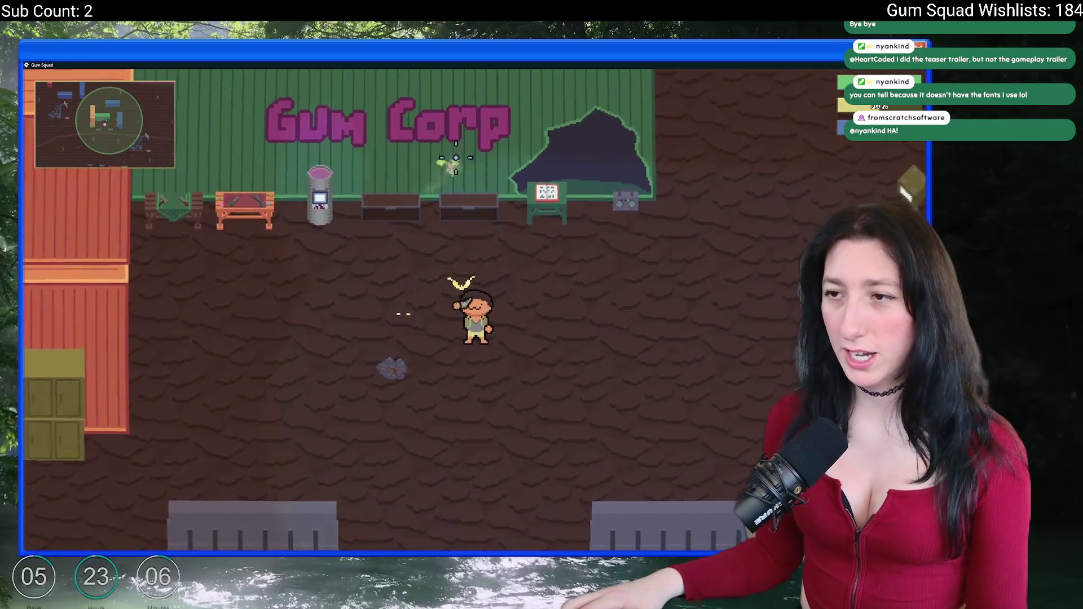
drag(491, 54, 491, 110)
double_click(481, 442)
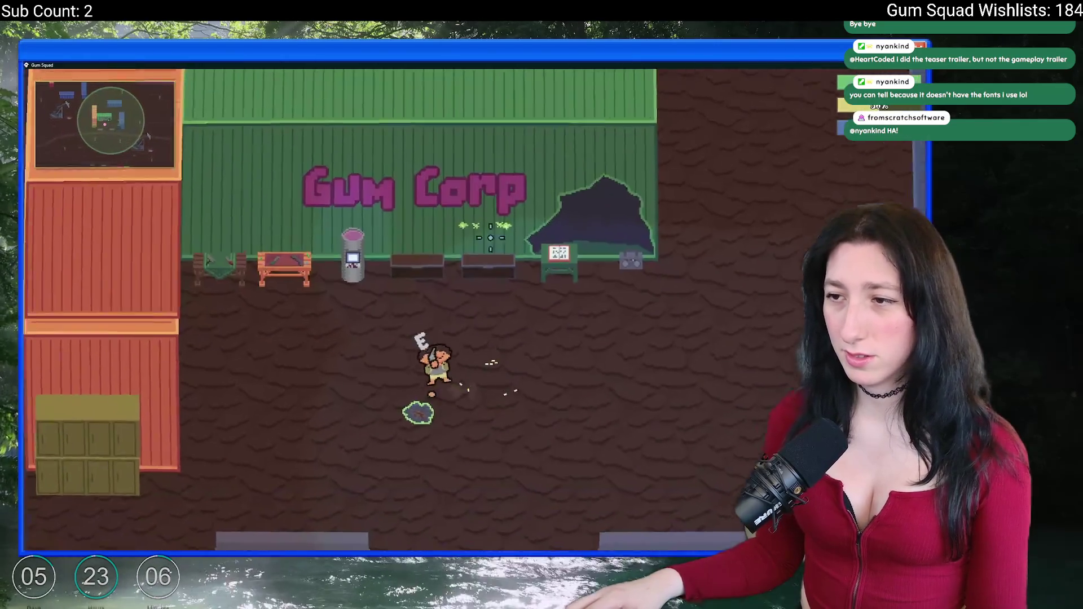
key(Tab)
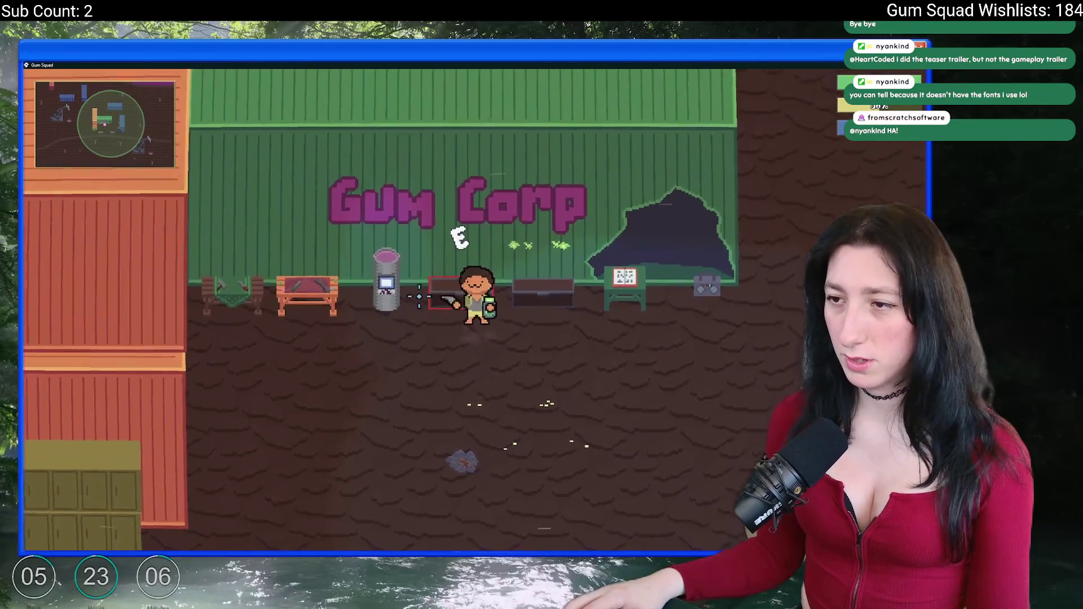
Walk the player along the counters to check the red outline, then close the game.
key(a)
key(d)
key(d)
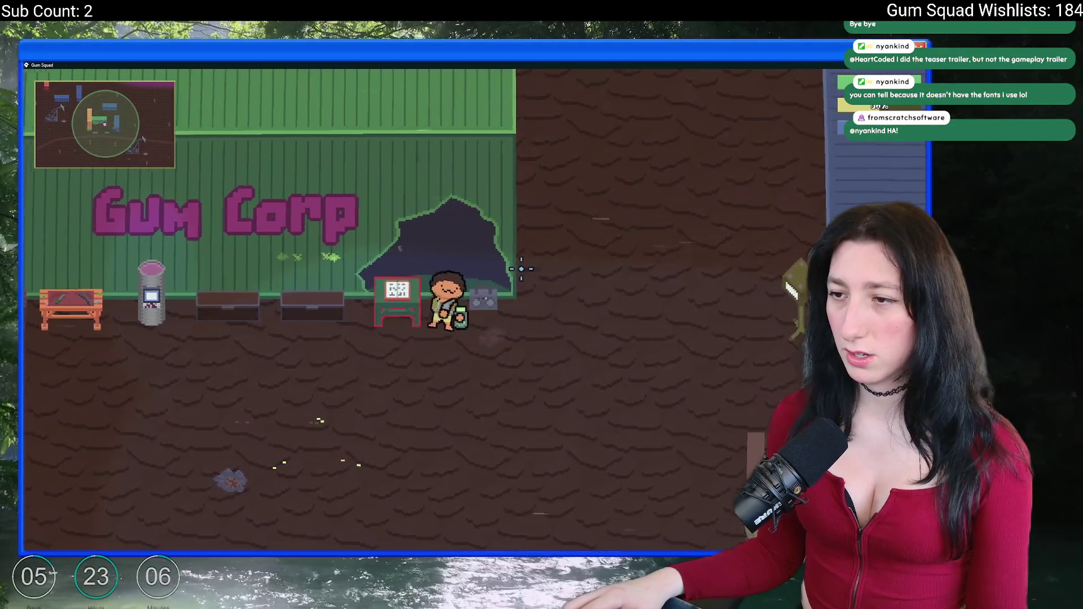
key(a)
key(d)
key(s)
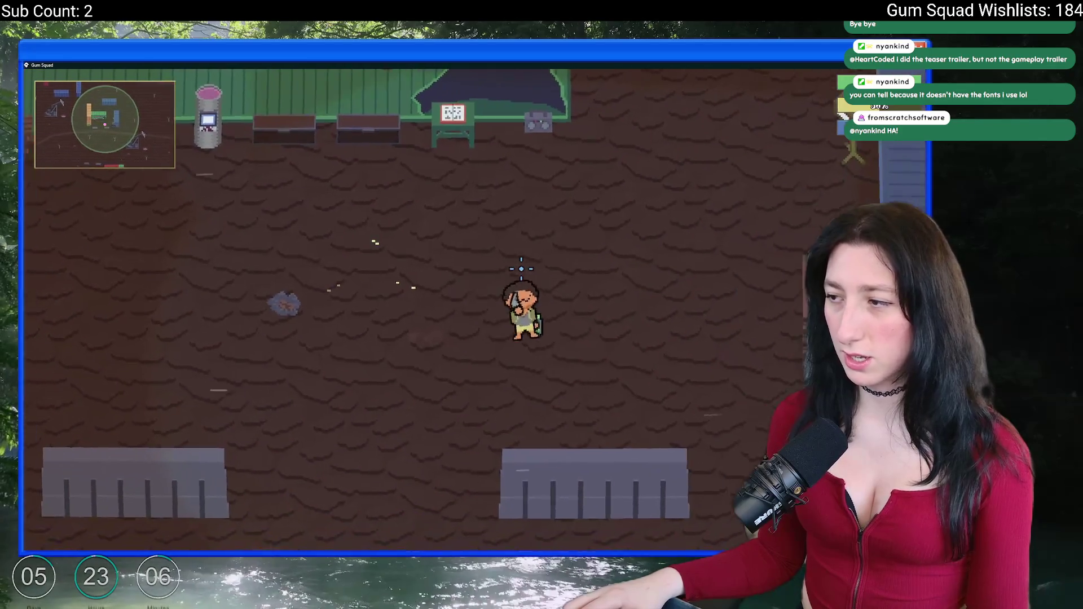
key(d)
key(s)
key(w)
key(a)
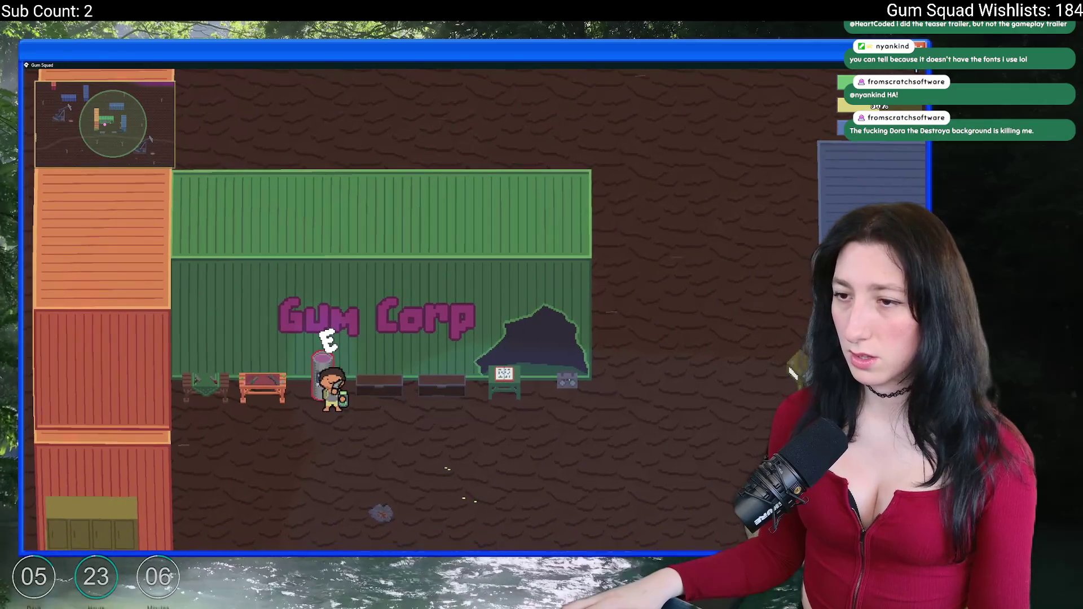
key(Escape)
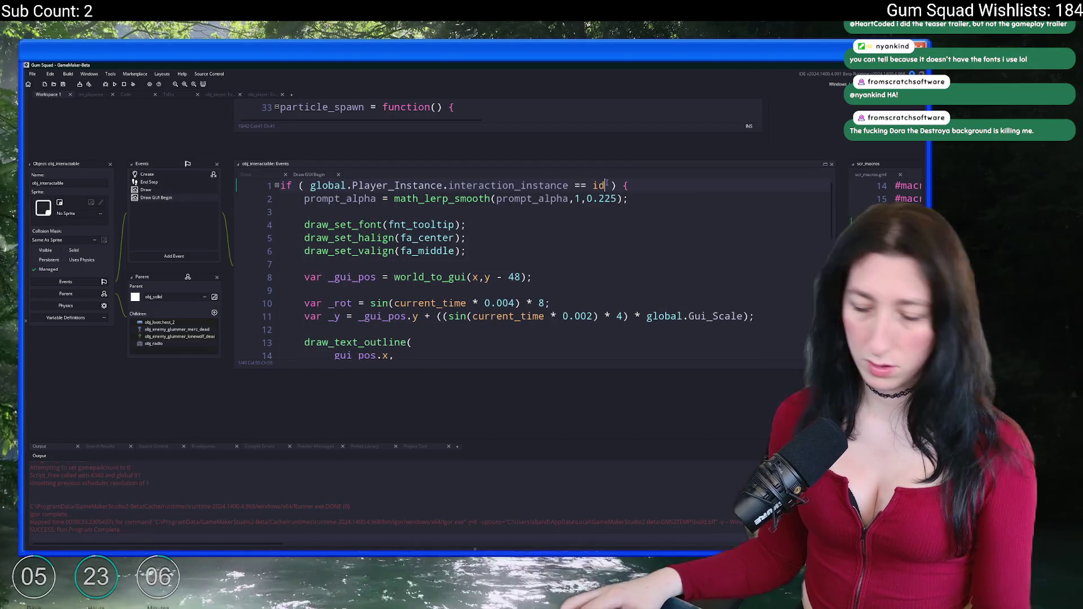
Add '&& !global.Player_Instance.interaction_blocked' to the condition and save the script.
text(&& global.Player_Instance.interaction_blocked)
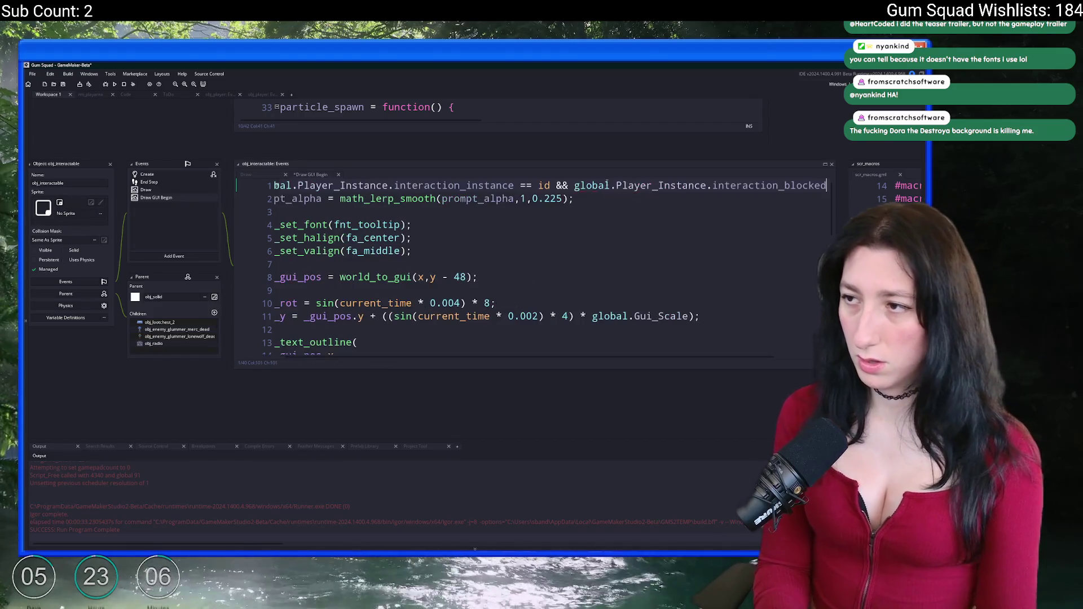
click(573, 186)
text(!)
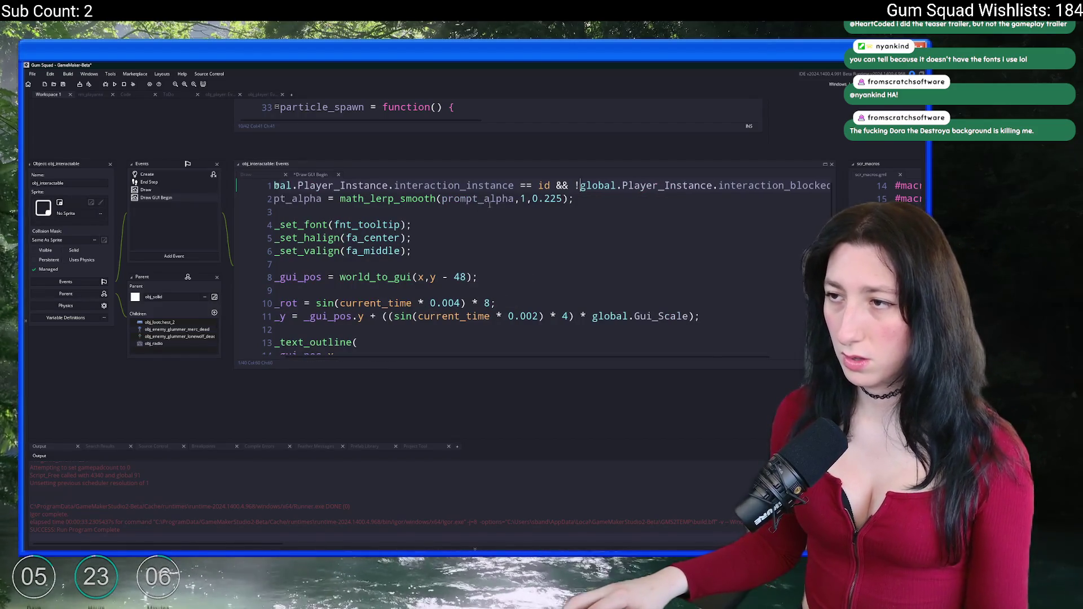
key(ctrl+s)
Open obj_campfire0's Draw code from the search results in its own tab.
click(259, 221)
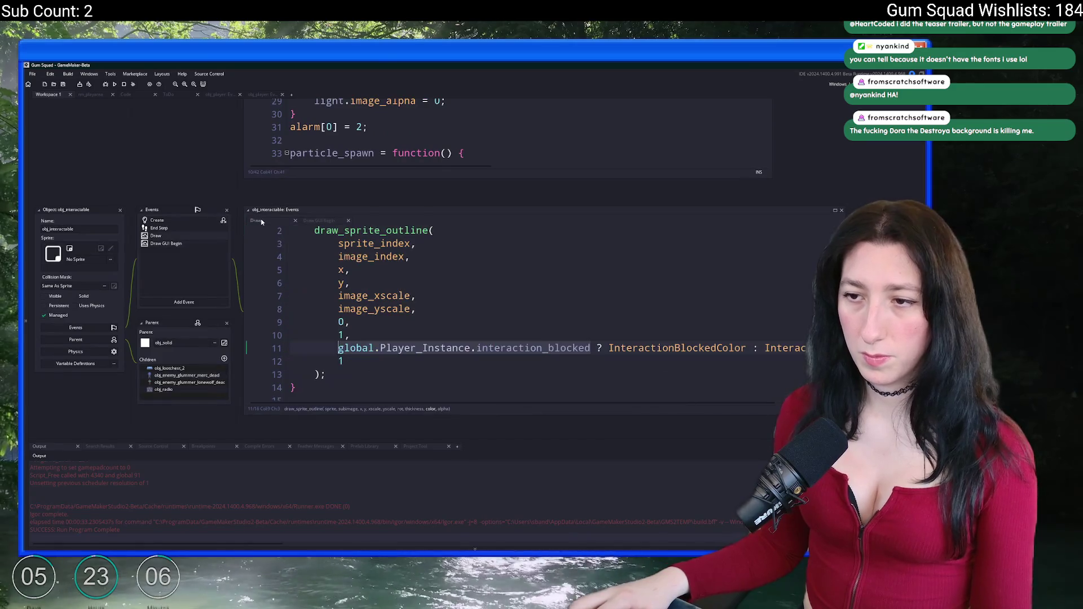
click(326, 375)
scroll(338, 338, up, 1)
drag(290, 375, 327, 389)
click(796, 364)
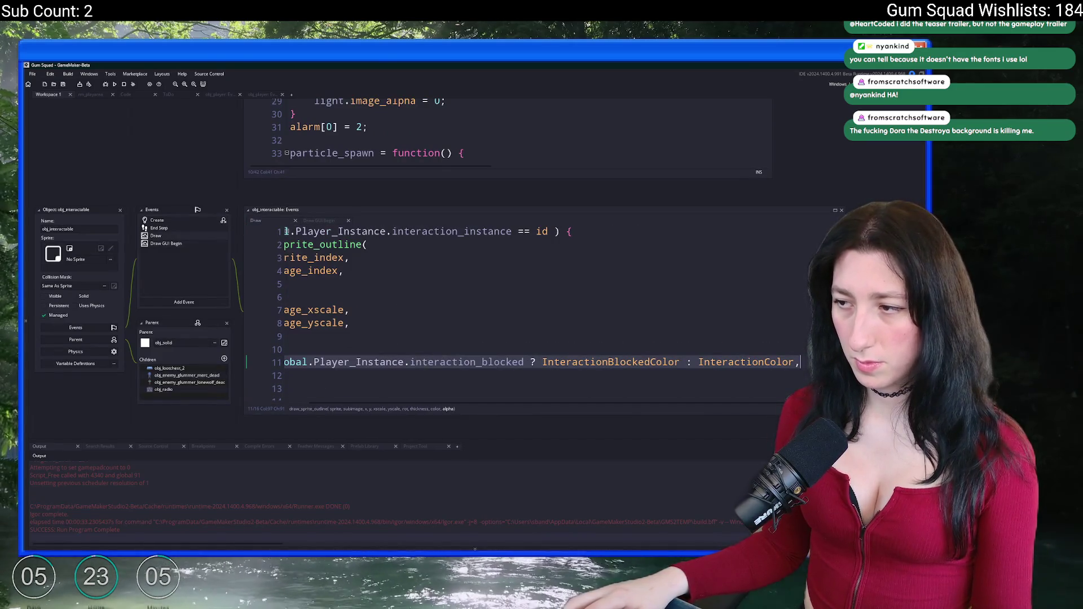
click(451, 282)
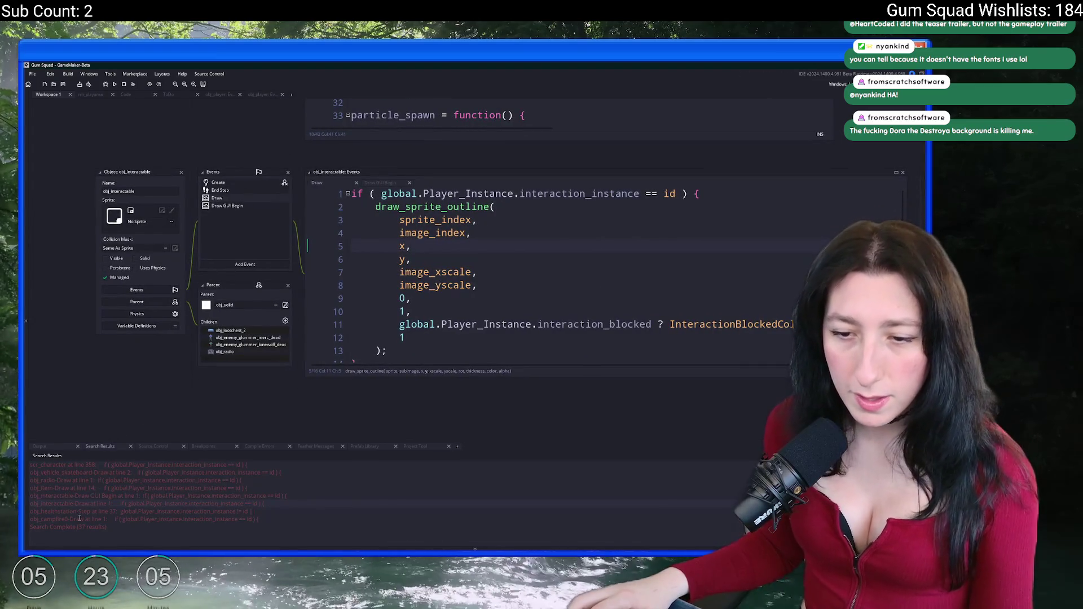
double_click(79, 518)
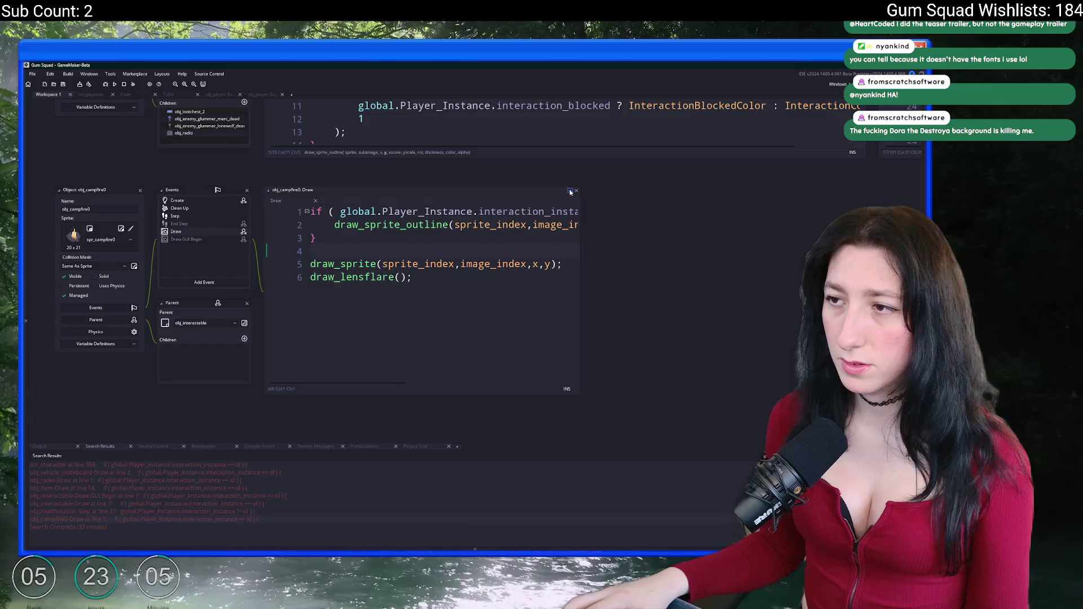
click(570, 192)
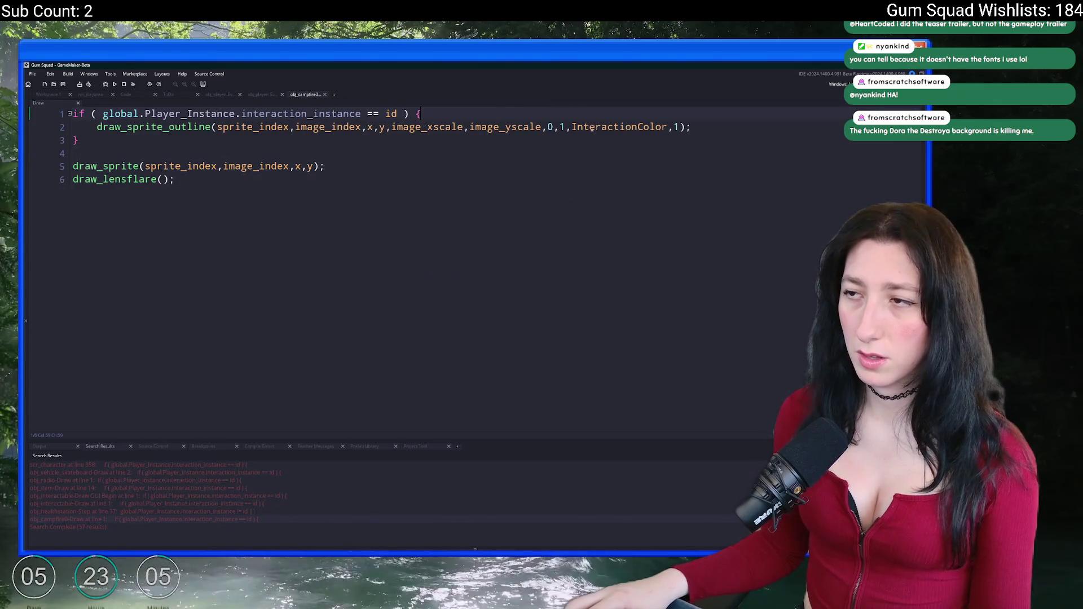
click(263, 95)
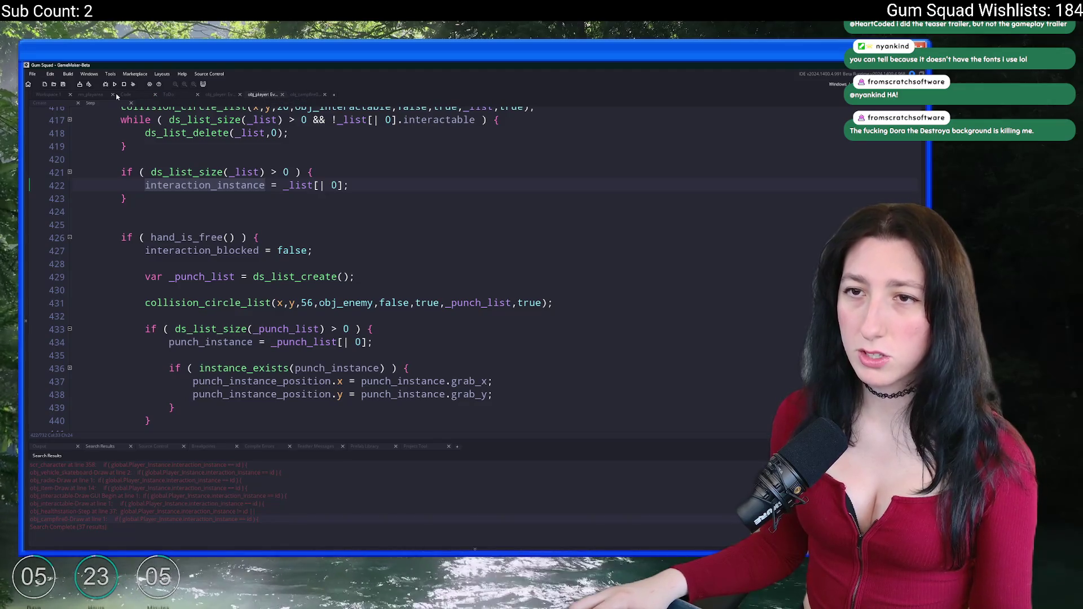
Replace the campfire's one-line outline call with obj_interactable's multi-line blocked-colour call.
double_click(80, 496)
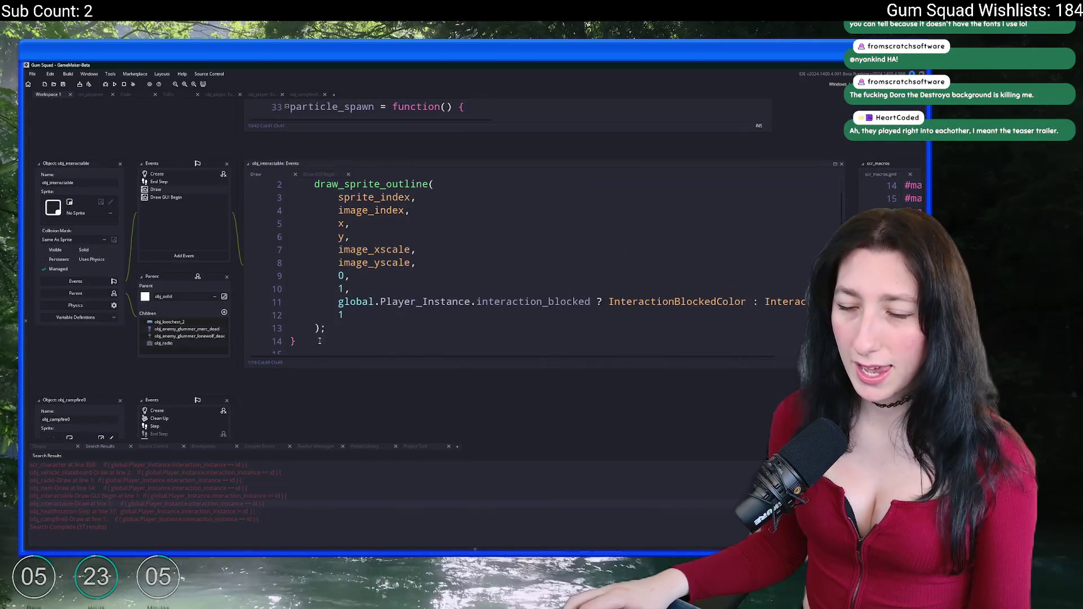
drag(328, 342, 315, 198)
double_click(133, 521)
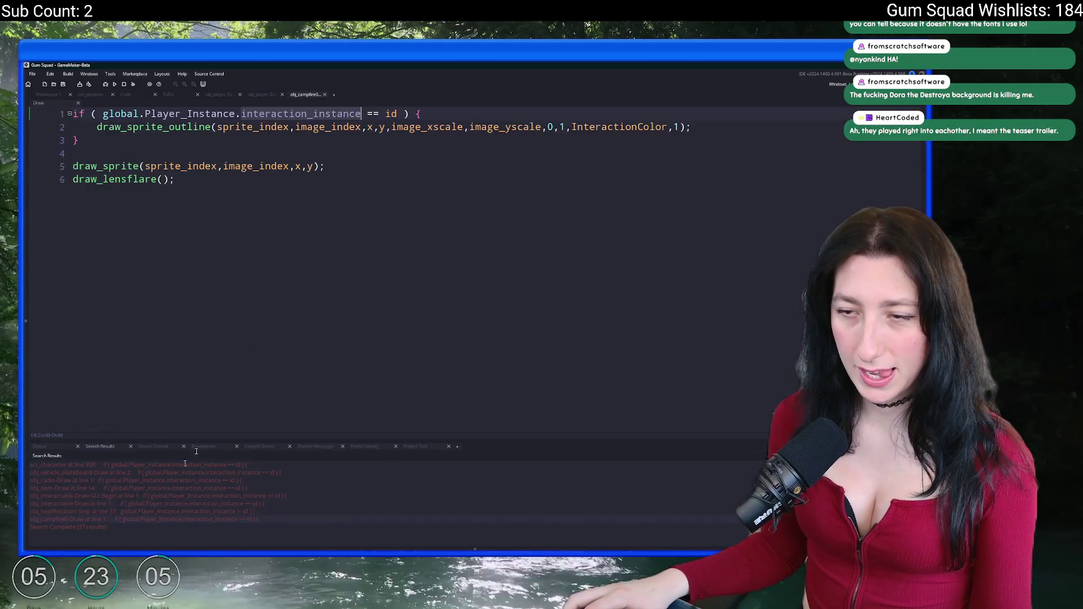
key(End)
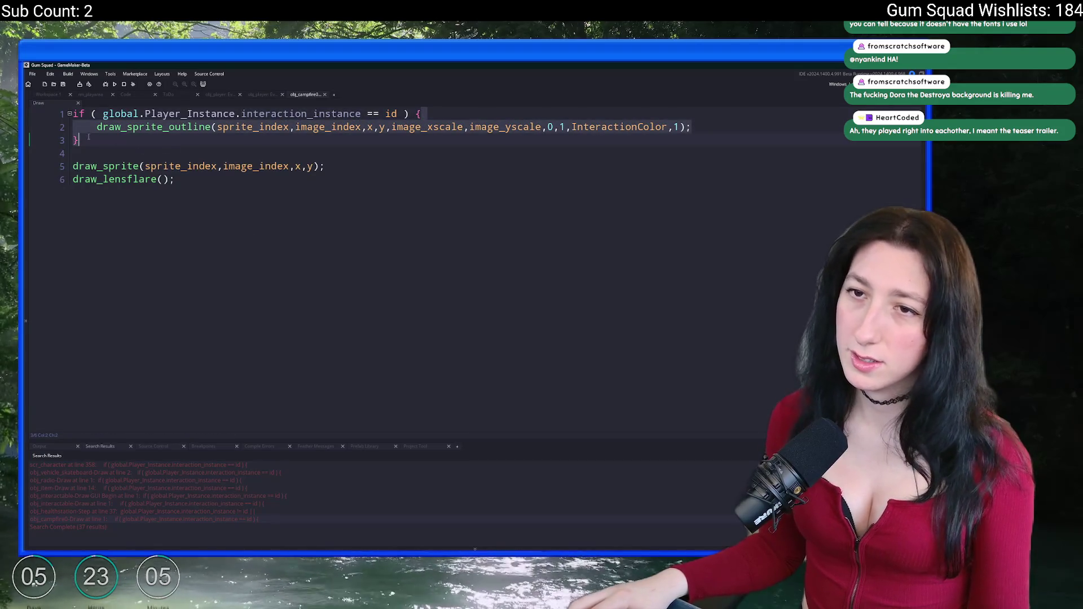
key(ctrl+v)
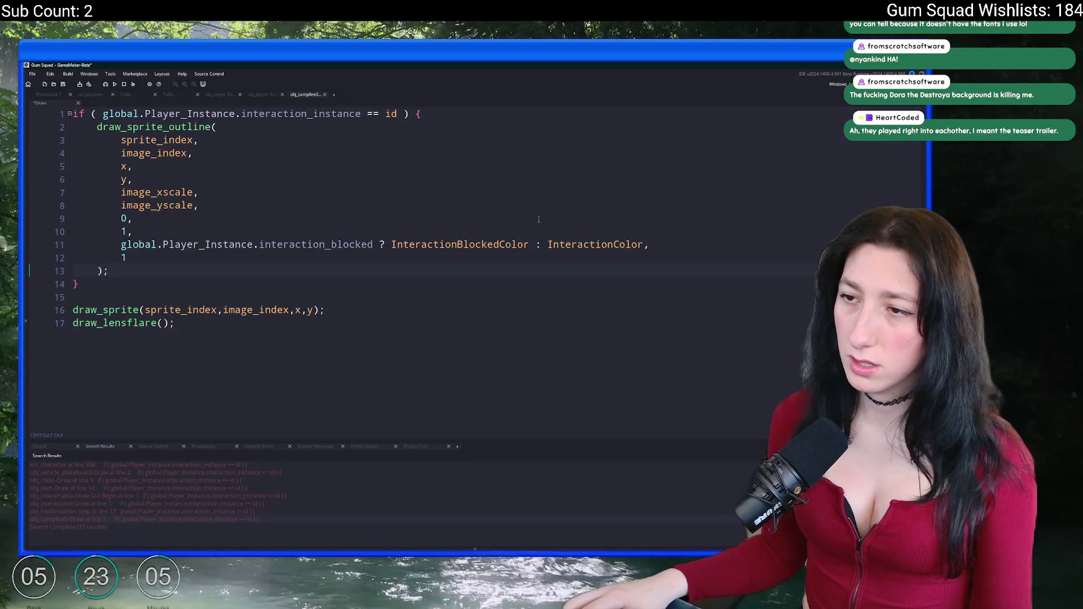
key(ctrl+z)
key(ctrl+y)
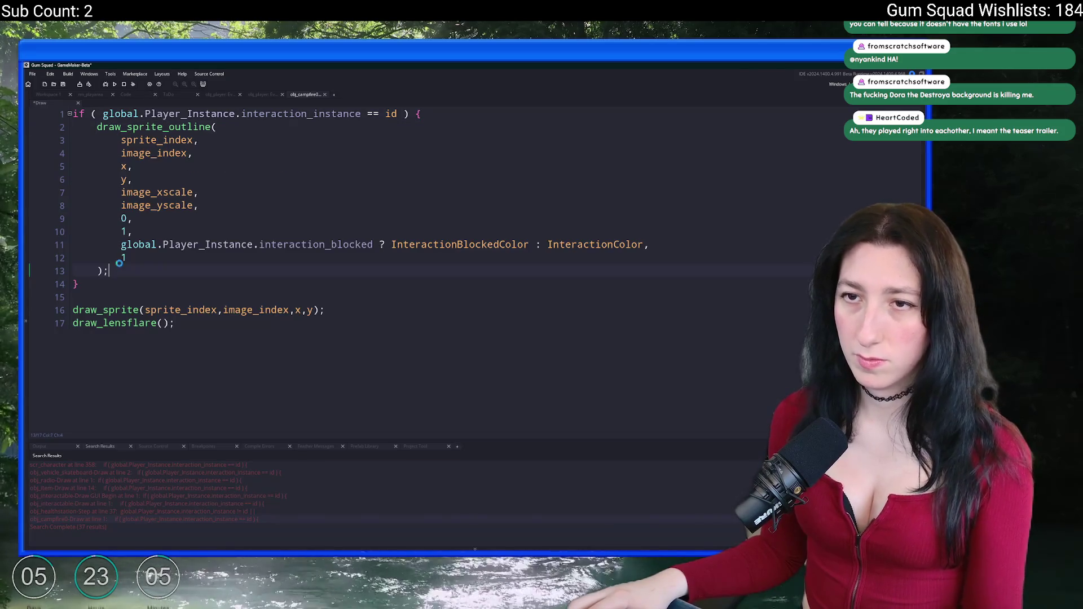
key(ctrl+z)
key(ctrl+y)
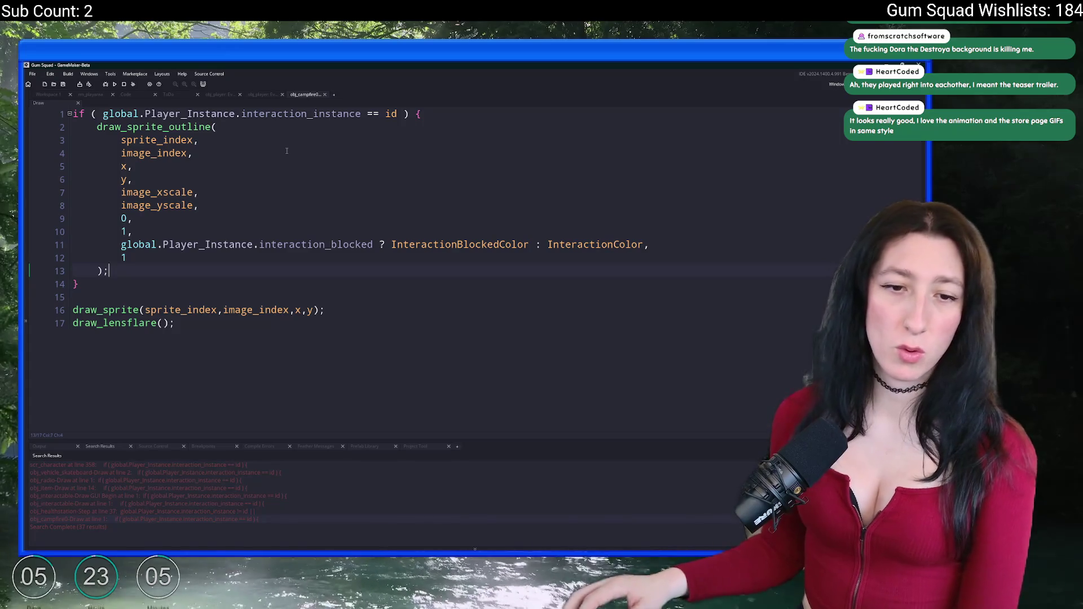
Check draw_sprite_outline's parameter list, including which parameter the 0 argument fills.
click(665, 241)
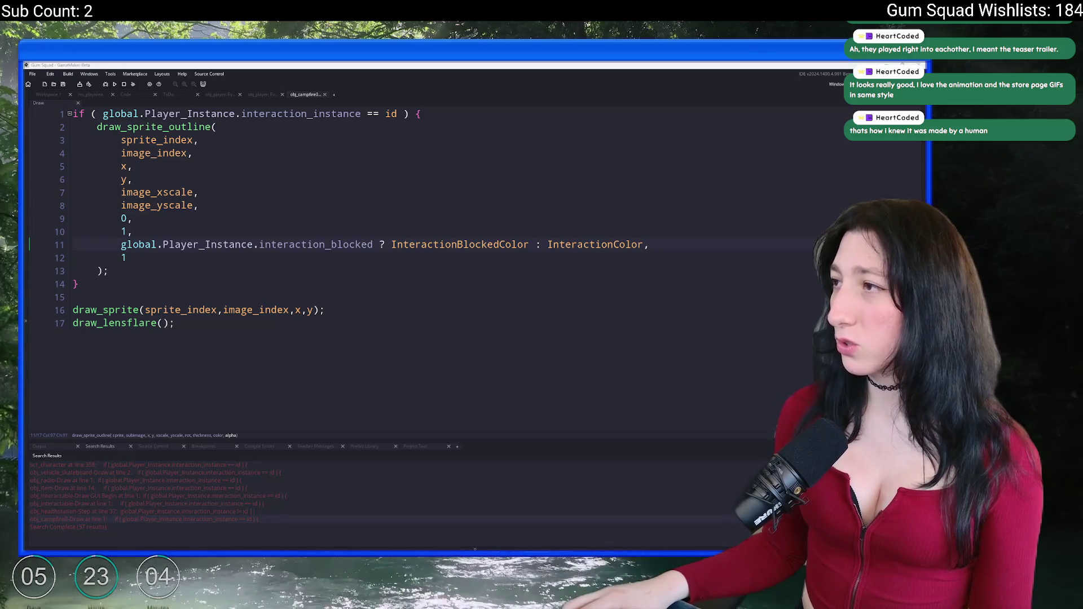
click(320, 215)
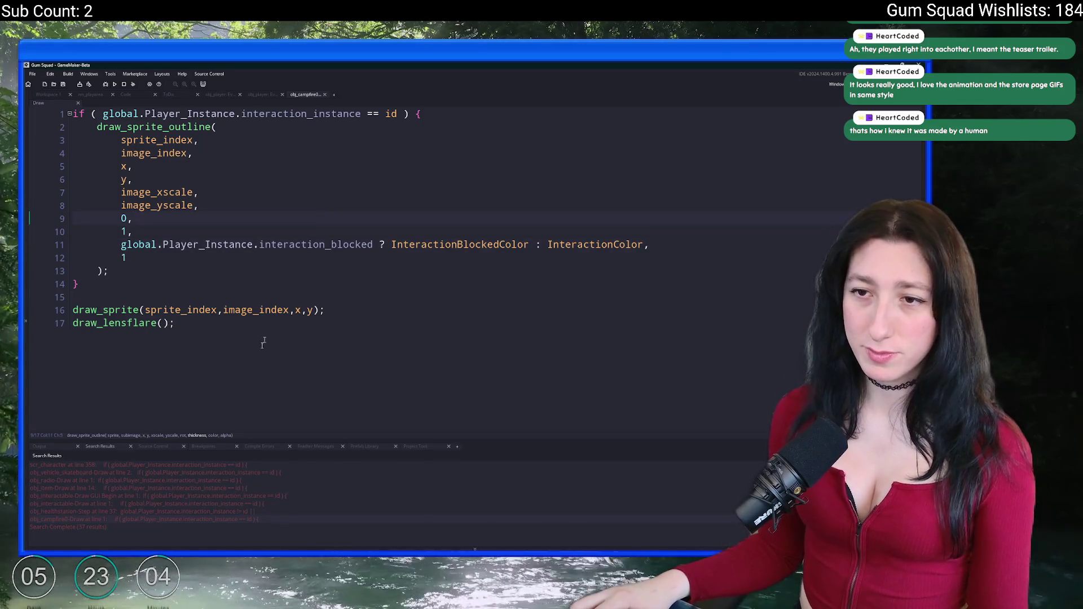
click(110, 285)
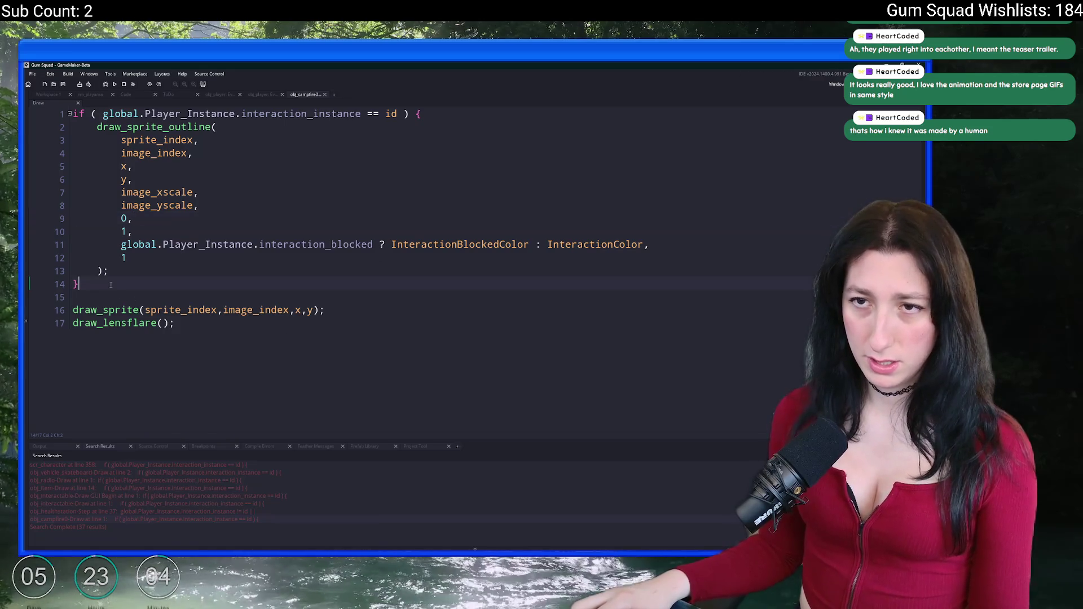
double_click(90, 513)
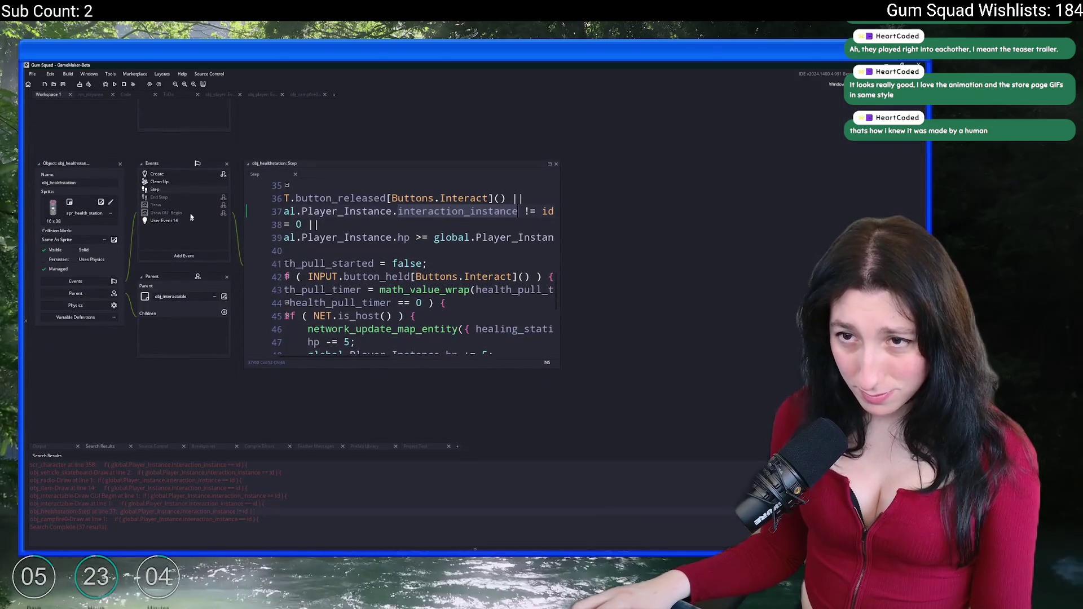
Inspect obj_healthstation's Step interact-release condition, then close its object editor.
scroll(238, 336, up, 3)
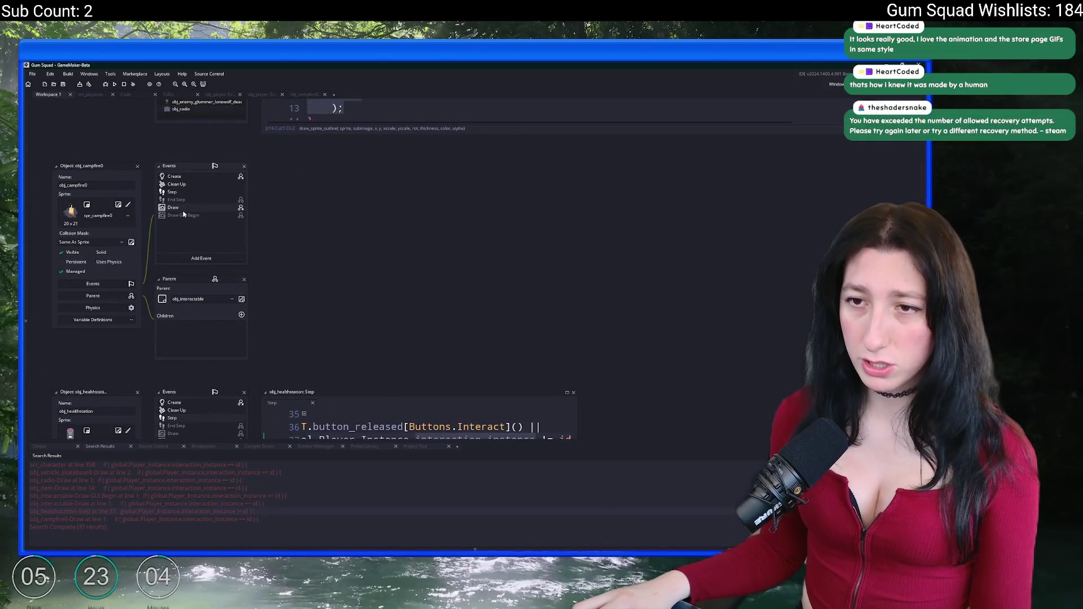
scroll(184, 376, down, 3)
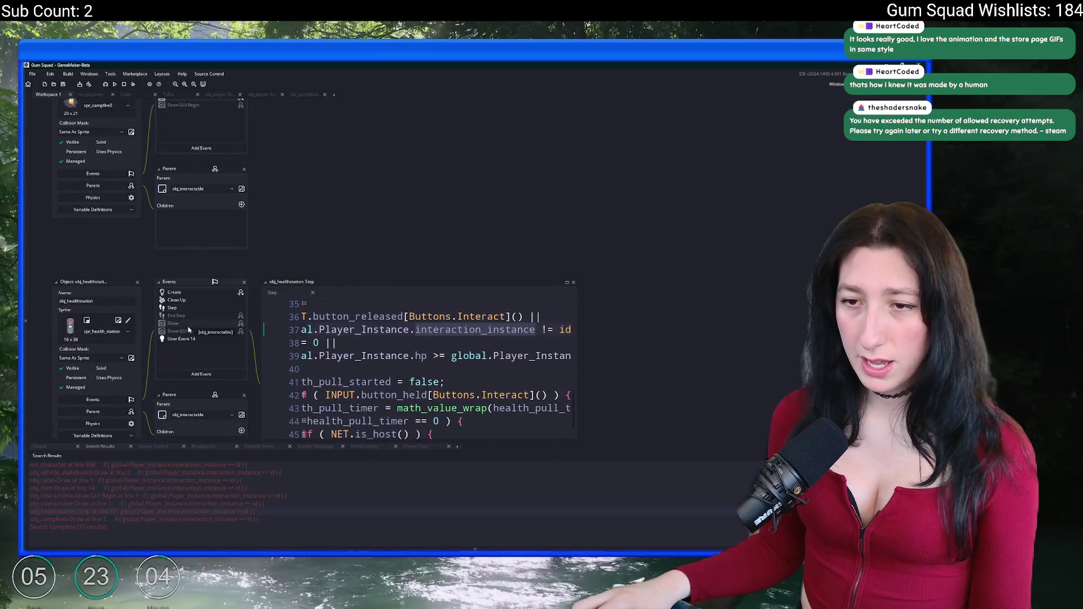
click(136, 282)
click(198, 501)
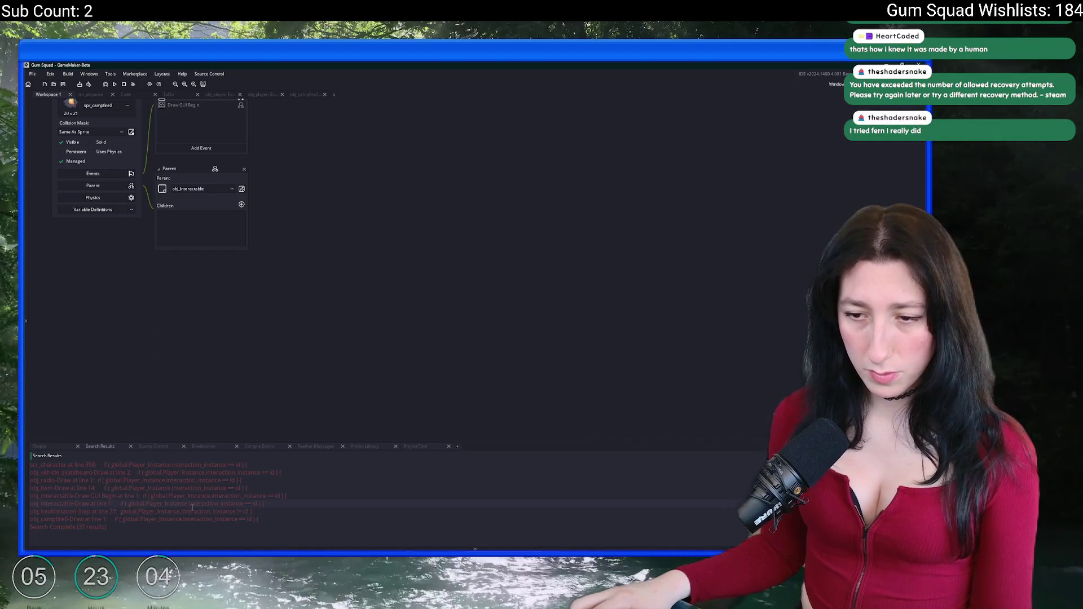
double_click(193, 511)
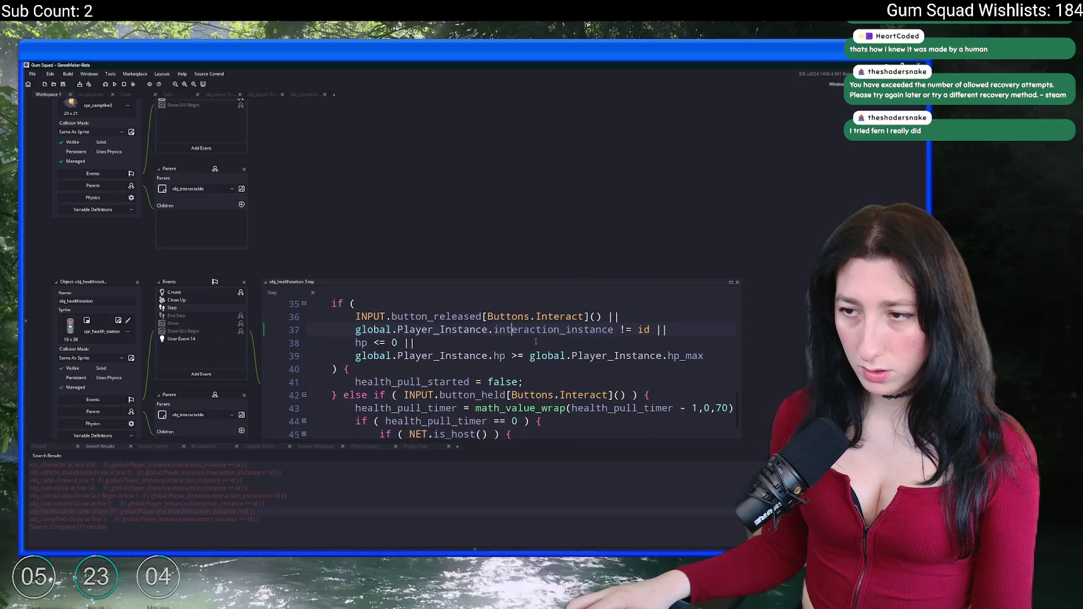
scroll(541, 342, up, 1)
scroll(540, 343, down, 1)
click(601, 317)
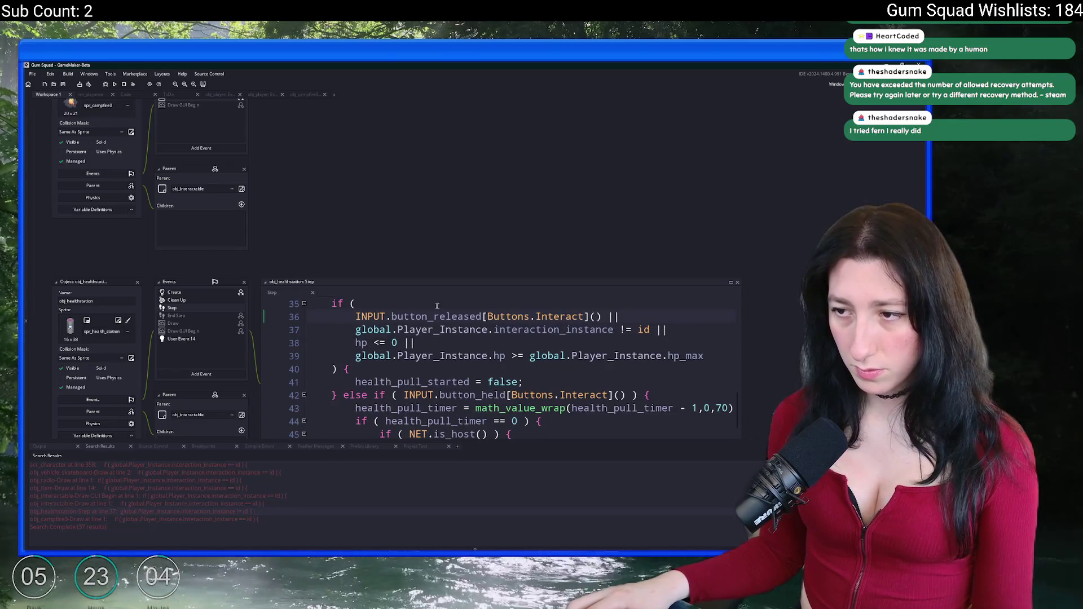
click(137, 282)
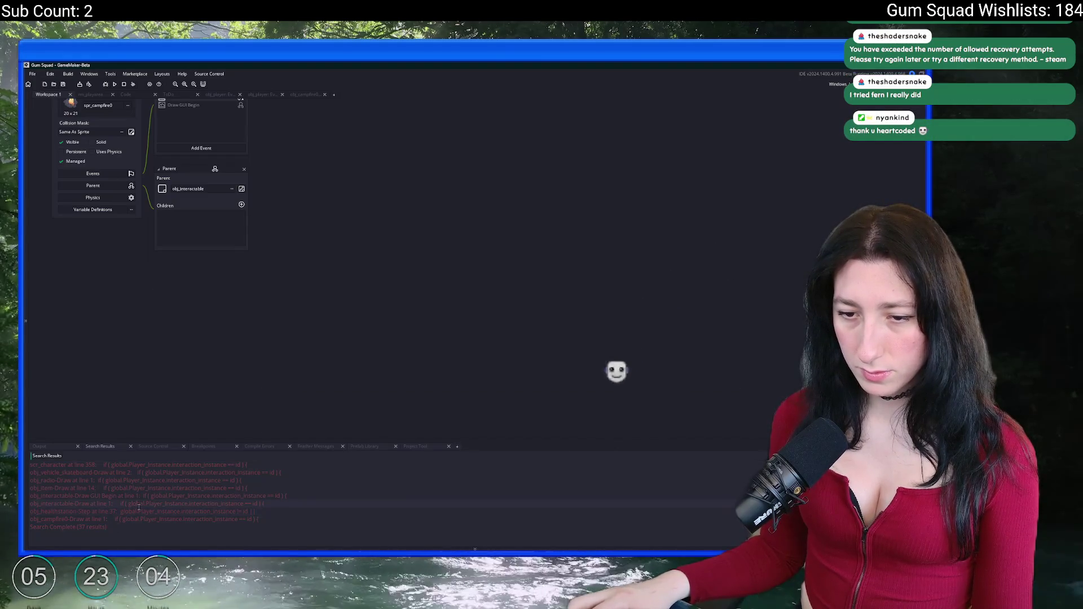
In obj_item's Draw code, replace the hard-coded #d5f893 outline colour with InteractionColor.
double_click(149, 489)
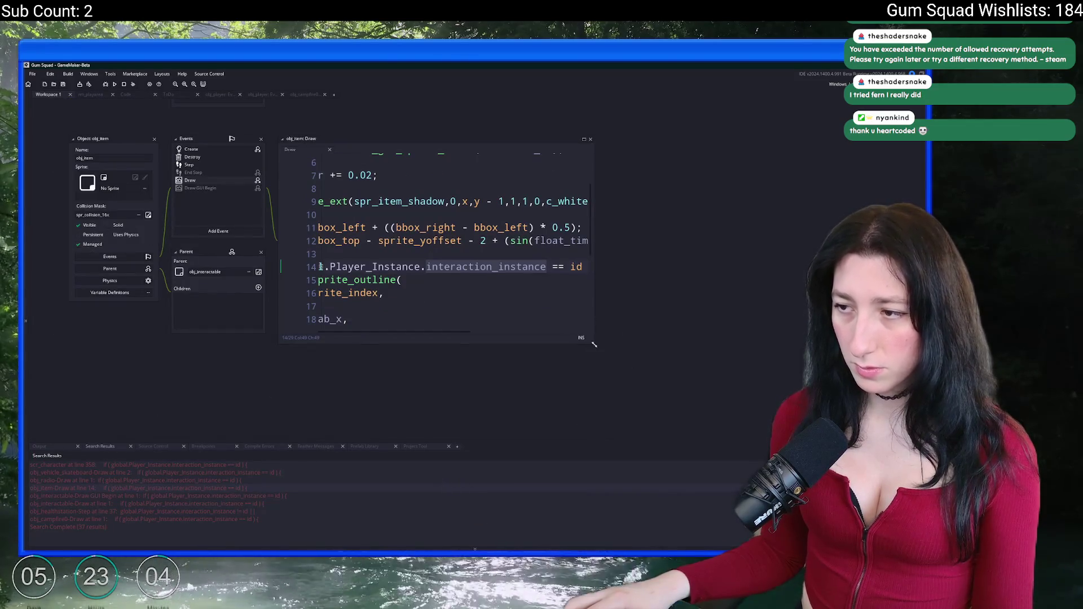
drag(597, 342, 741, 421)
click(482, 356)
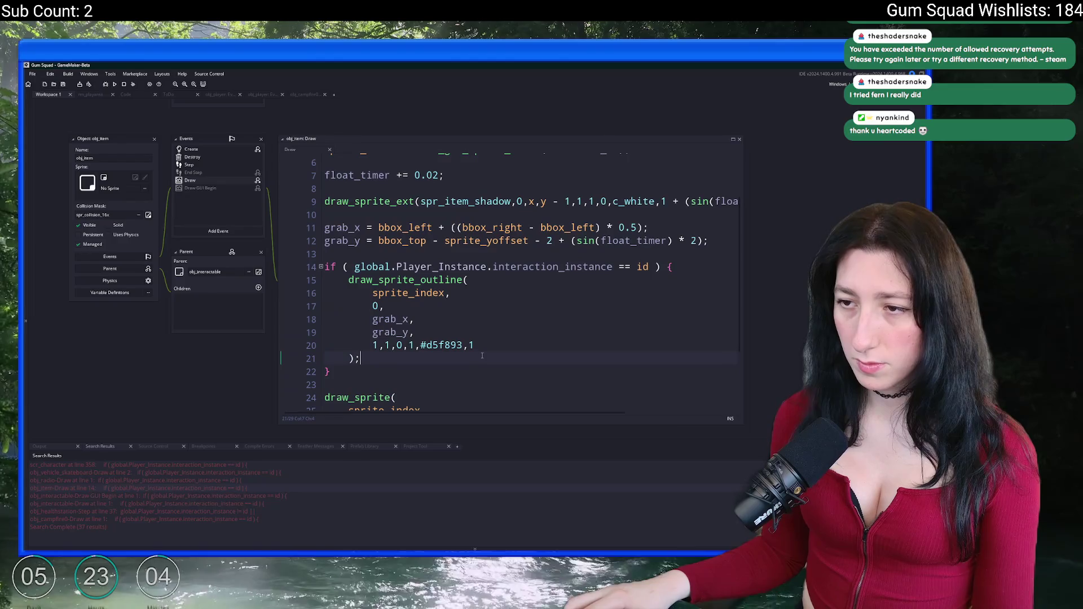
mouse_move(456, 345)
click(420, 345)
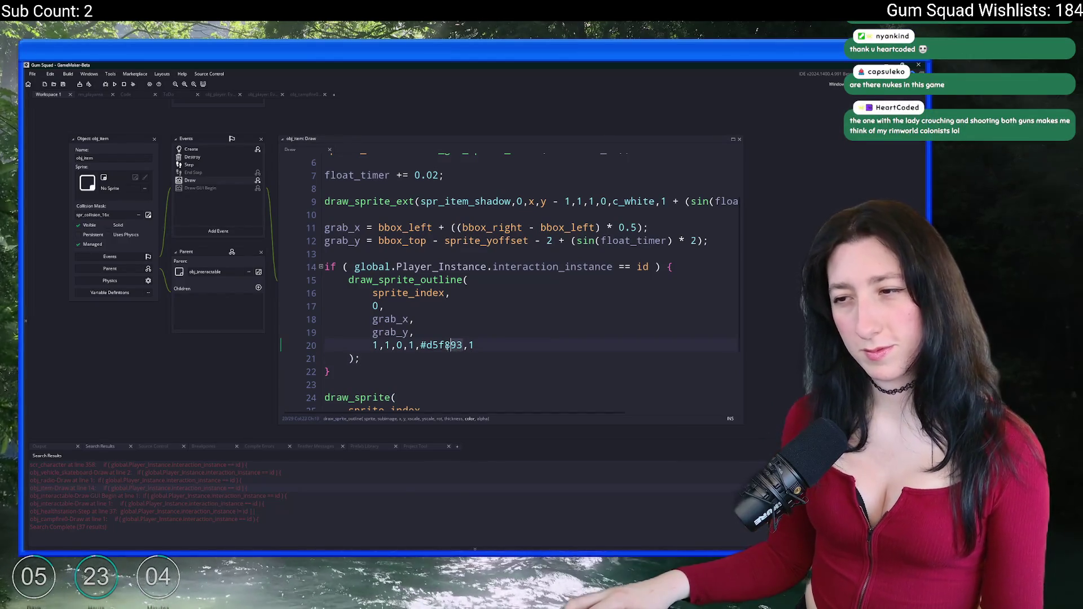
text(InteractionColor)
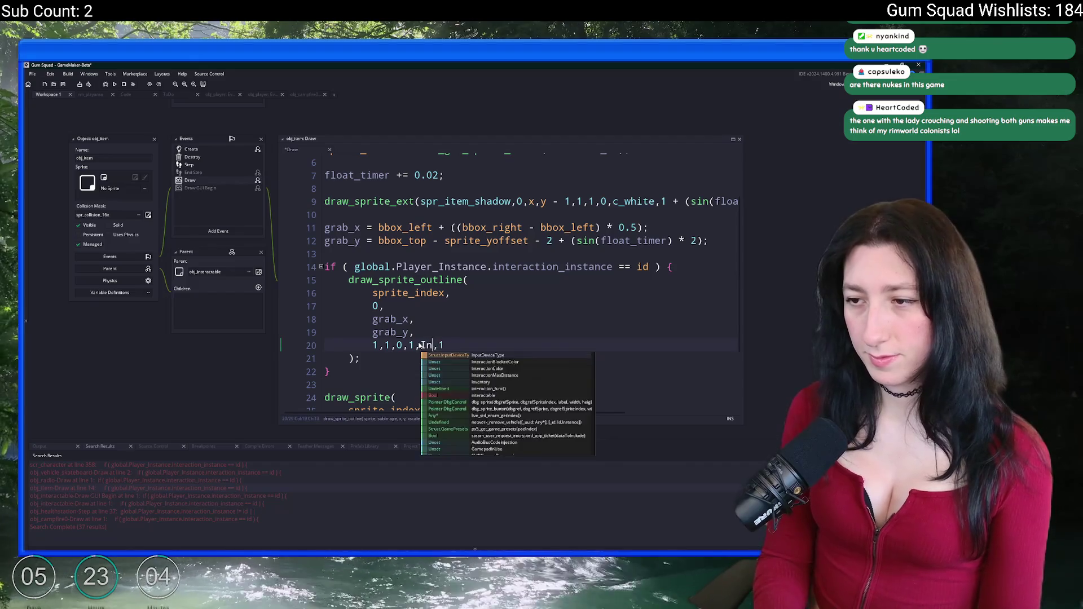
Paste the multi-line blocked-colour outline call over the item's call and change x to grab_x.
mouse_move(361, 359)
mouse_down()
mouse_move(333, 312)
mouse_move(345, 277)
mouse_up()
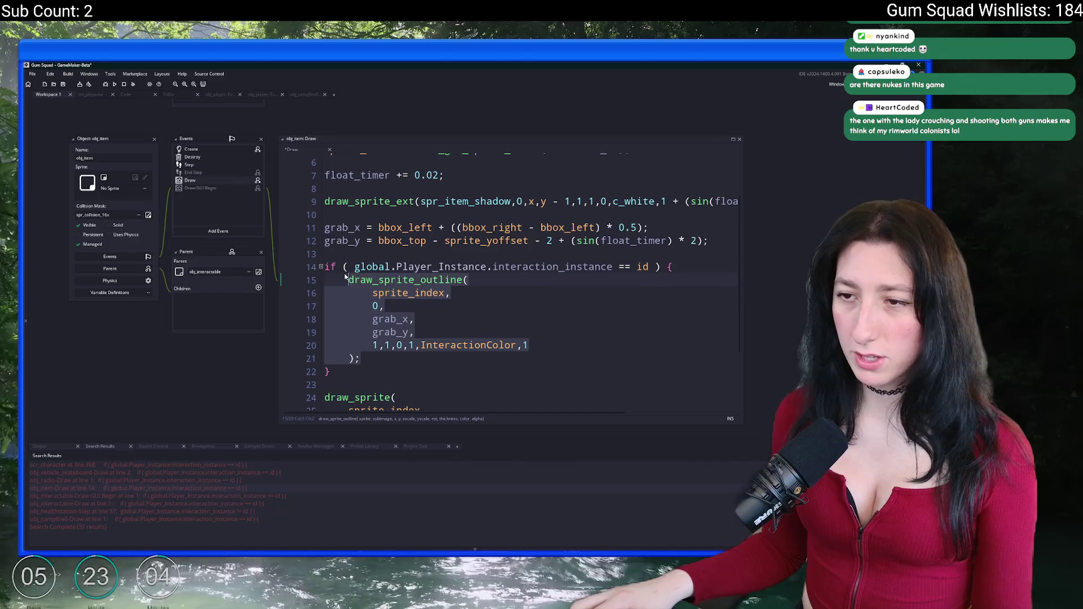
key(ctrl+v)
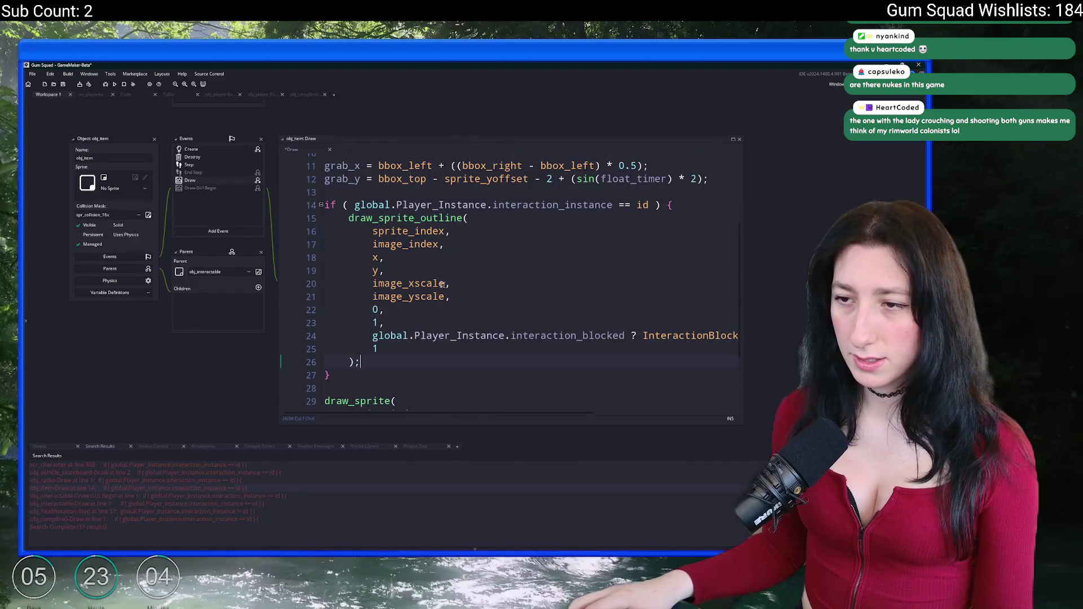
key(ctrl+z)
key(ctrl+z)
key(ctrl+y)
key(ctrl+y)
double_click(375, 257)
text(grab)
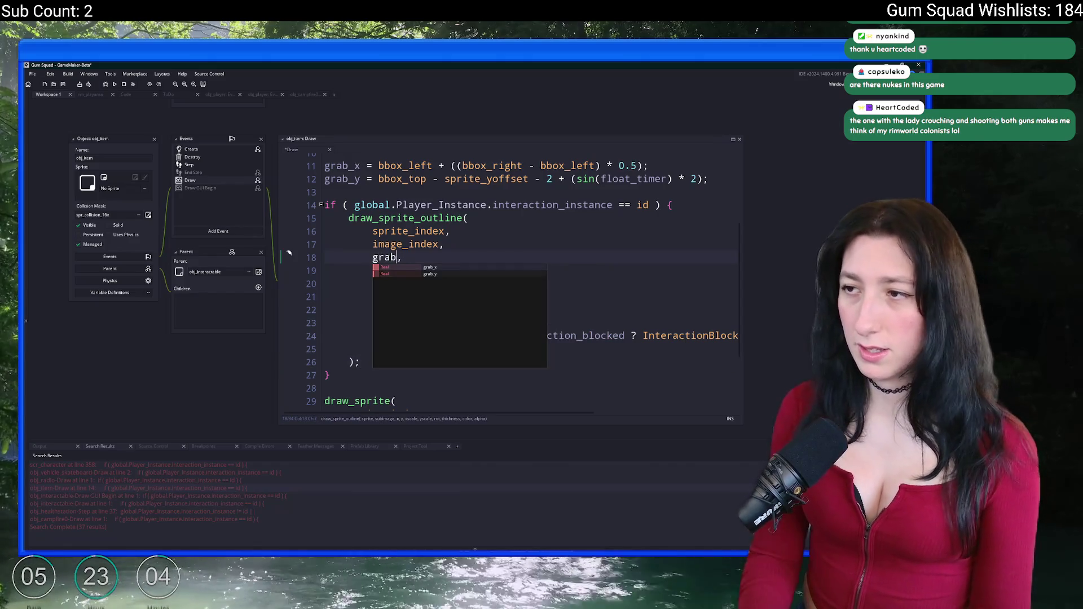
key(Return)
scroll(818, 254, down, 5)
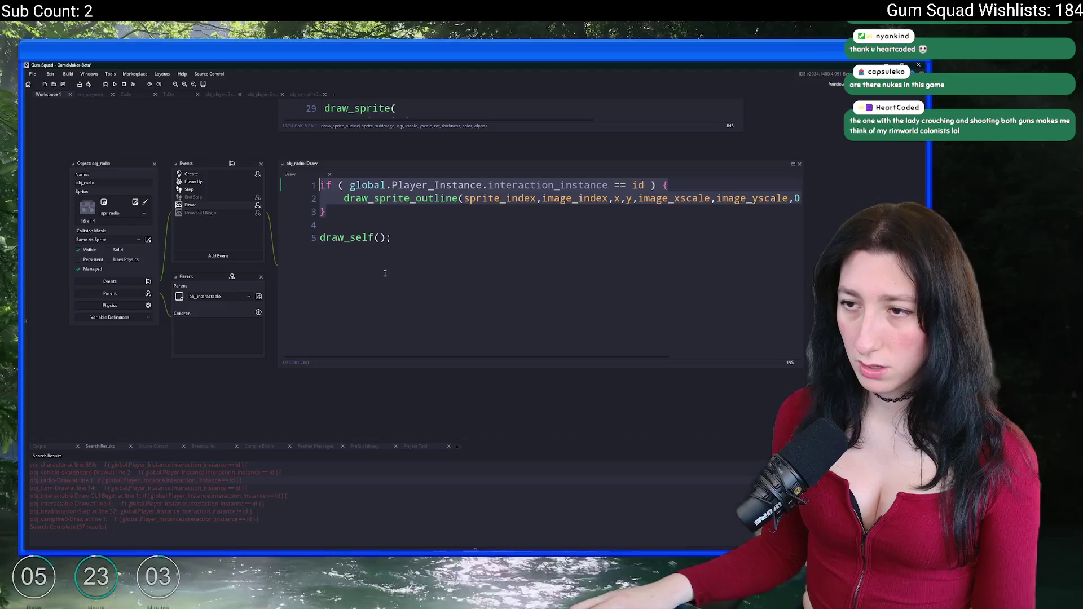
Replace obj_radio's one-line outline call with the multi-line blocked-colour version and run with F5.
click(793, 198)
key(End)
key(ctrl+a)
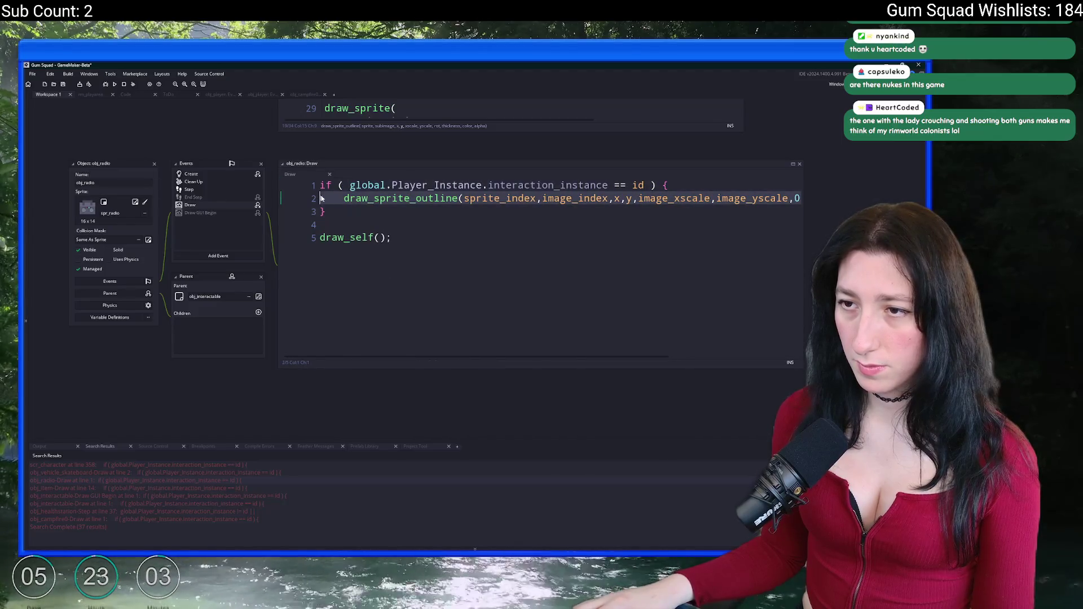
key(ctrl+v)
key(F5)
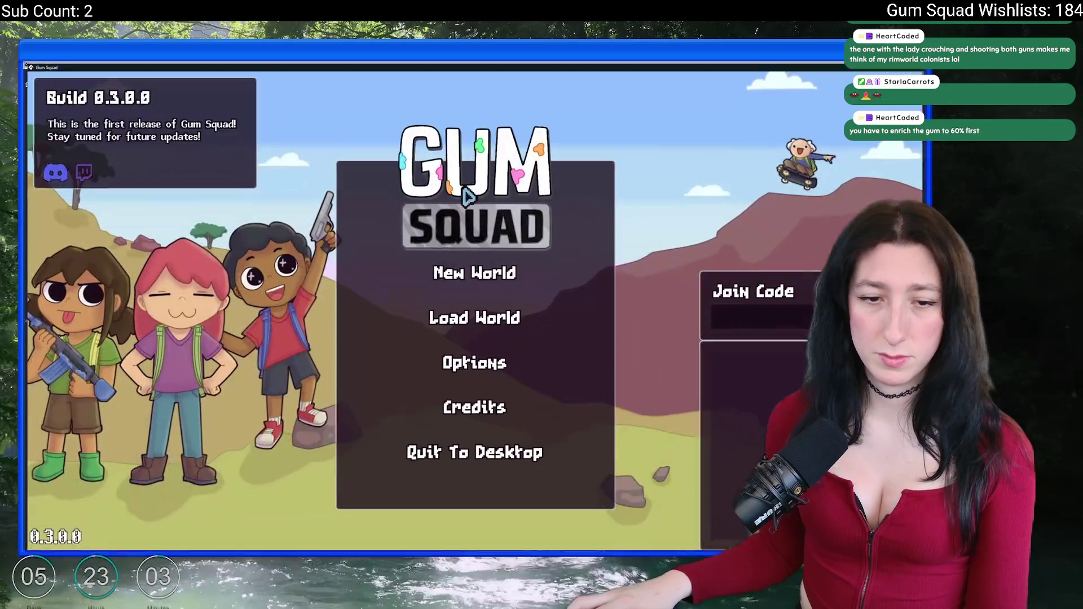
Maximize the game, start a new world with a lobby, and walk along the Gum Corp building.
double_click(460, 186)
click(467, 291)
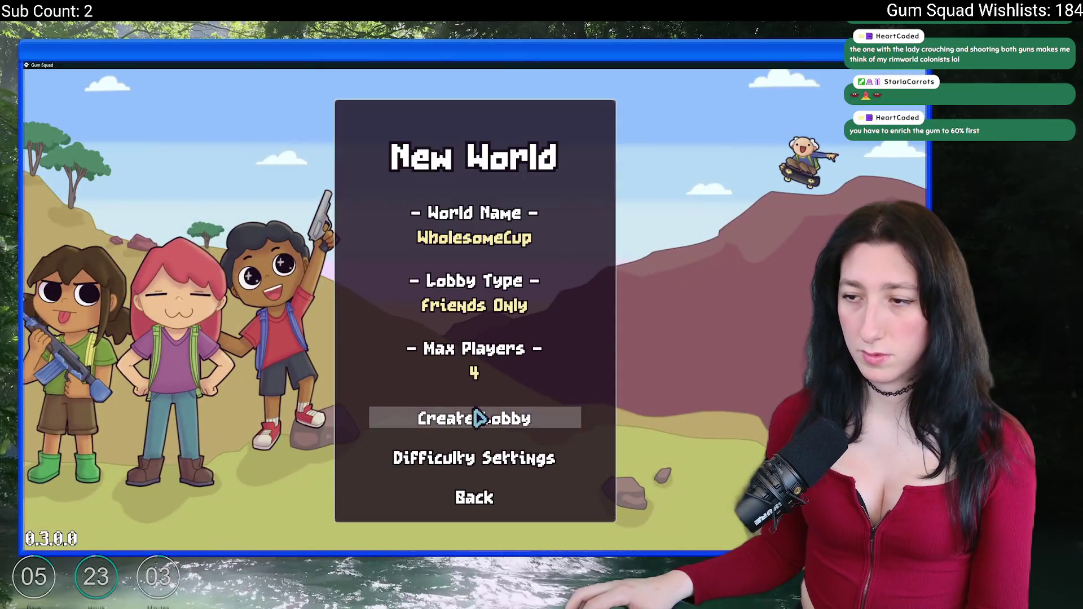
click(481, 414)
key(Tab)
key(Tab)
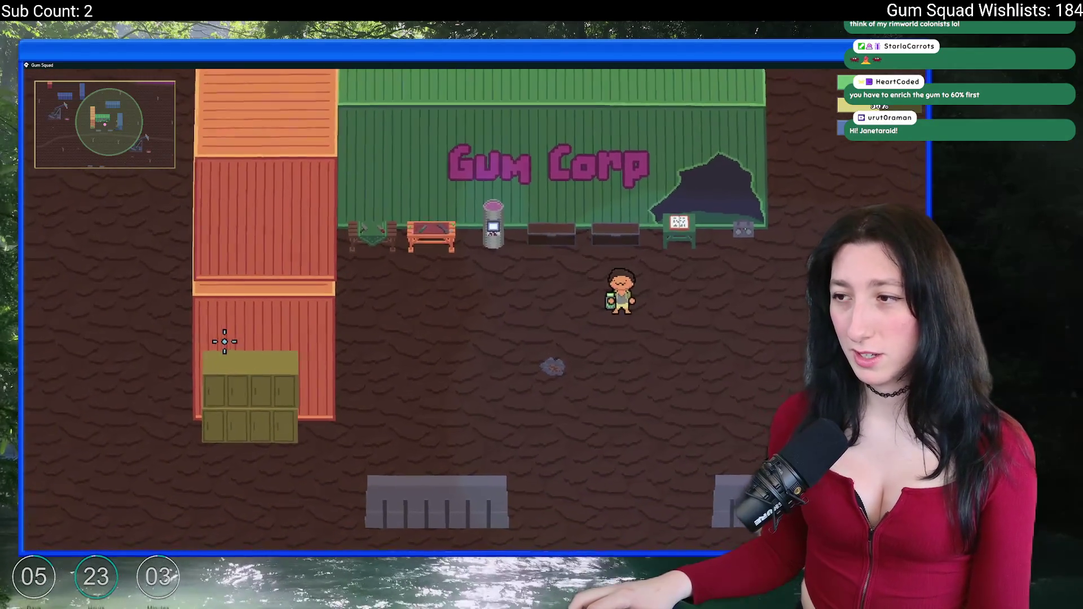
key(e)
key(s)
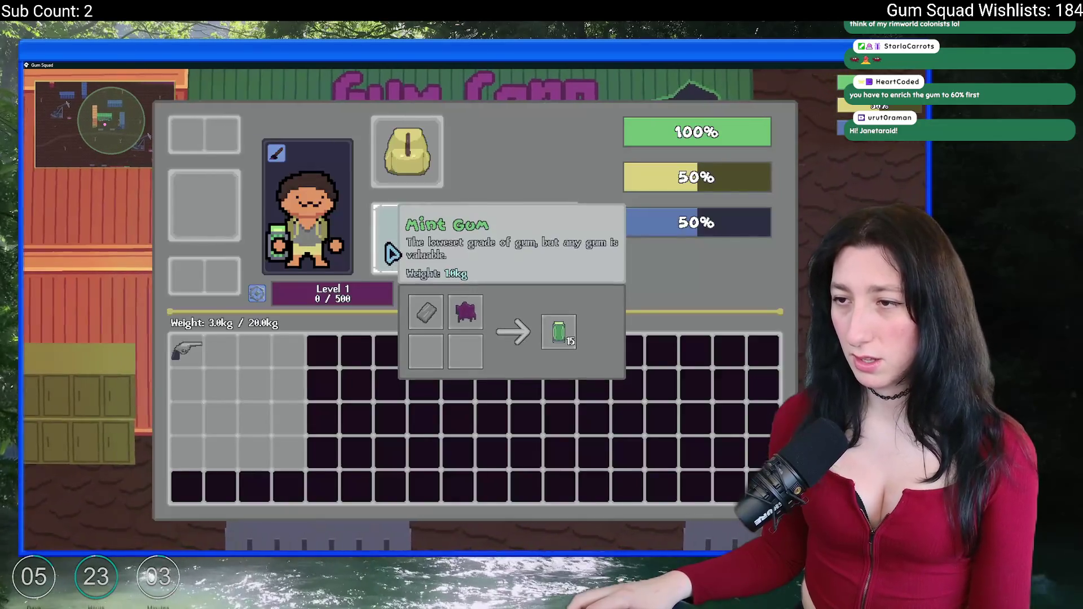
key(Tab)
key(a)
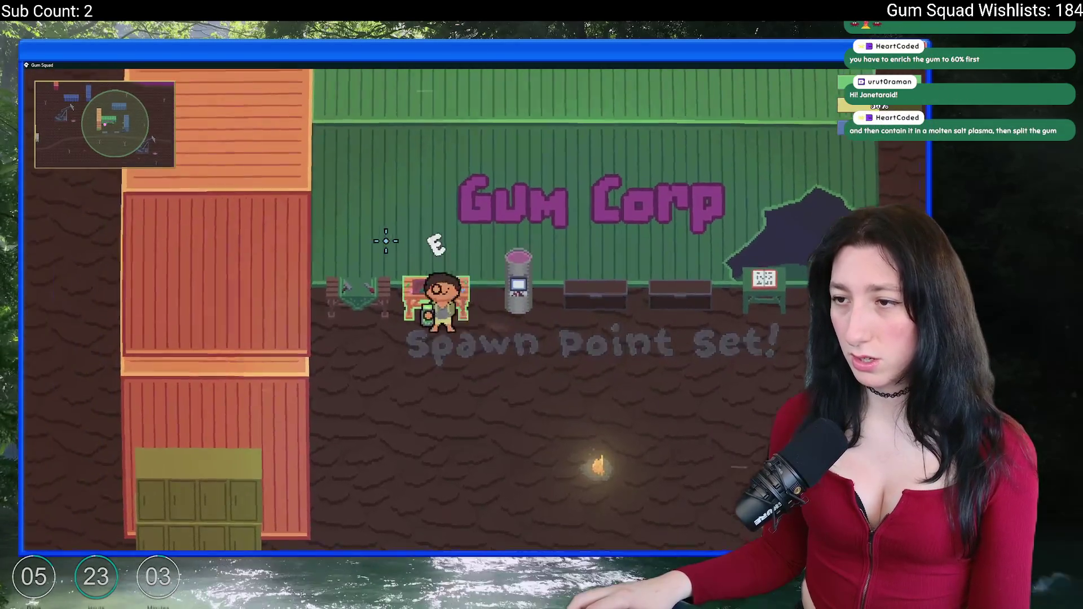
key(Tab)
key(d)
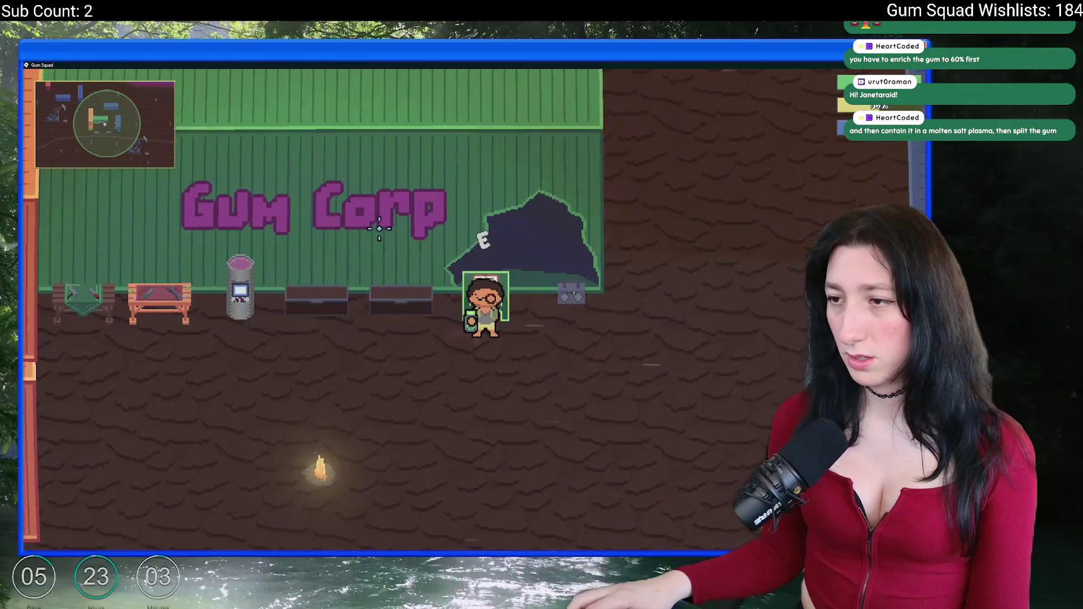
key(Tab)
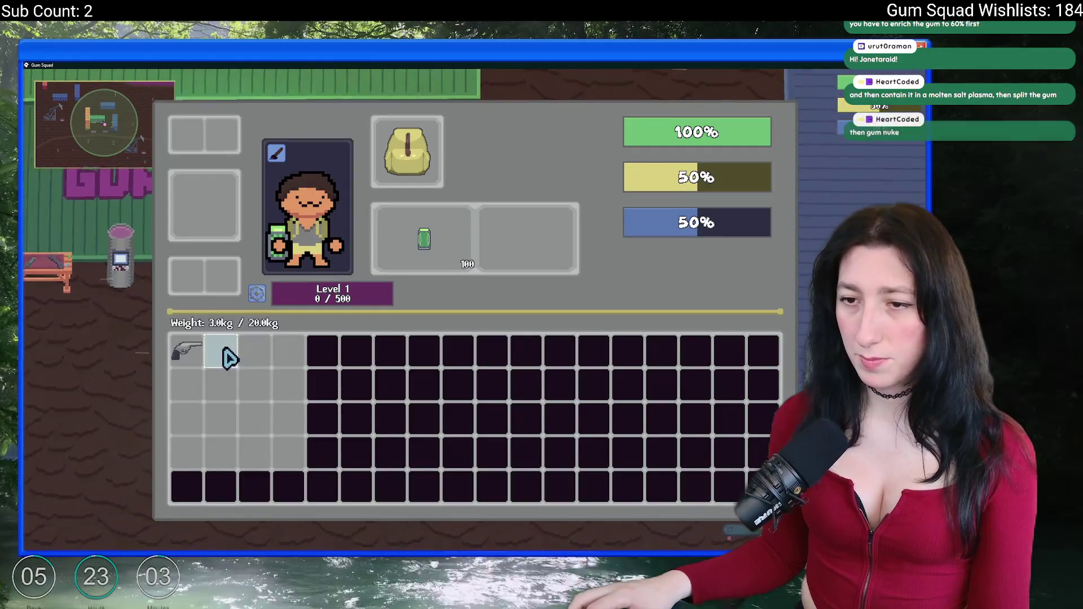
key(Tab)
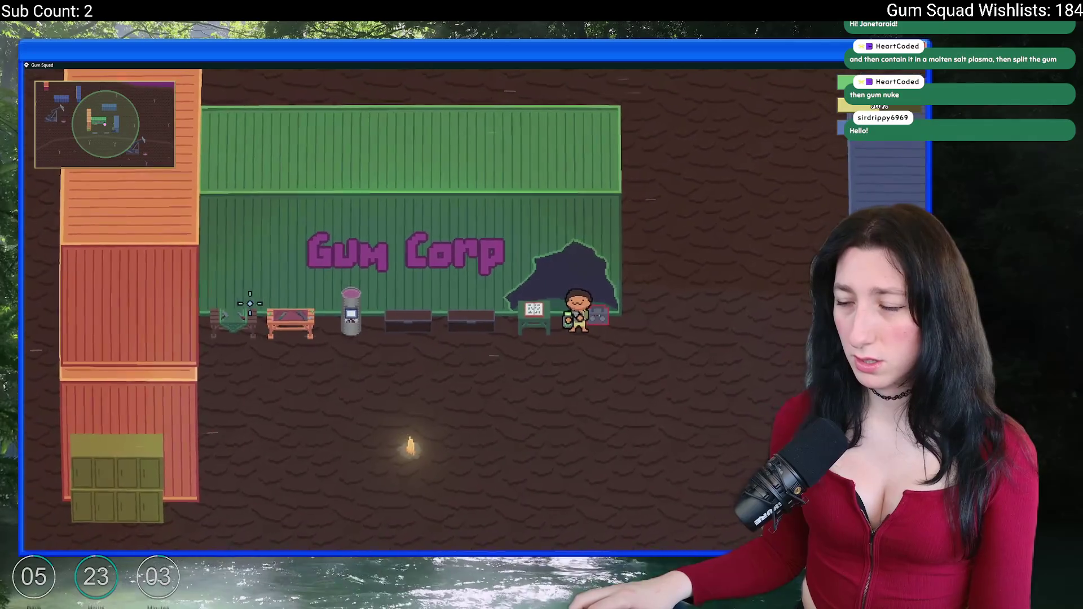
Raise Master Volume from 0% to 100% in the pause menu's audio settings.
key(Escape)
click(446, 317)
click(474, 338)
drag(276, 274, 369, 276)
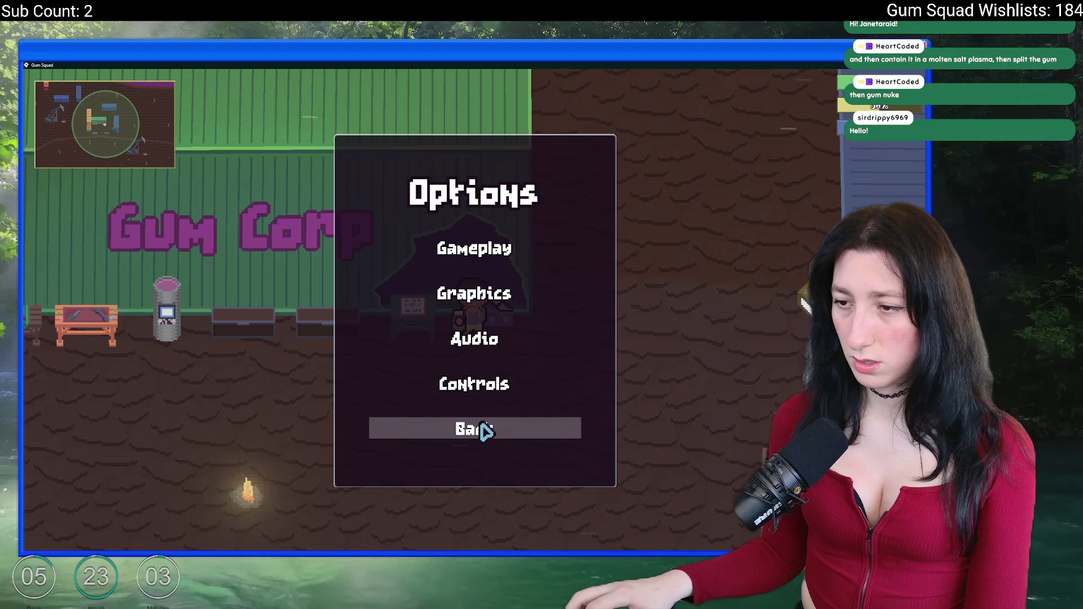
key(Escape)
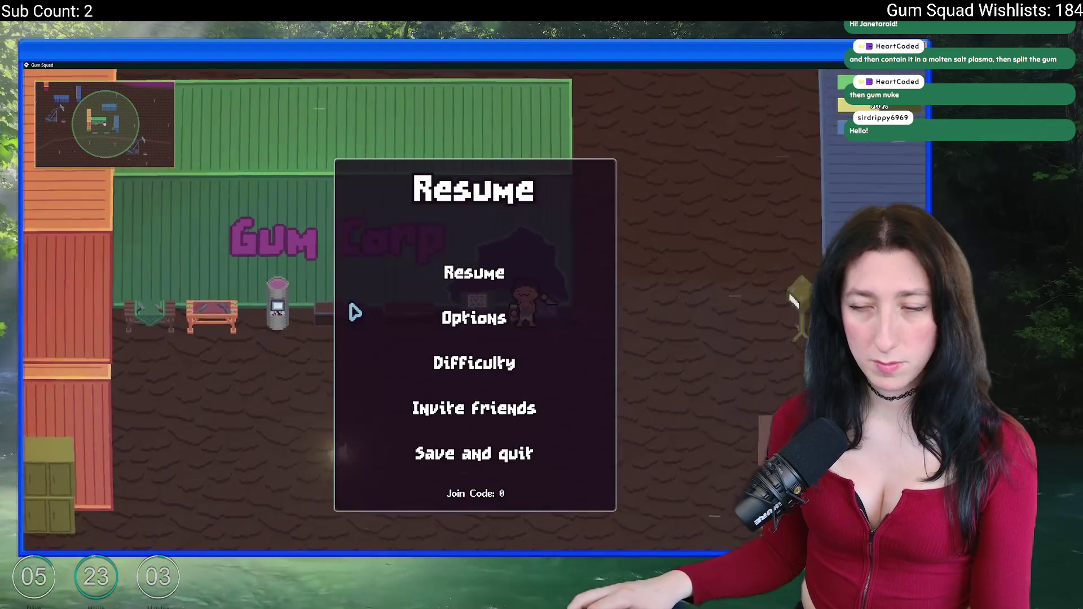
click(477, 341)
key(Escape)
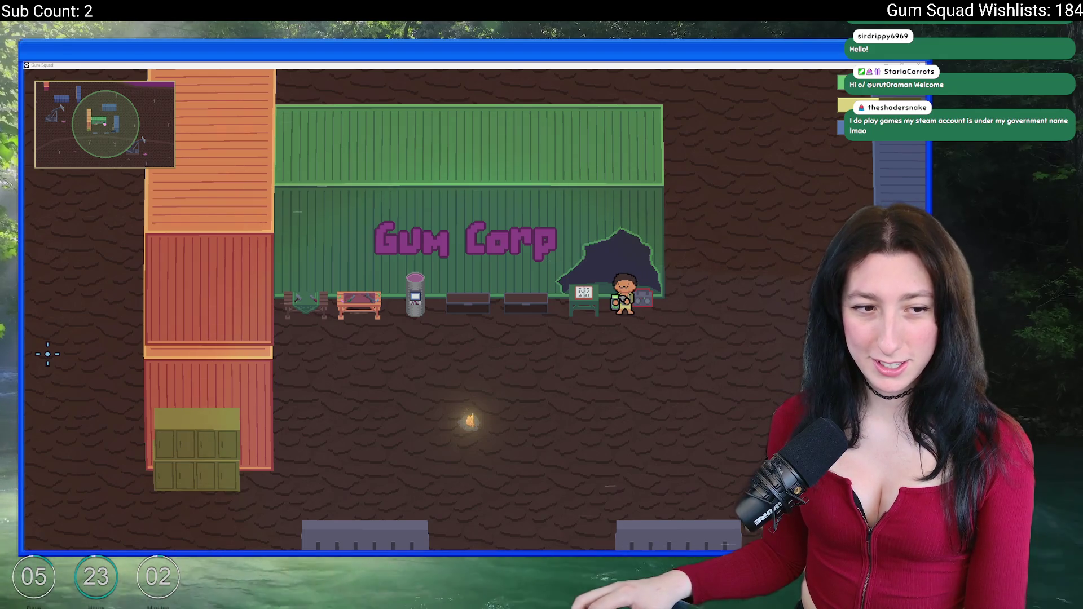
Walk around the Gum Corp building and over to the torch to check its outline.
click(476, 266)
key(d)
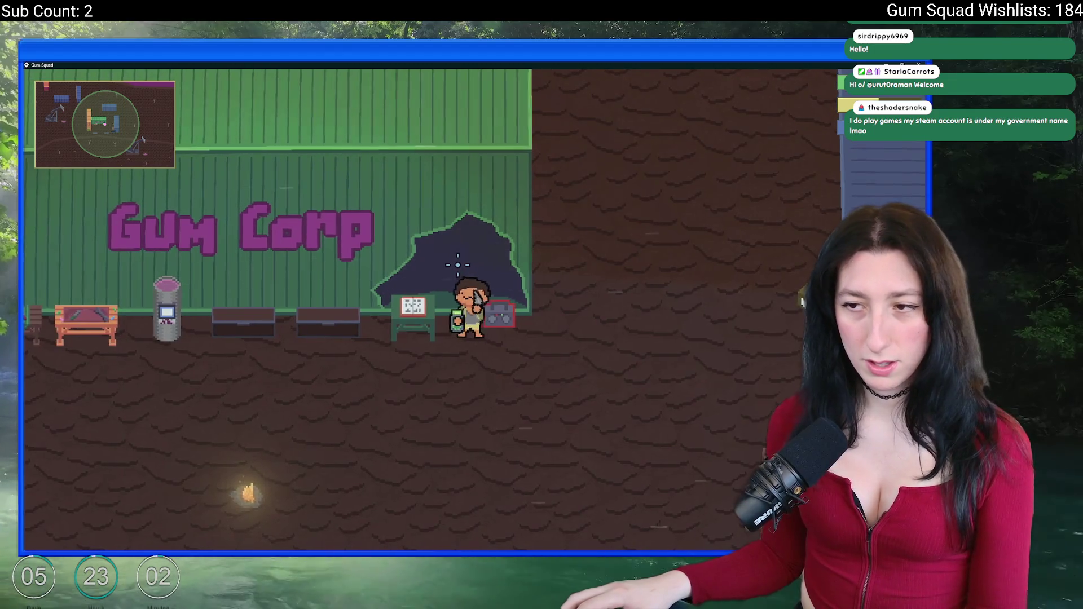
key(a)
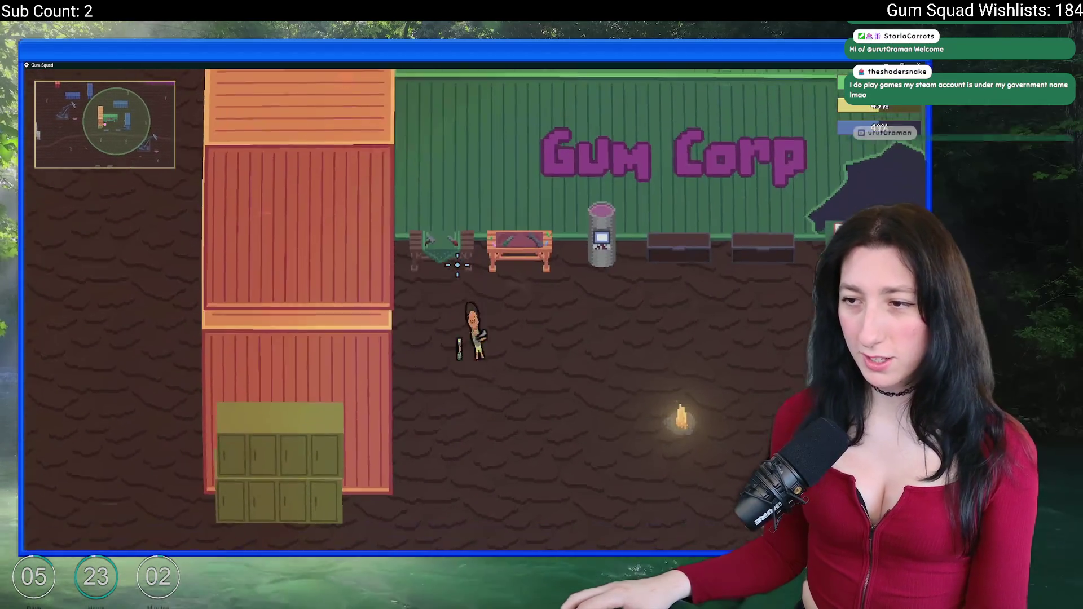
key(d)
key(s)
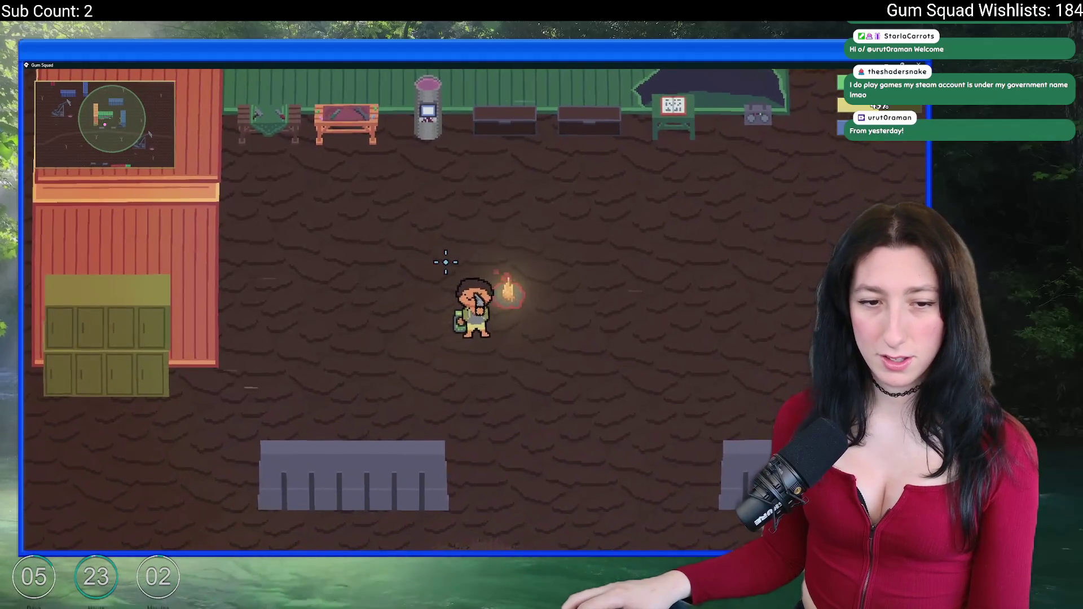
key(w)
key(d)
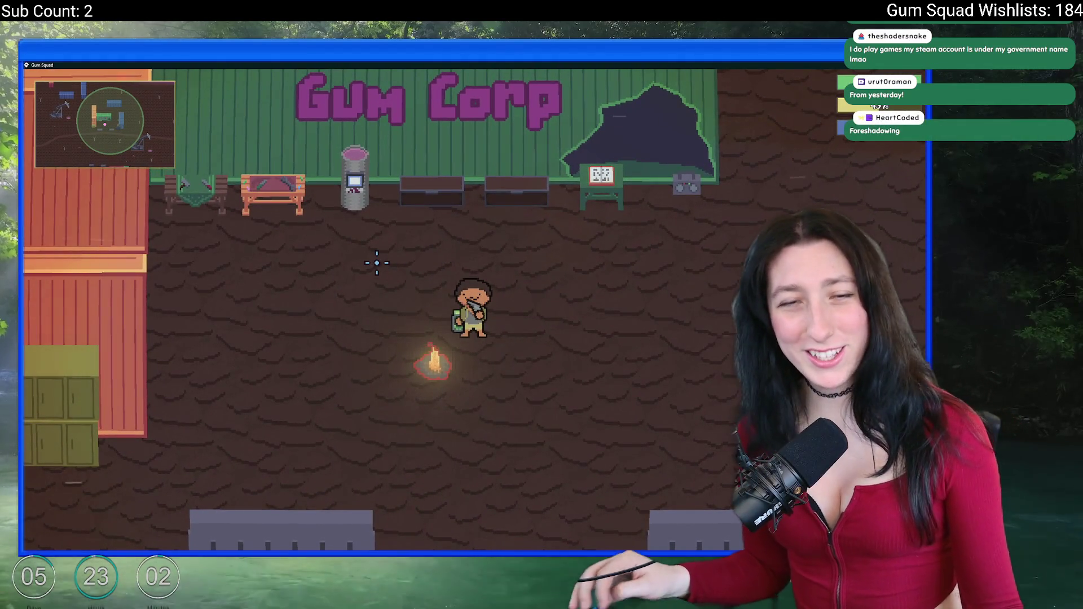
key(Tab)
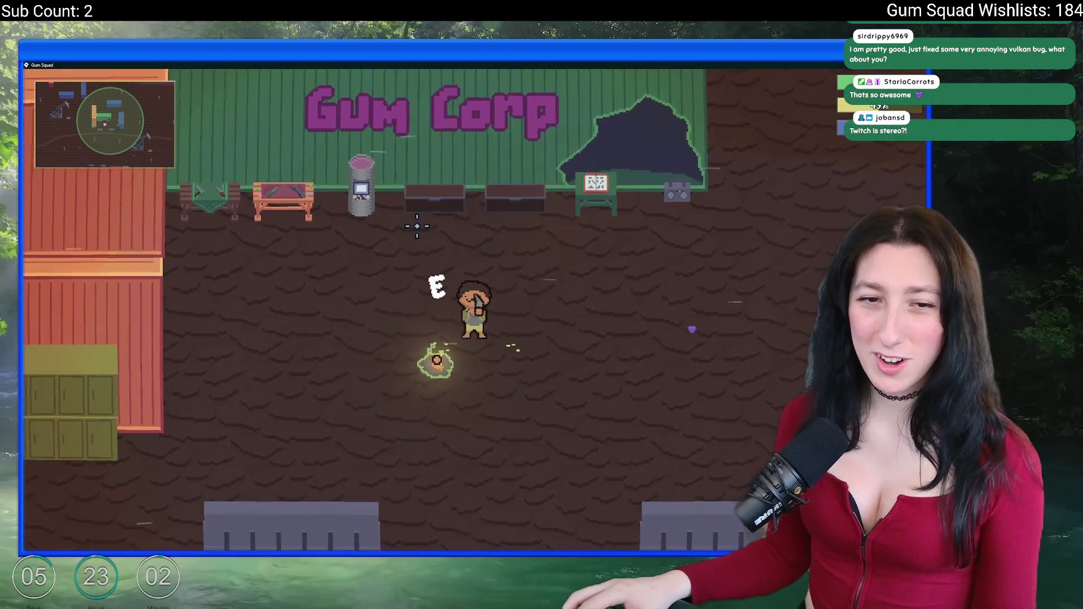
key(a)
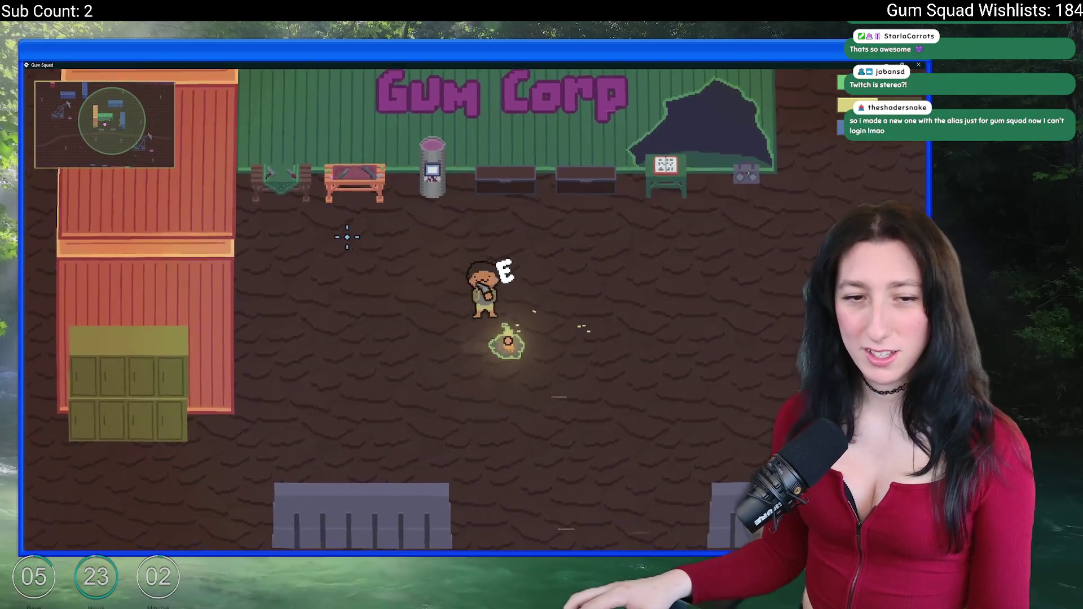
key(d)
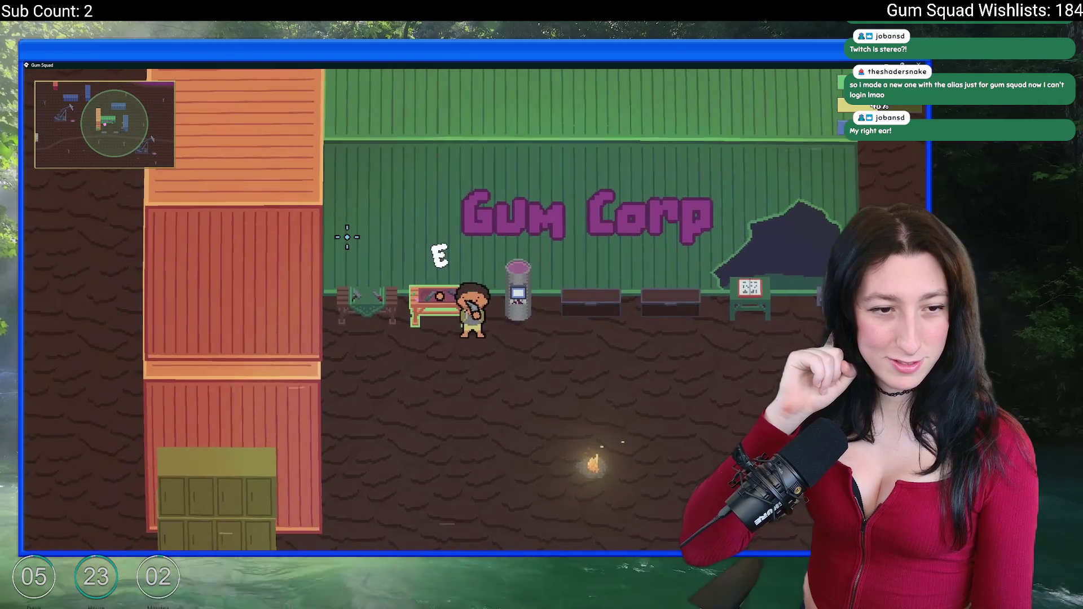
key(d)
key(s)
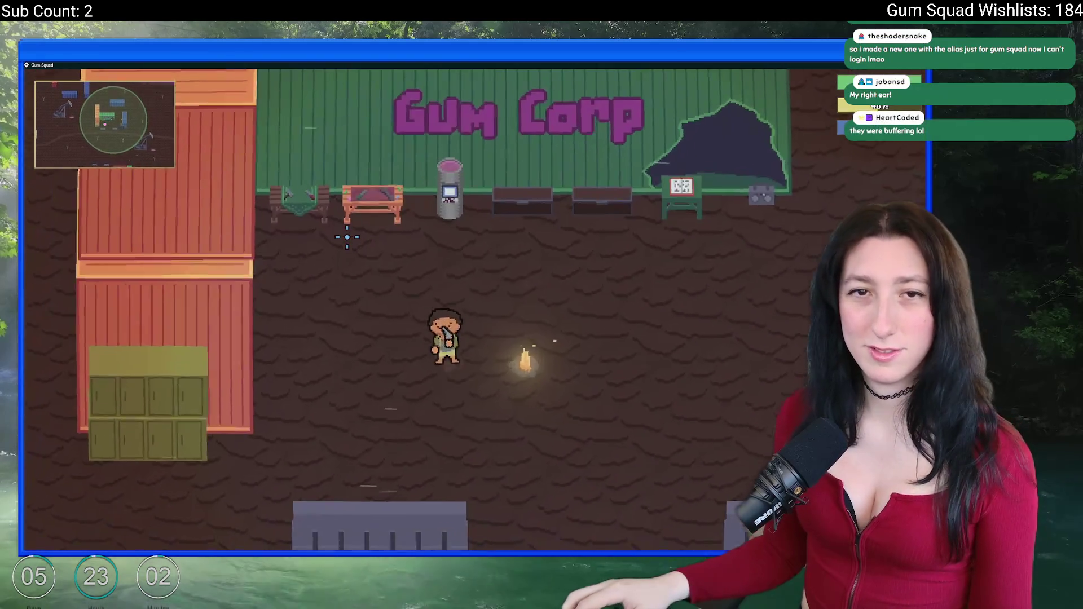
Walk to the chest to check its red outline, then quit the game.
key(Escape)
click(460, 325)
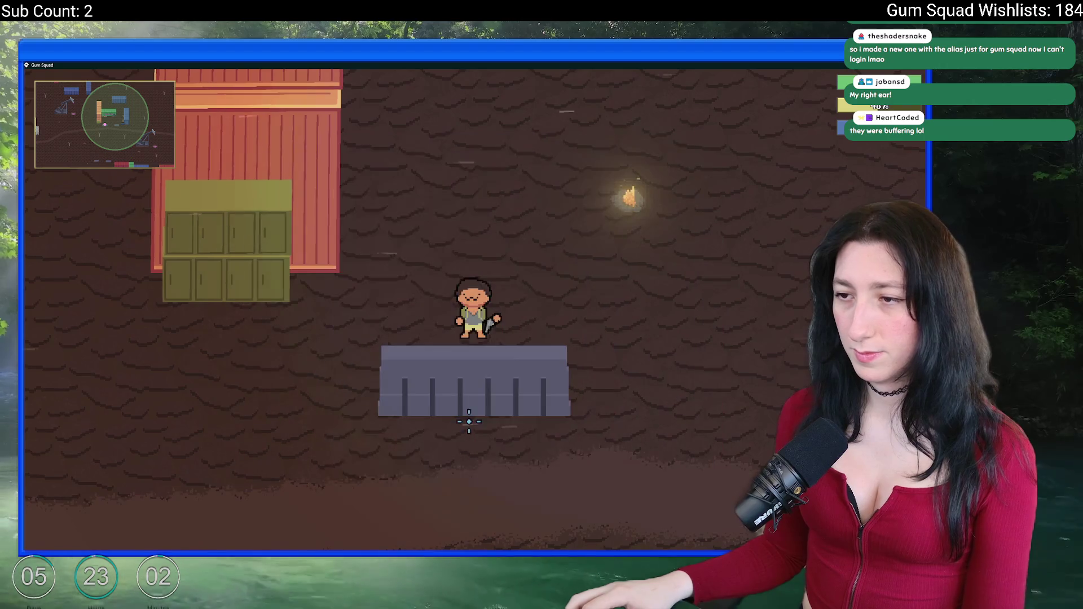
key(Tab)
key(w)
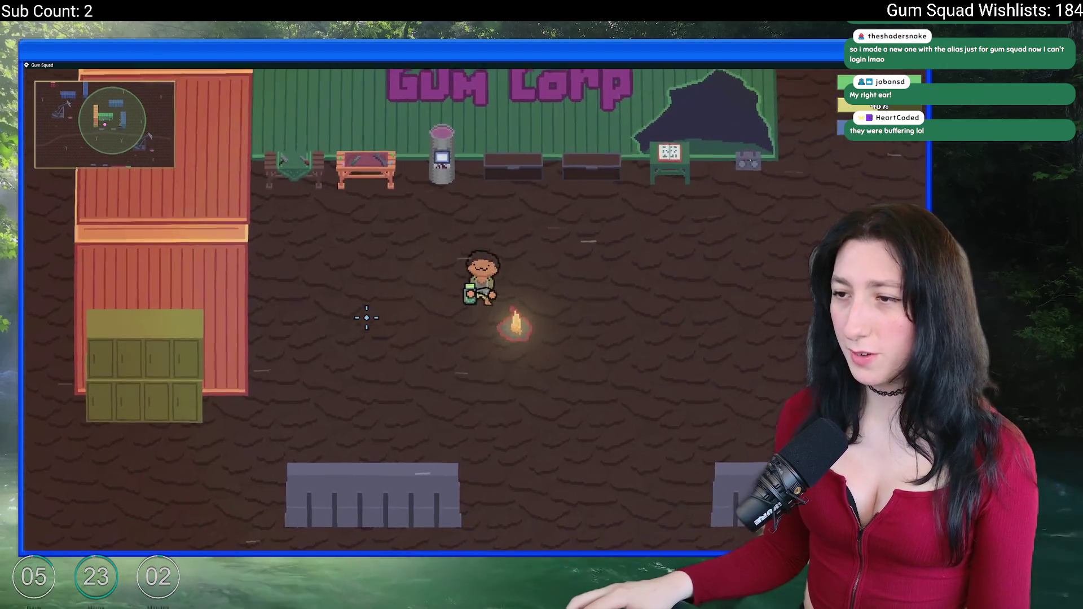
key(a)
key(d)
key(d)
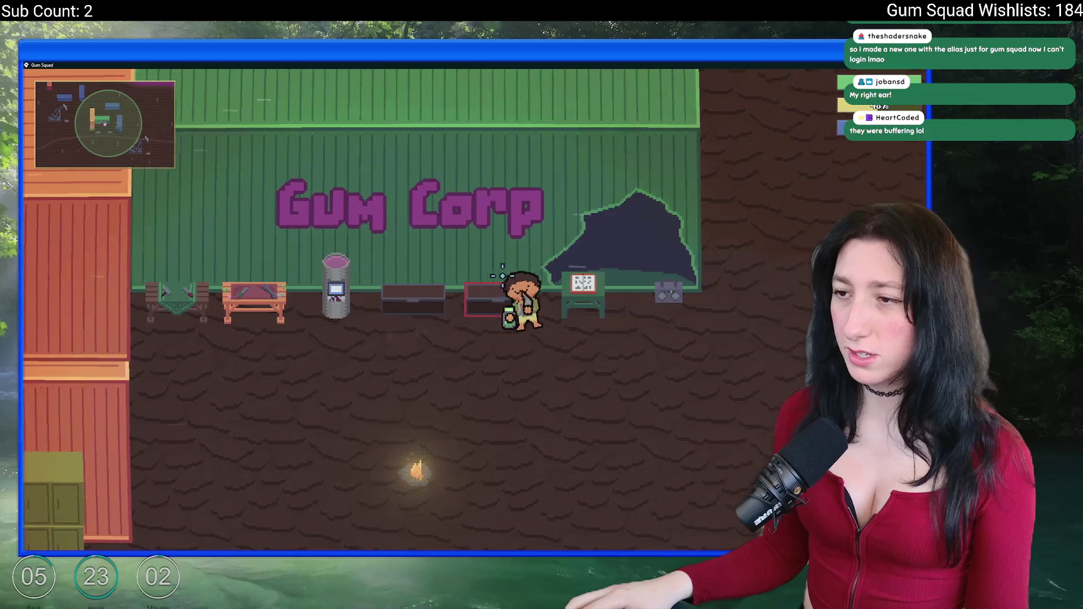
key(a)
key(d)
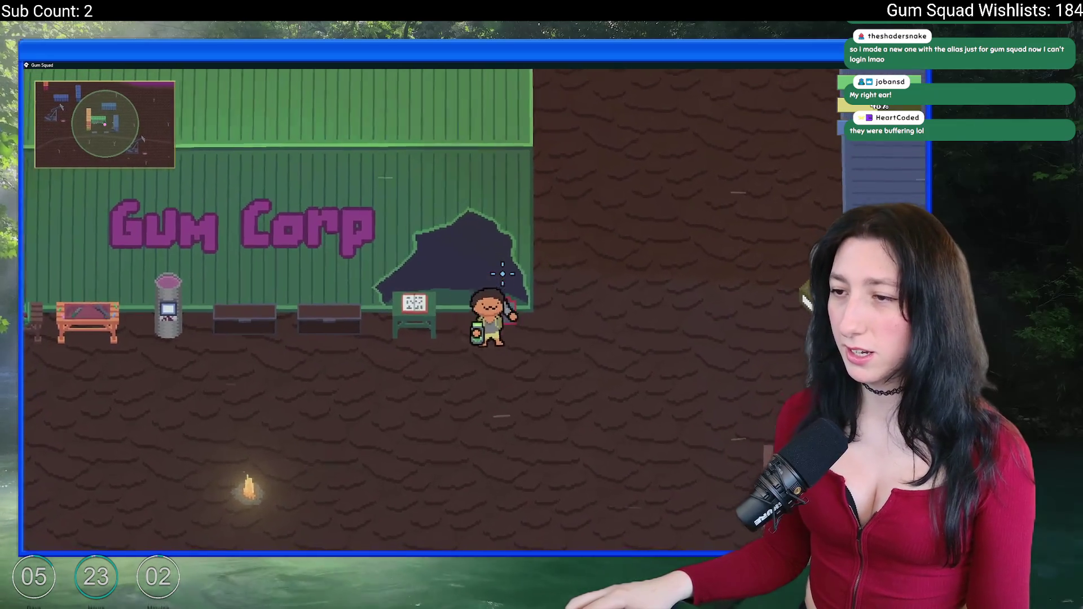
key(s)
key(a)
key(a)
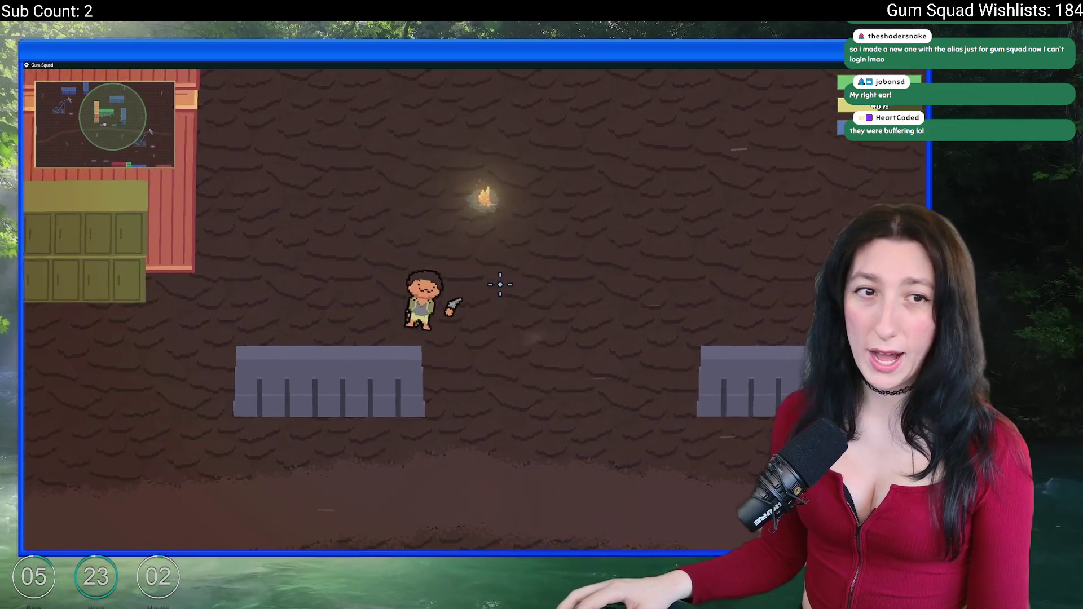
key(w)
key(d)
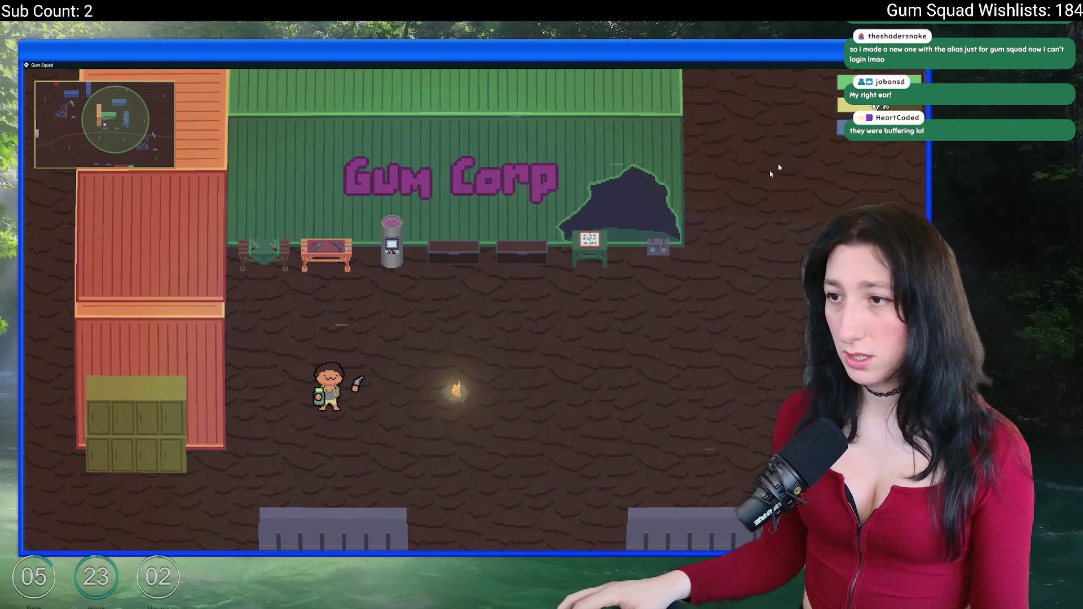
key(Escape)
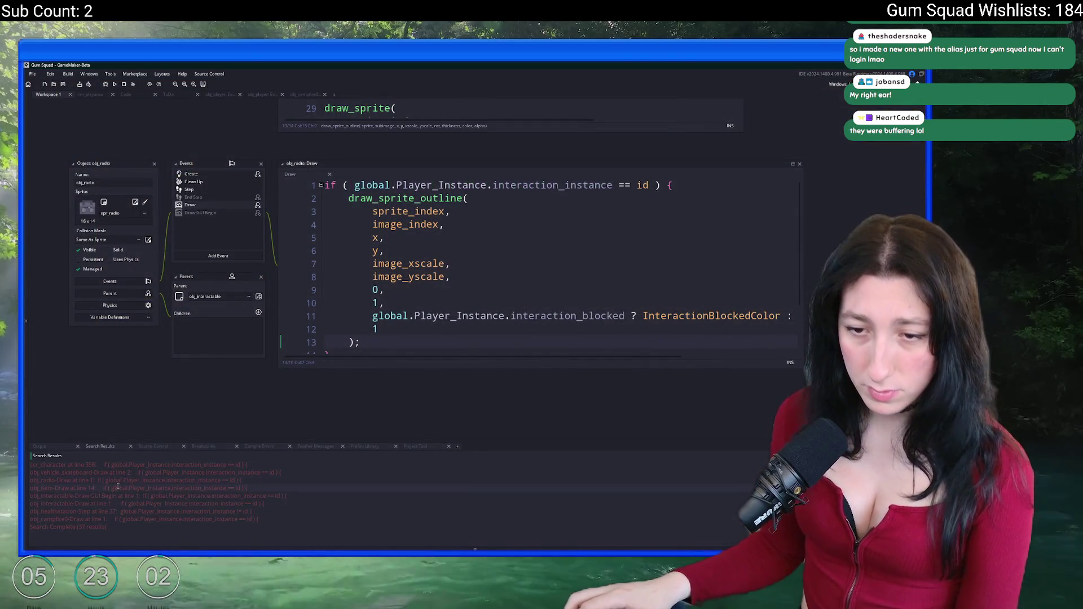
Append 'InteractionColor,' as the fallback colour to obj_radio's Draw line 11 outline expression.
scroll(119, 489, up, 2)
double_click(112, 494)
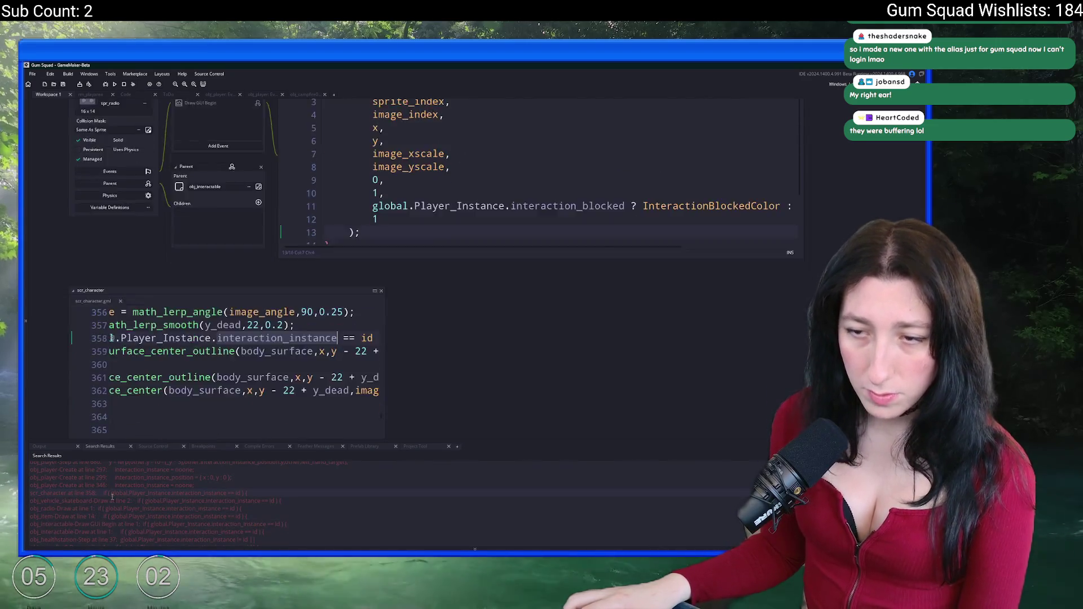
drag(386, 248, 675, 248)
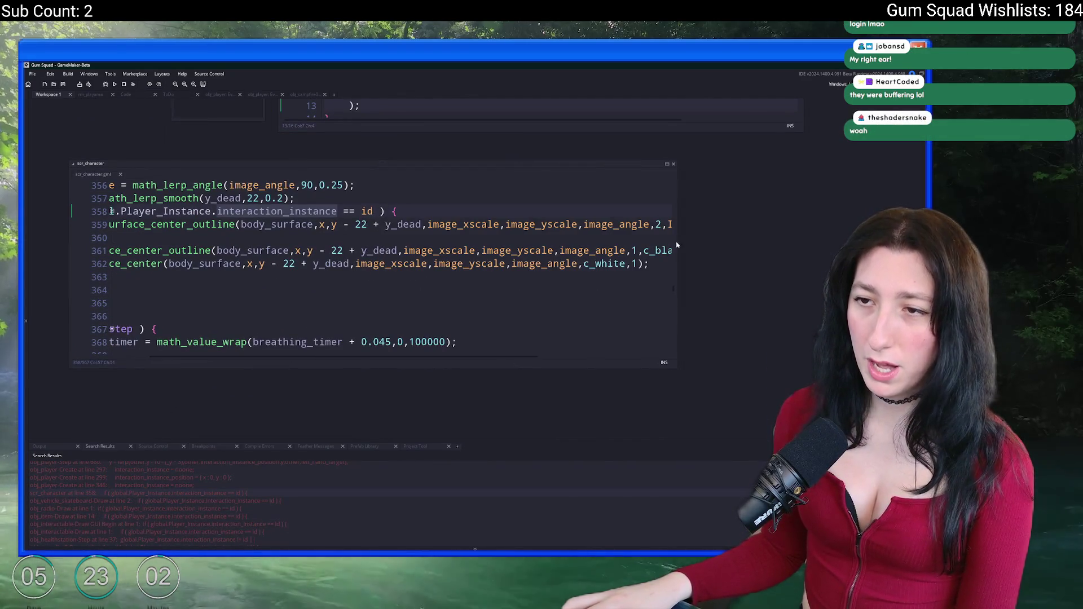
click(110, 224)
scroll(346, 239, up, 3)
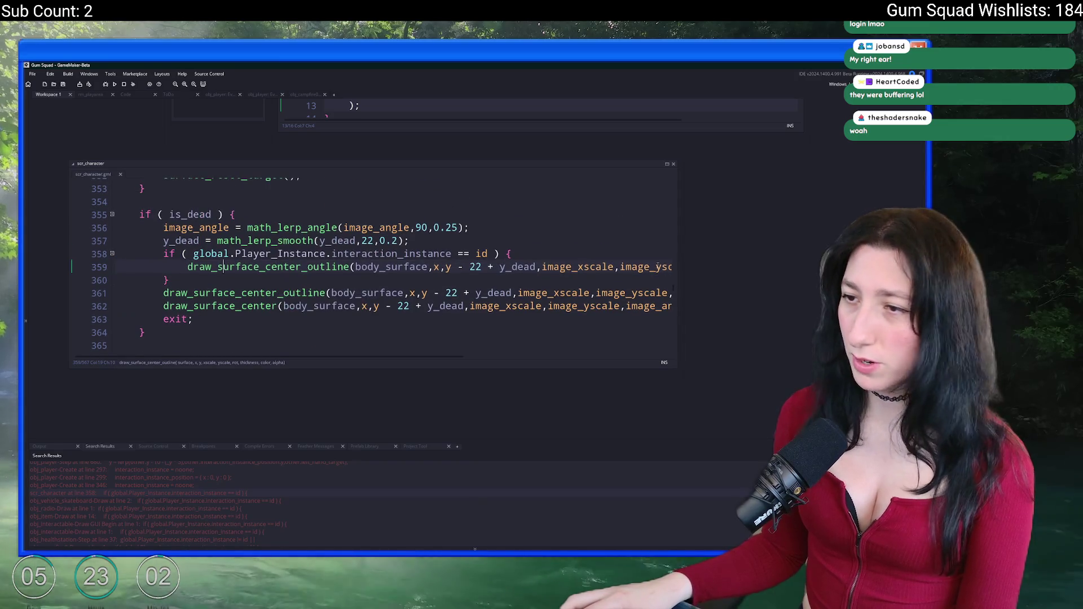
click(666, 266)
click(542, 267)
double_click(526, 267)
key(ctrl+c)
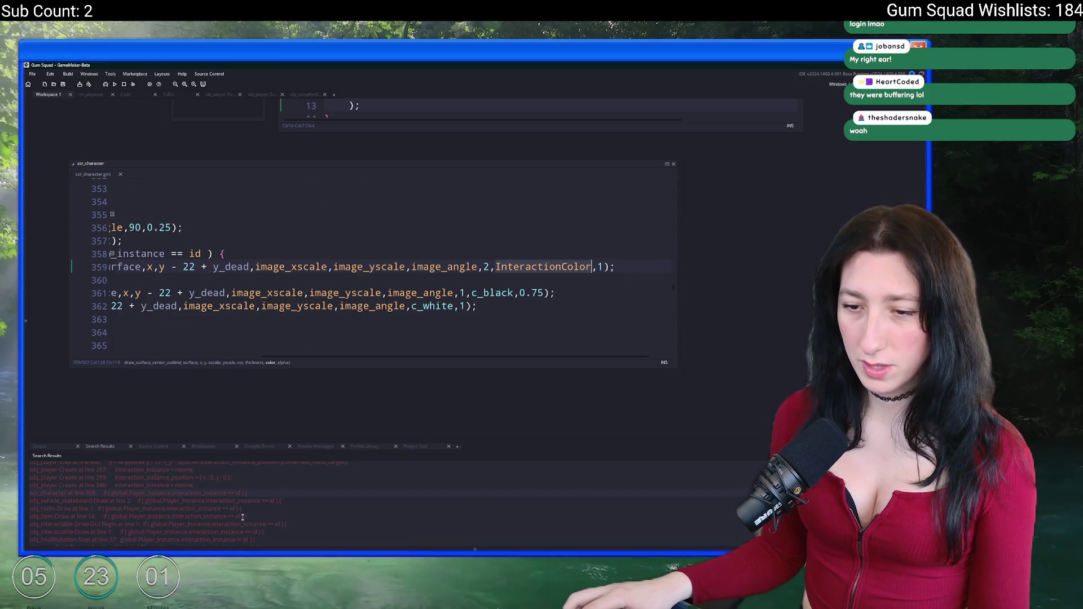
scroll(481, 362, up, 5)
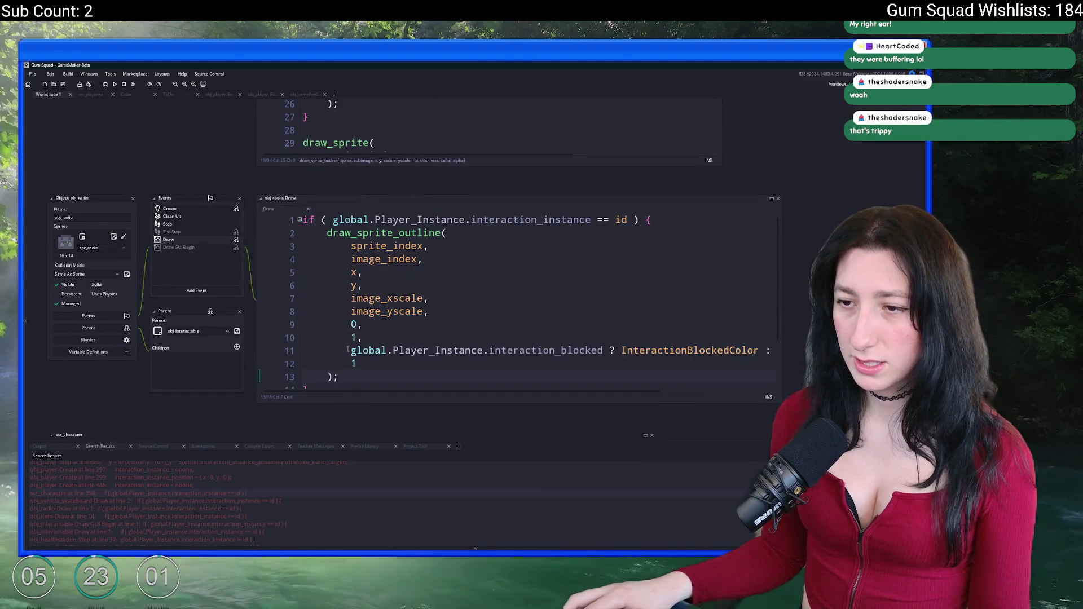
click(773, 350)
key(ctrl+v)
text(,)
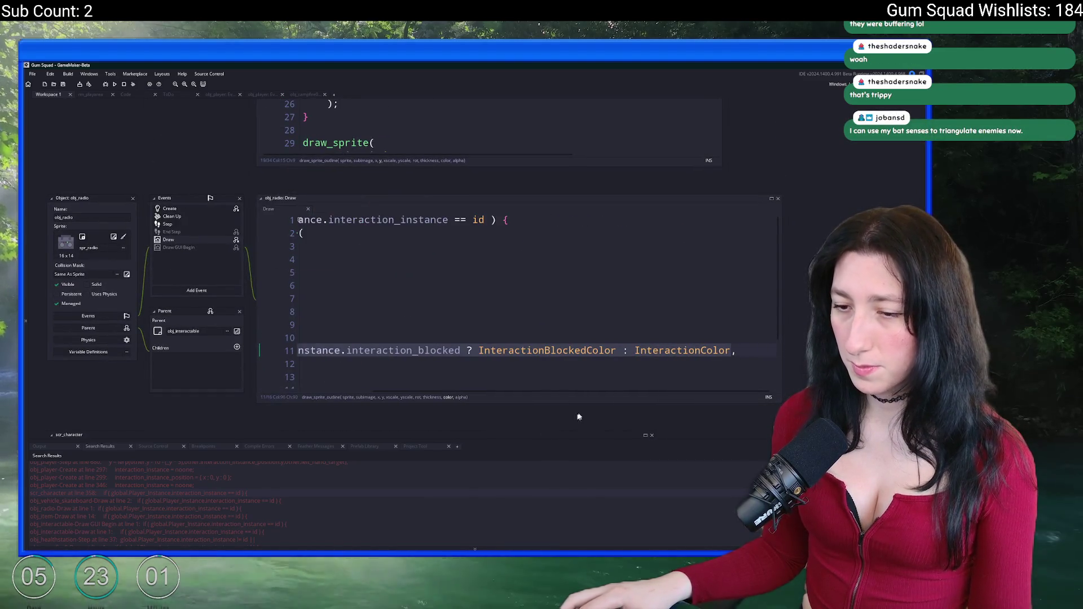
Replace InteractionColor on scr_character line 359 with the blocked-or-normal ternary and save.
scroll(488, 150, down, 5)
double_click(655, 287)
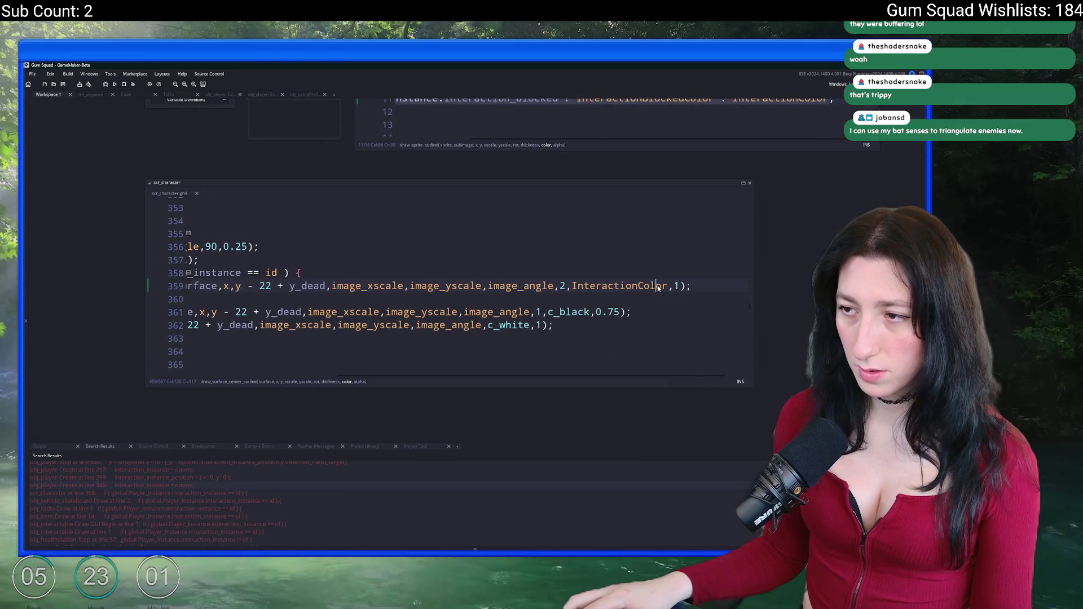
key(ctrl+v)
key(ctrl+s)
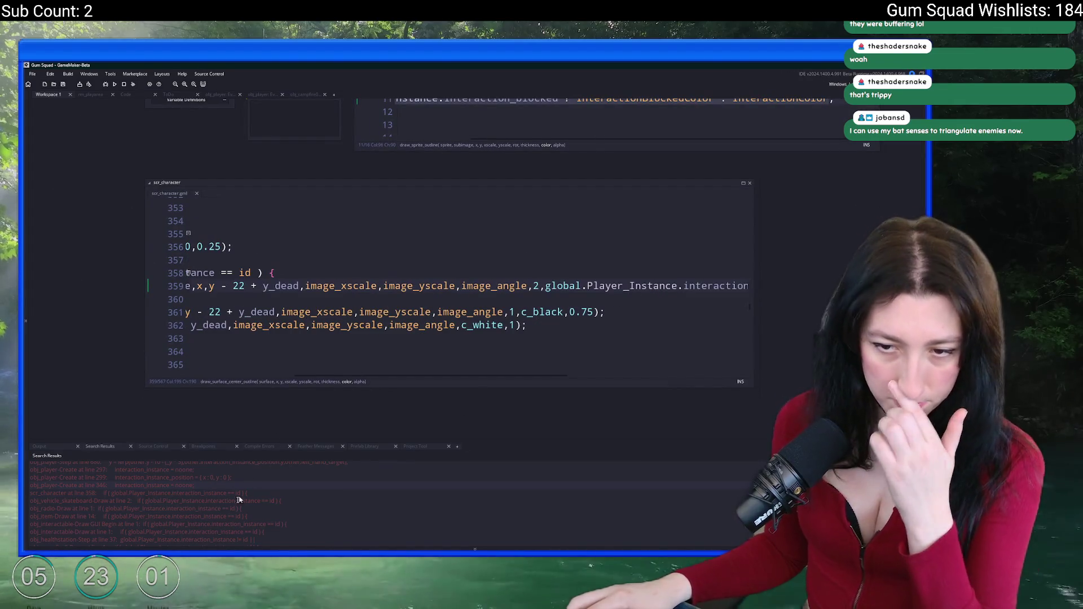
scroll(174, 486, up, 4)
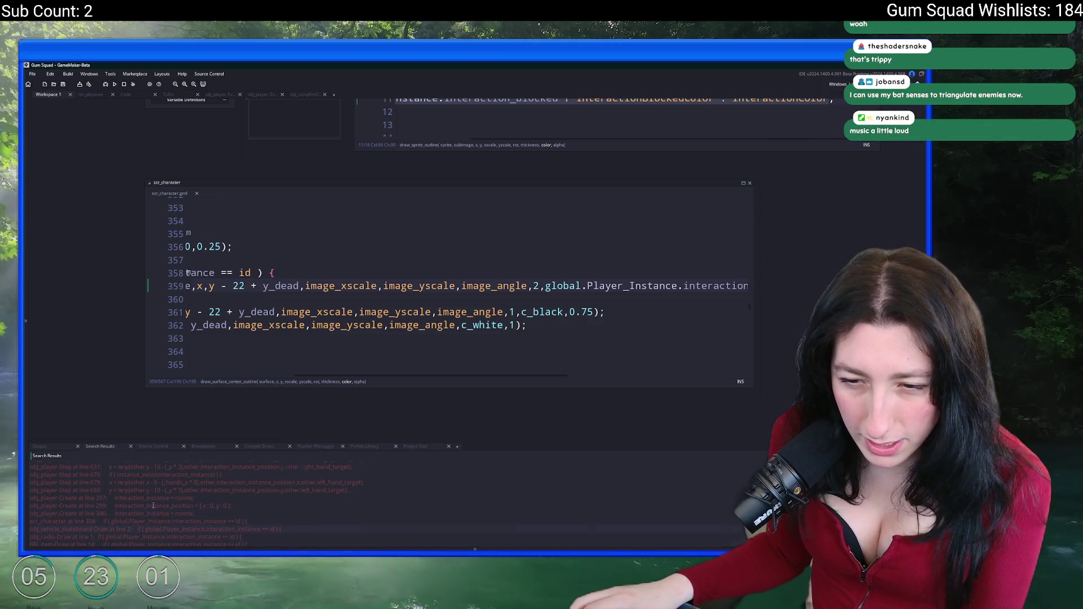
scroll(167, 493, down, 5)
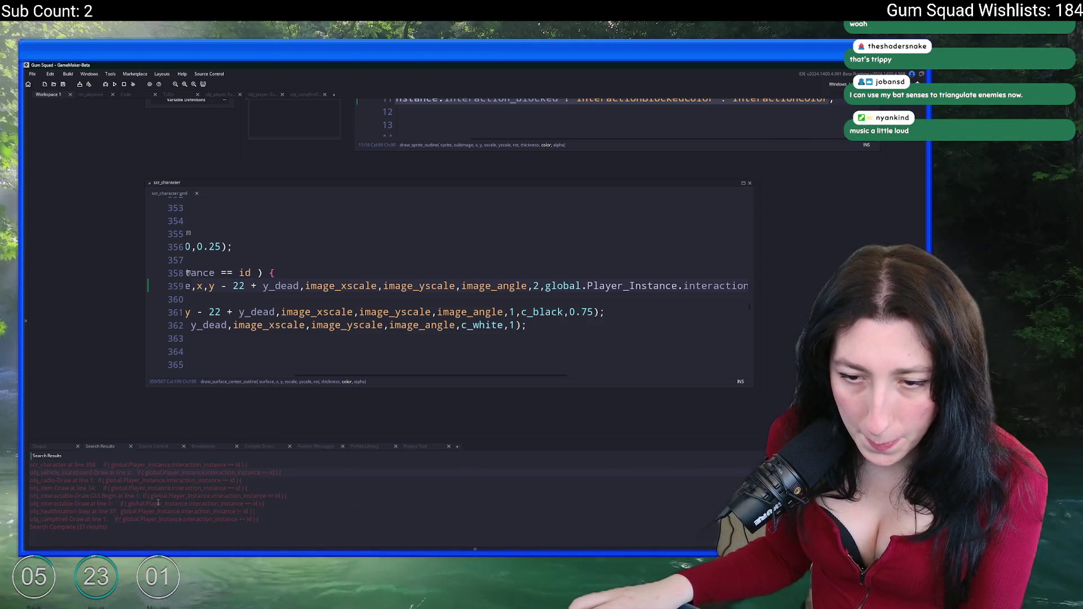
In obj_vehicle_skateboard's Draw event, swap InteractionColor on line 7 for the blocked-or-normal colour ternary.
double_click(151, 472)
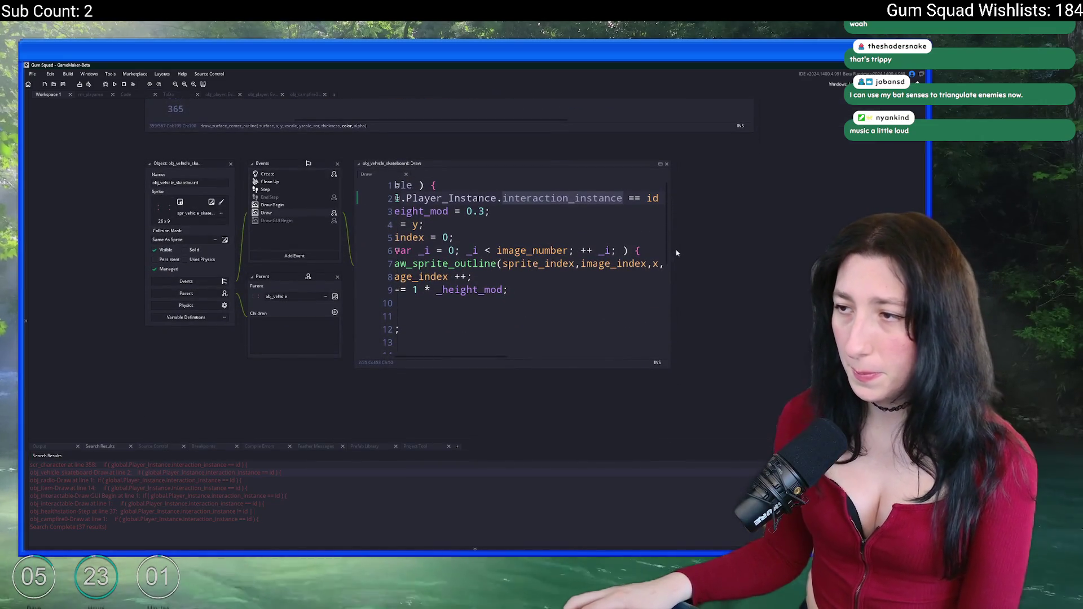
drag(671, 245, 824, 245)
click(785, 263)
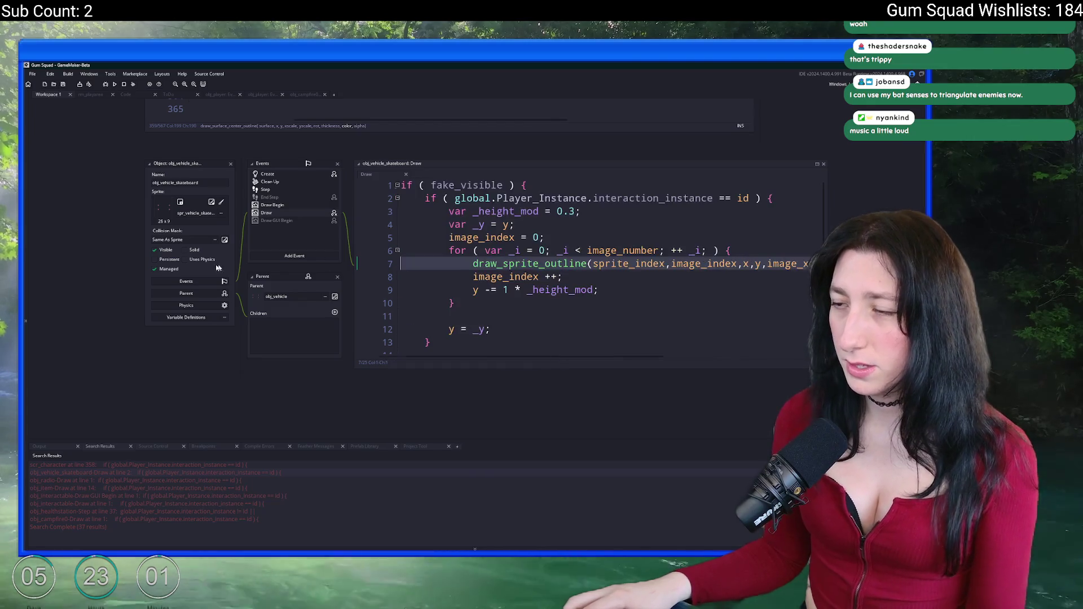
double_click(734, 264)
key(ctrl+v)
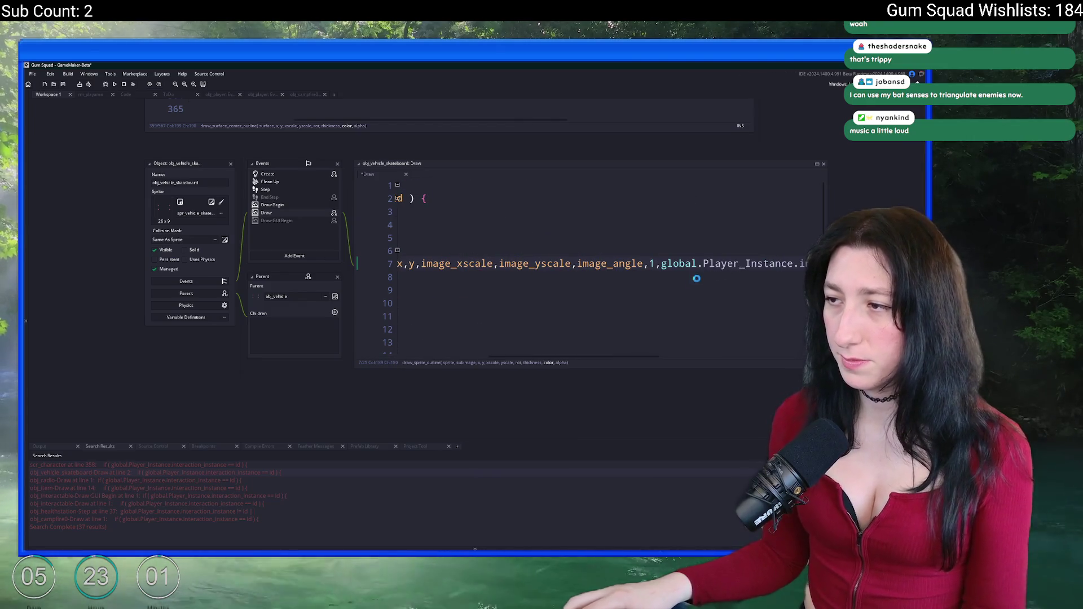
click(545, 302)
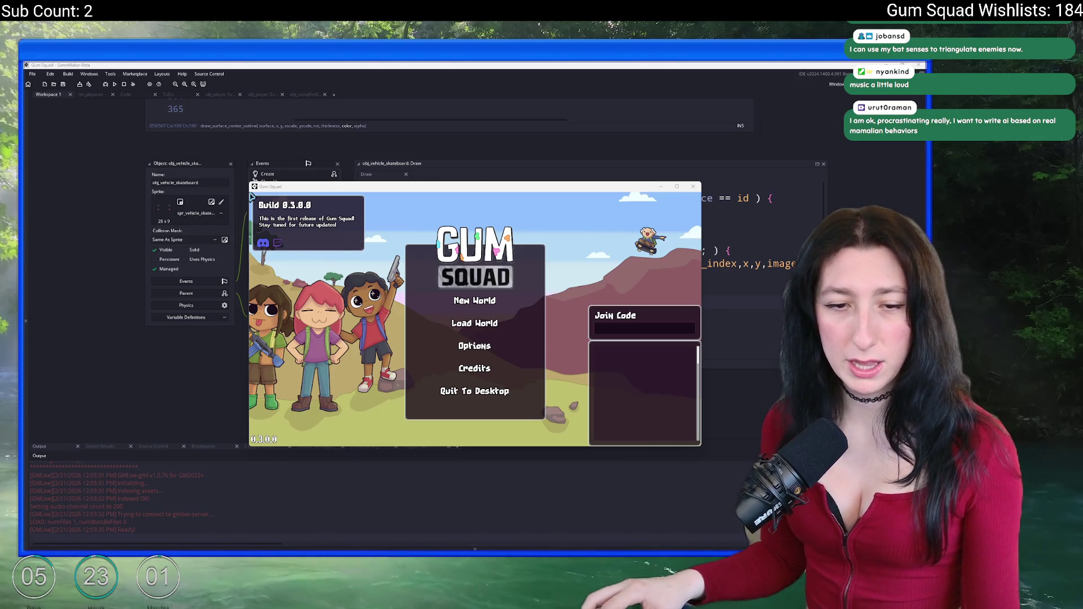
Start a new world, create the lobby, and maximize the game window.
click(474, 300)
click(475, 373)
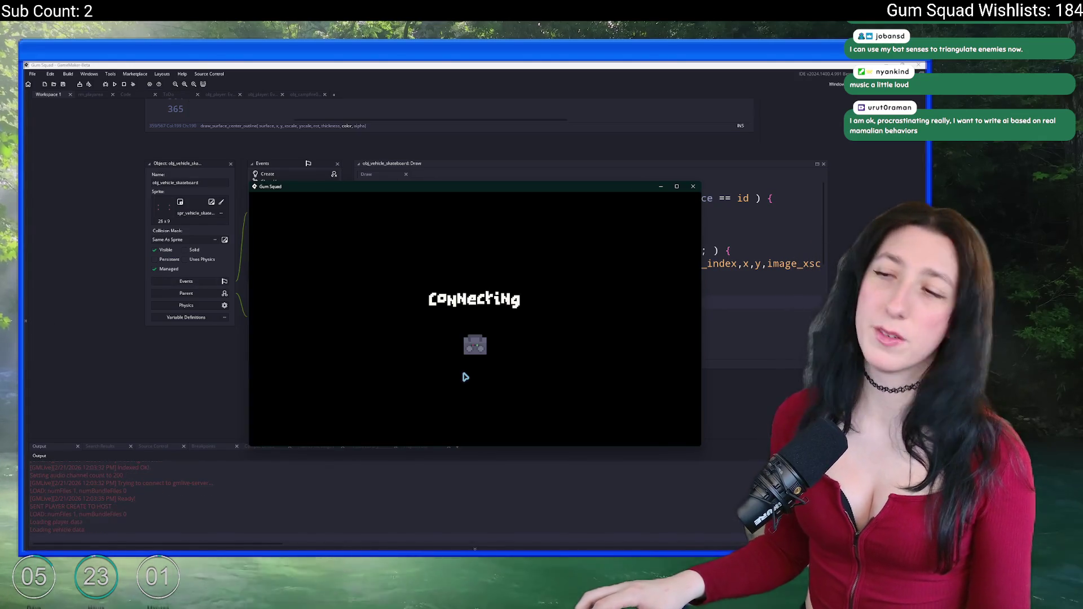
double_click(508, 186)
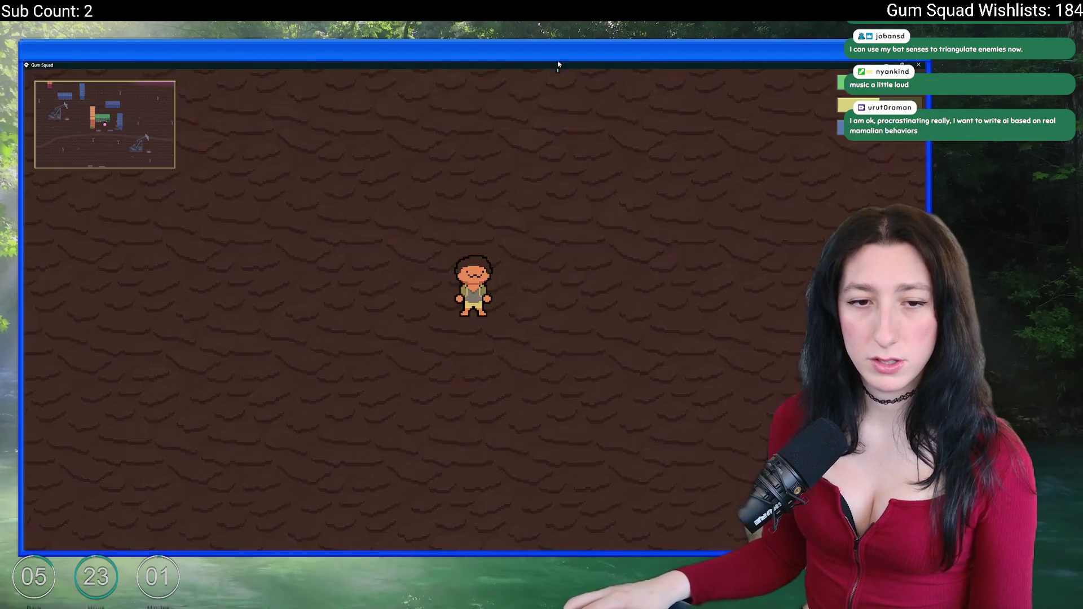
Equip the pistol from the inventory and fire it.
key(Tab)
right_click(198, 361)
key(Tab)
click(363, 271)
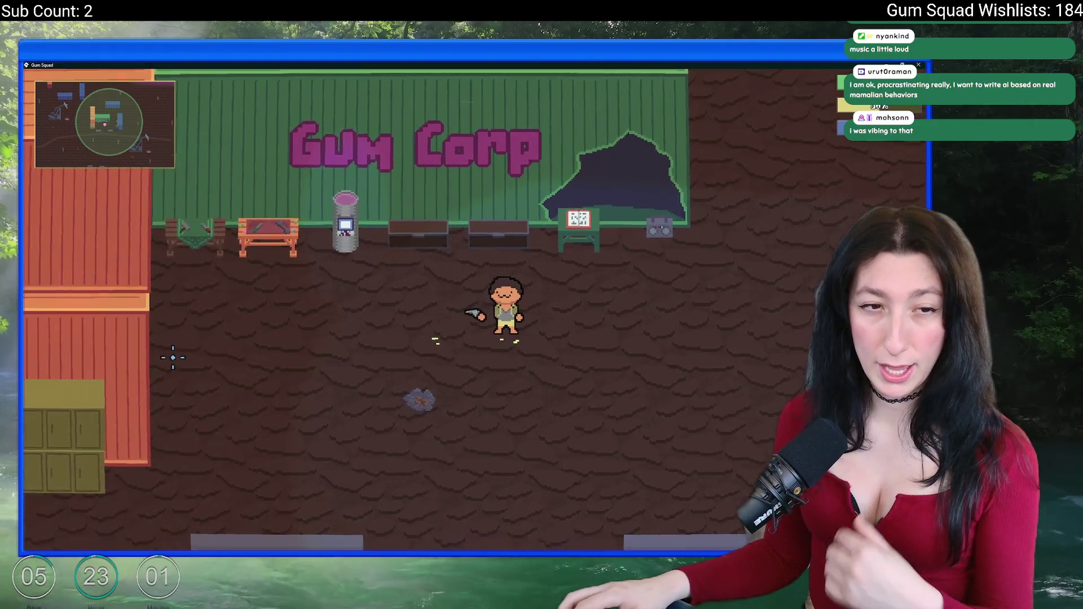
scroll(172, 357, down, 2)
scroll(538, 257, up, 1)
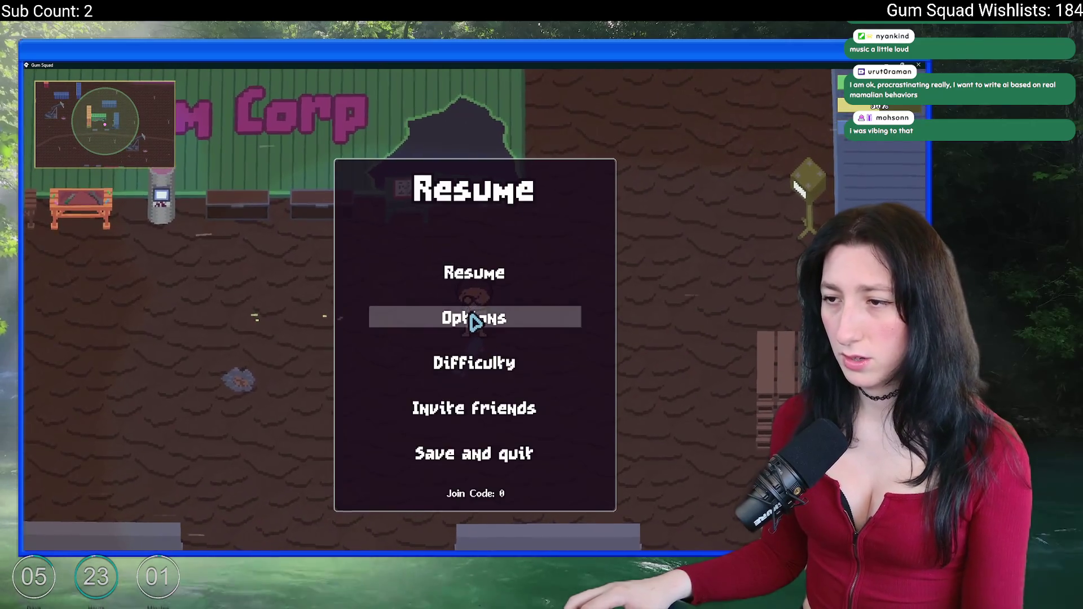
Close the gameplay settings and skate up-left toward the Gum Corp wall.
key(Escape)
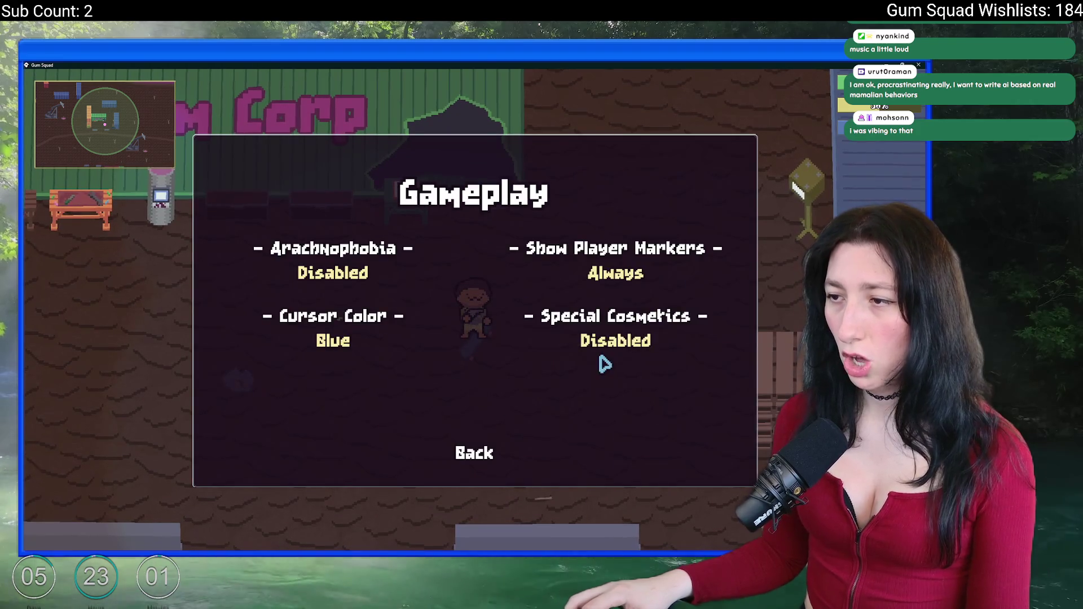
key(Escape)
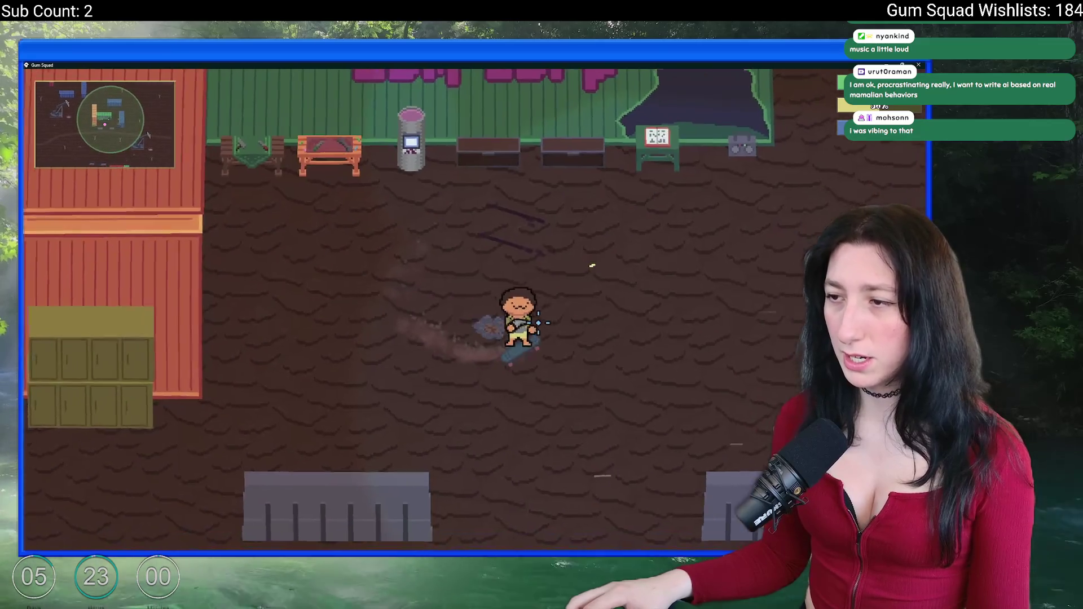
key(w)
key(a)
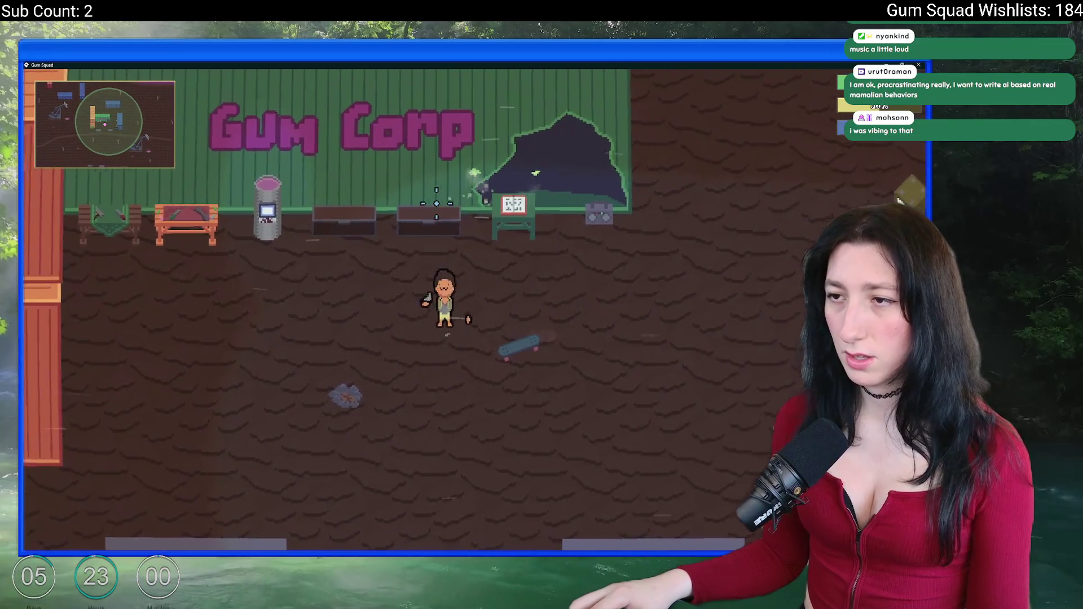
Put the Mint Gum in hand via the inventory and walk south past Gum Corp.
key(Tab)
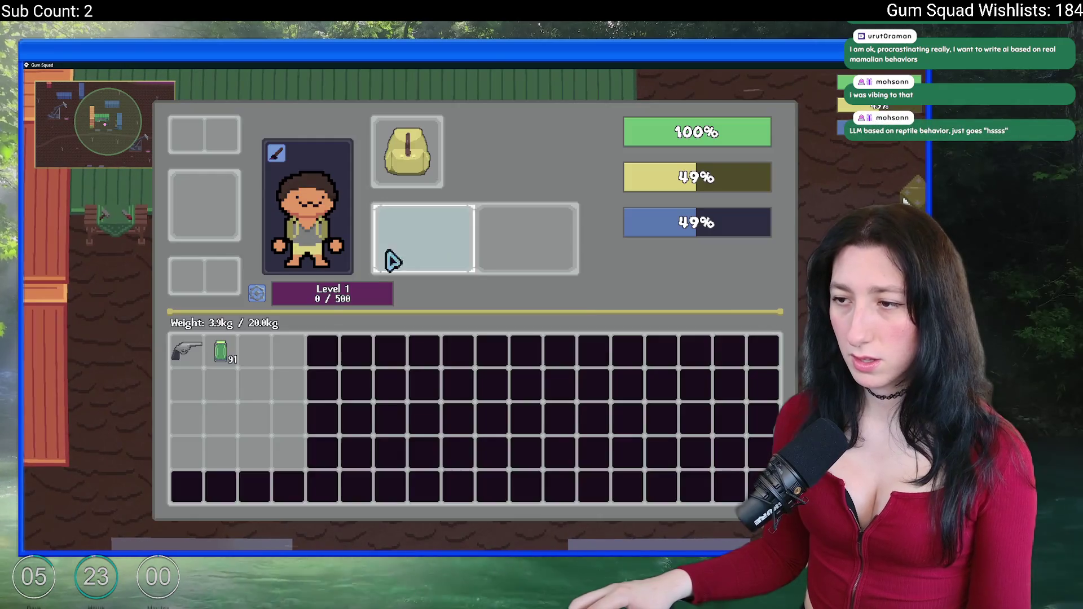
key(Tab)
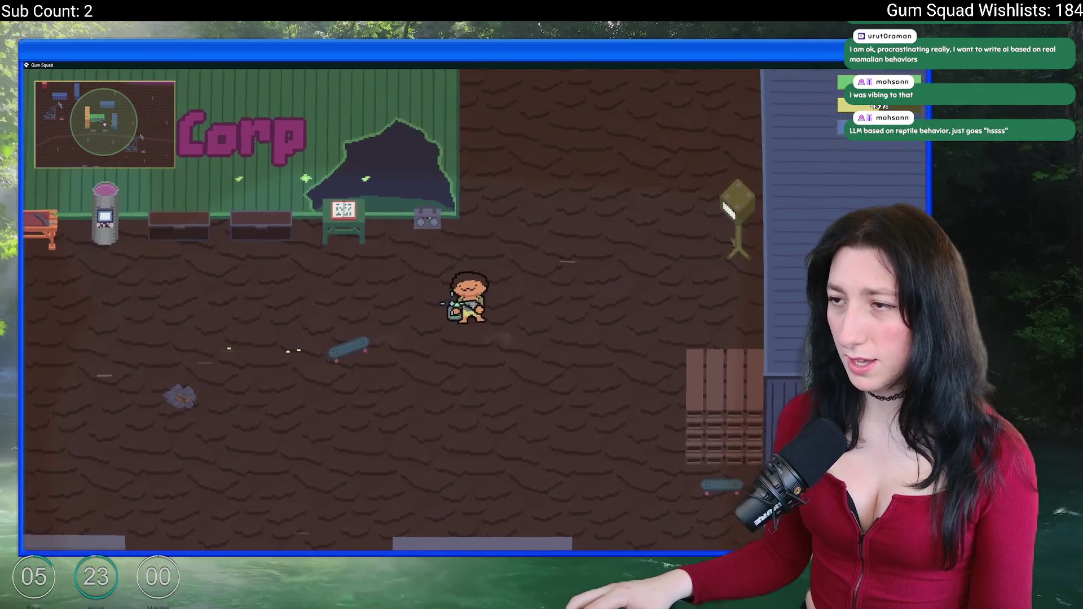
key(Tab)
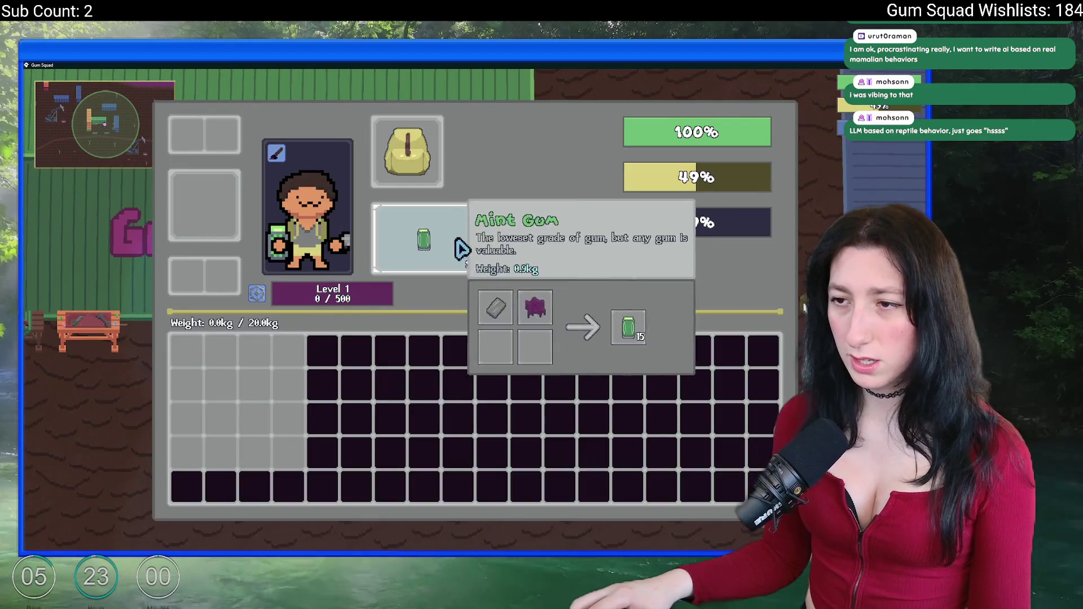
key(s)
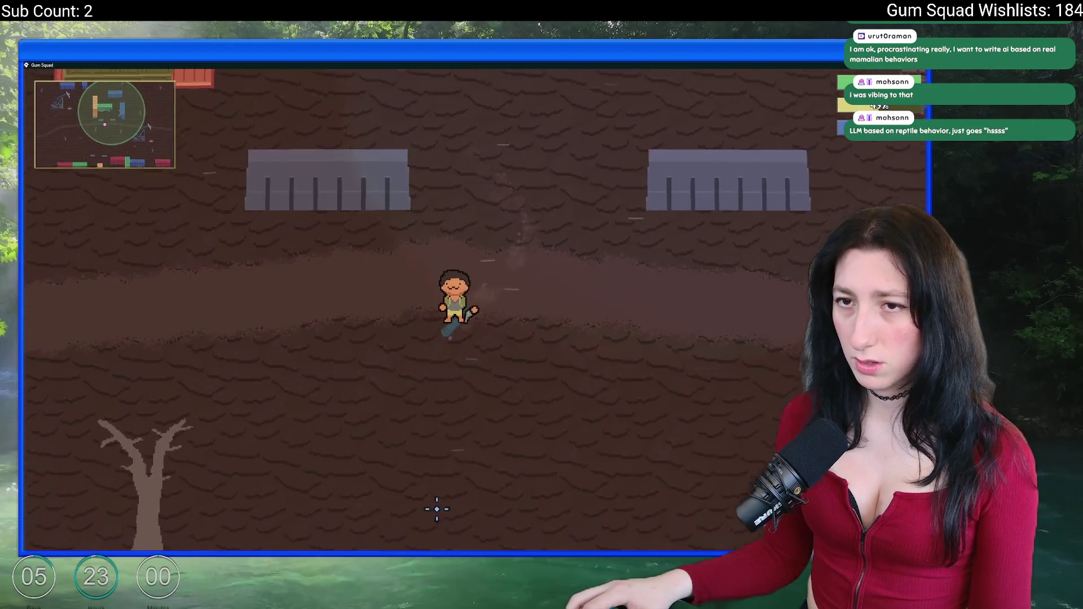
key(s)
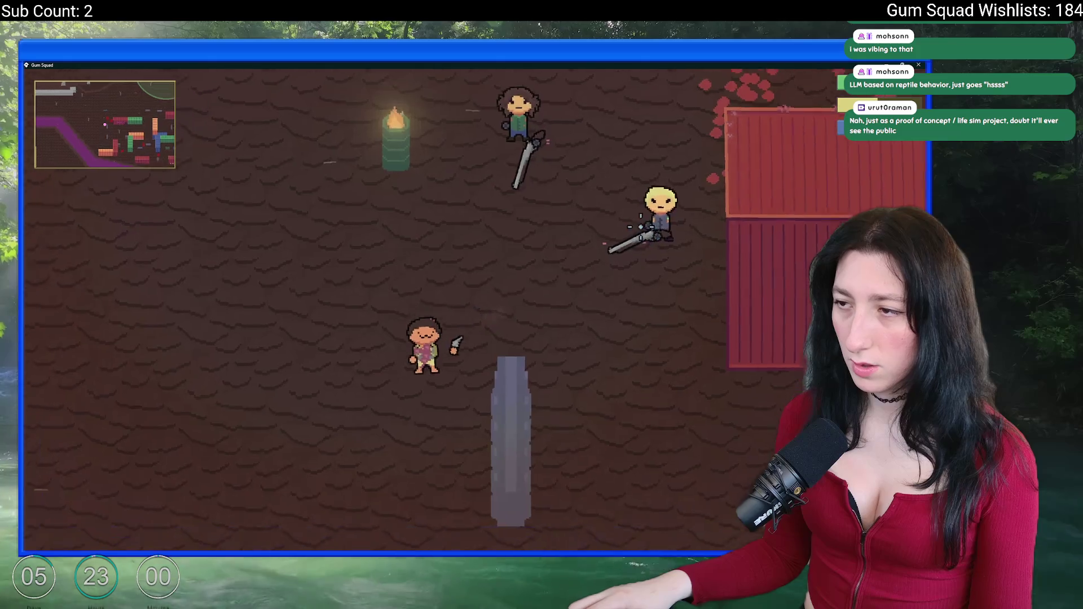
Set Enemy Damage to 0% and Player Damage to 200% in the difficulty settings.
key(s)
key(Escape)
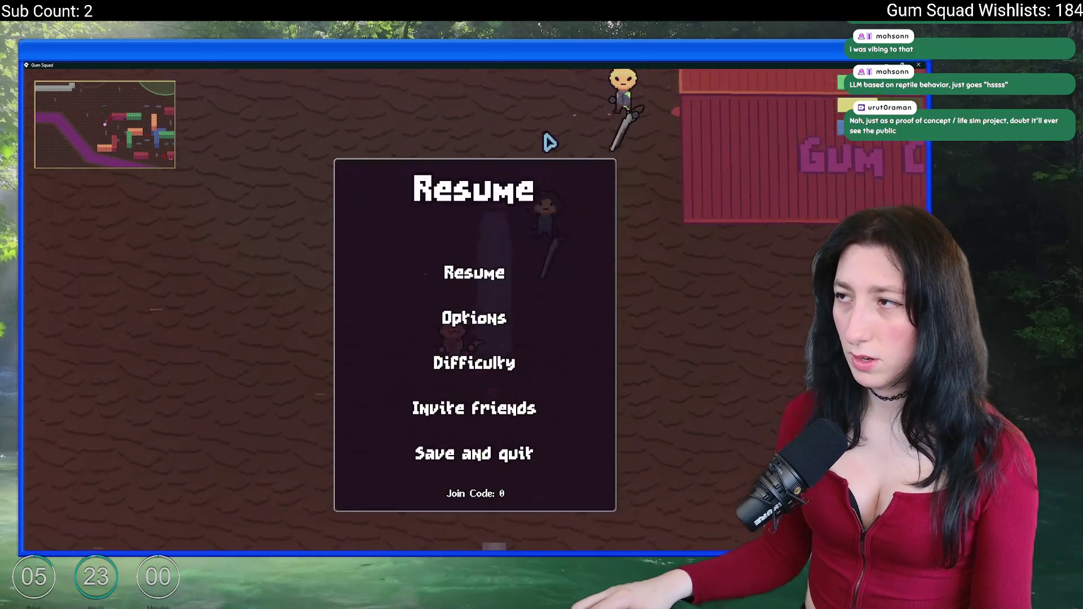
click(472, 364)
drag(472, 309, 360, 326)
drag(449, 239, 569, 255)
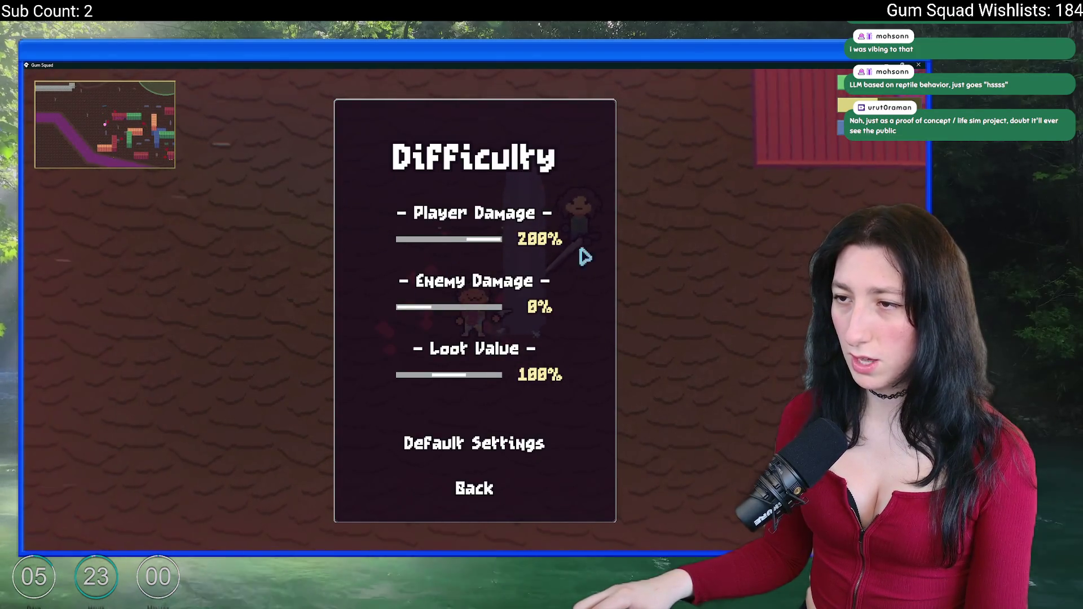
key(Escape)
Kill an enemy, check its corpse's red outline, then close the game window.
key(w)
key(d)
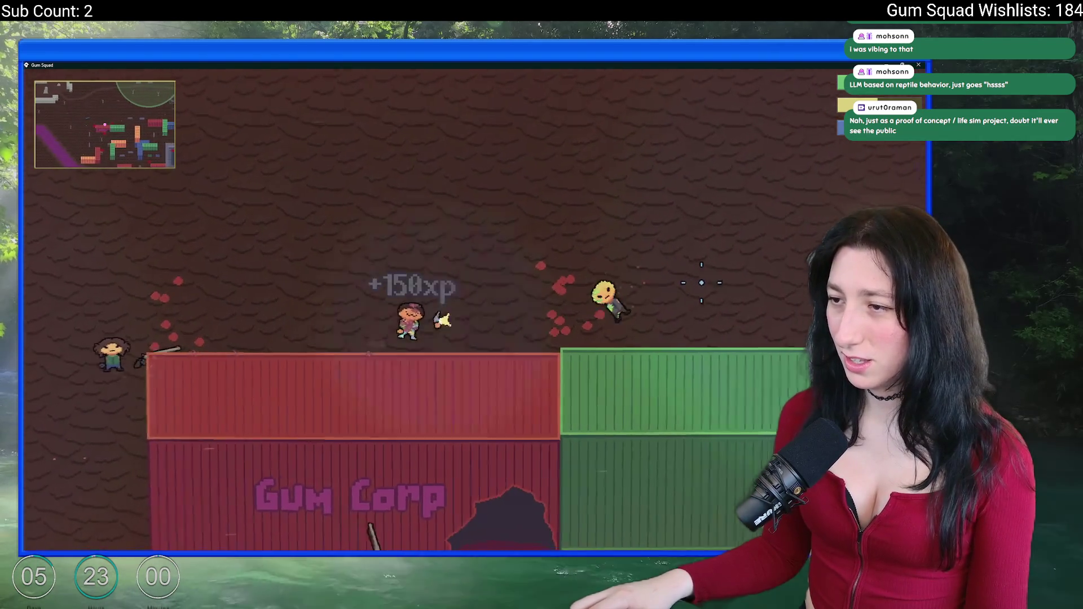
key(Tab)
key(Tab)
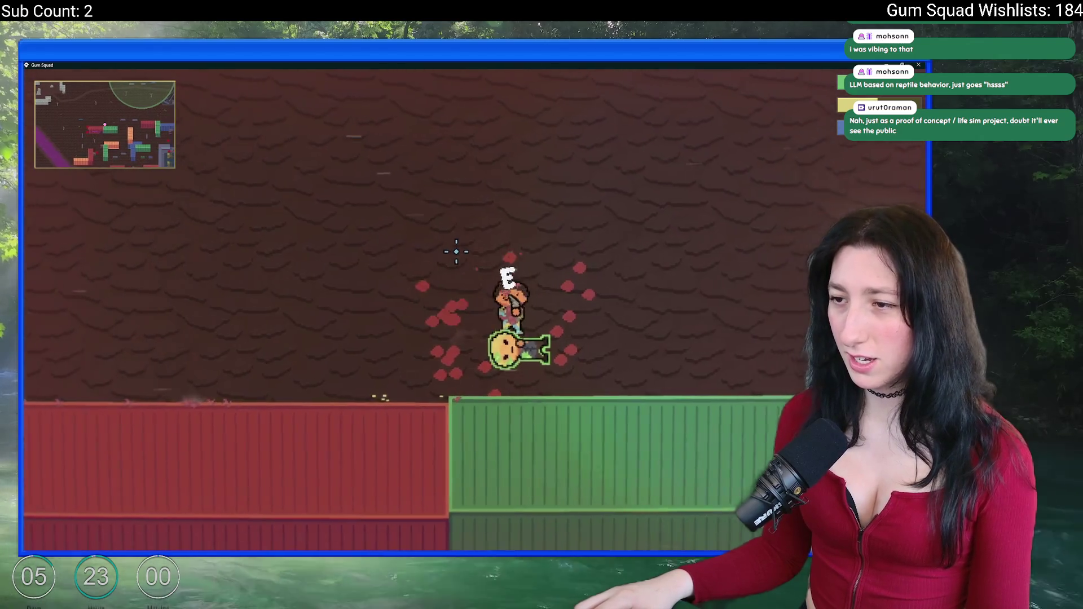
key(Tab)
key(Tab)
key(w)
key(a)
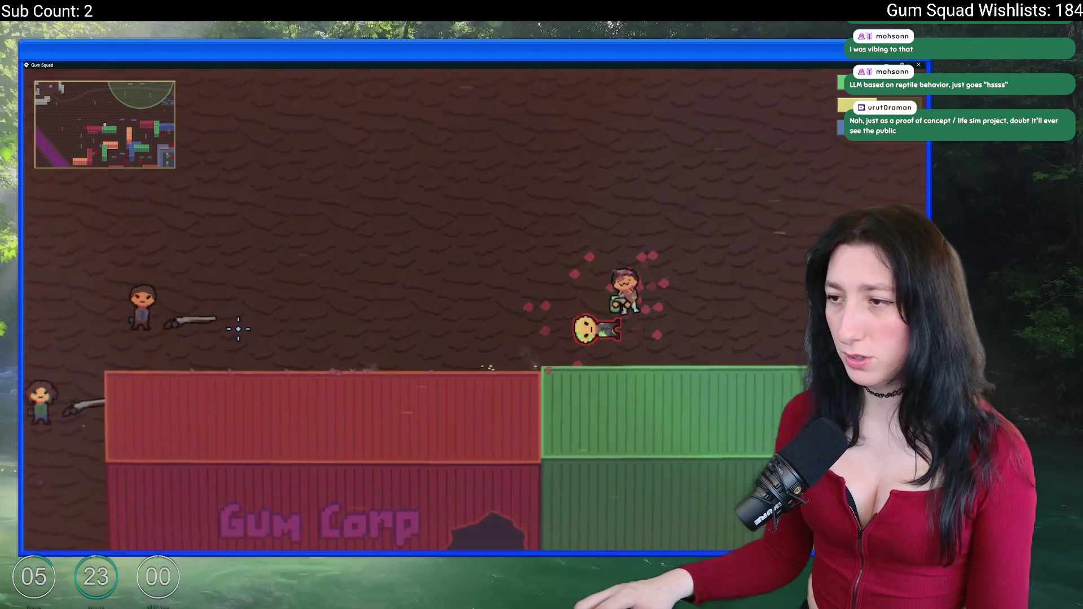
key(Tab)
click(423, 237)
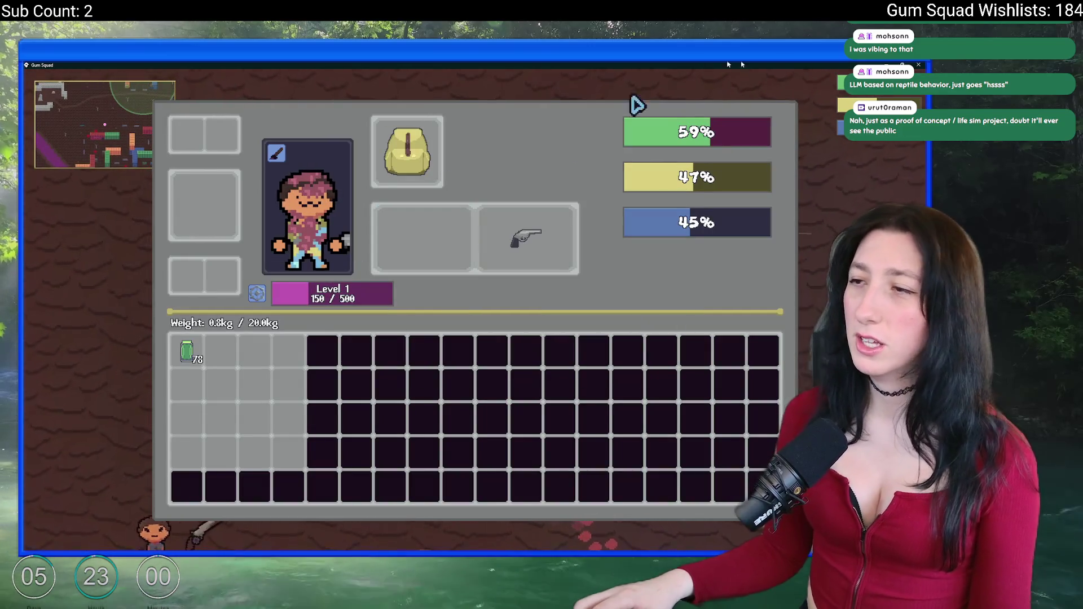
click(917, 64)
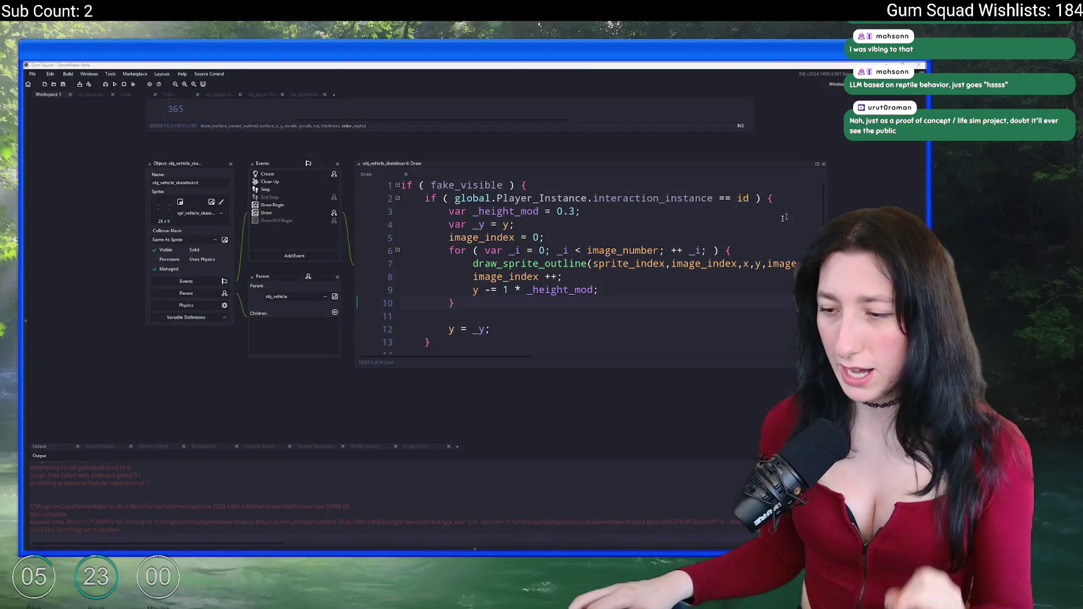
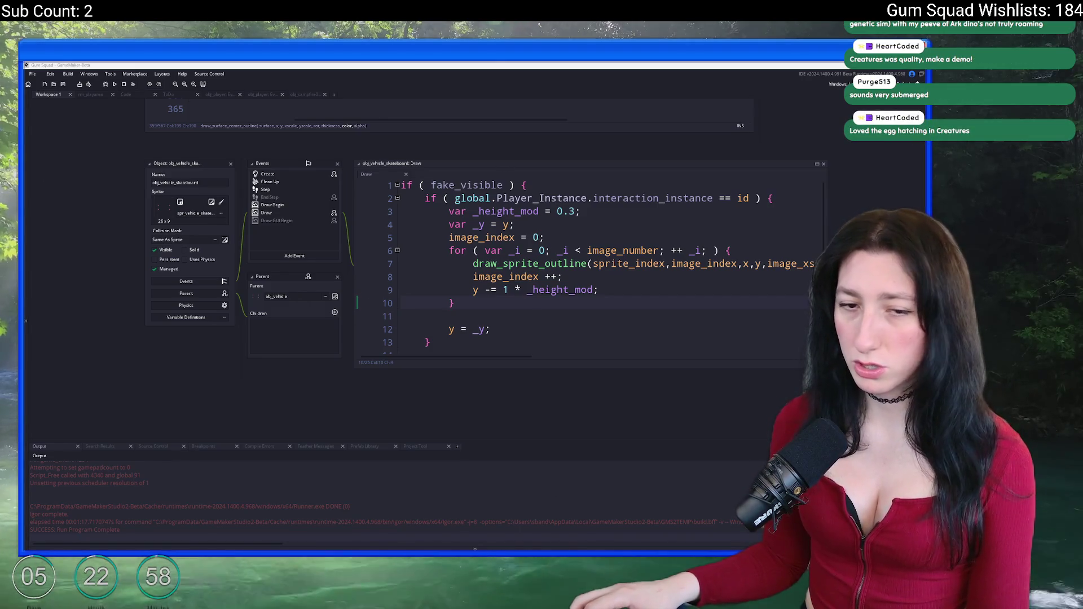
Review the pending changes to scr_macros.gml and scr_character.gml in GitHub Desktop.
key(alt+Tab)
scroll(172, 292, down, 2)
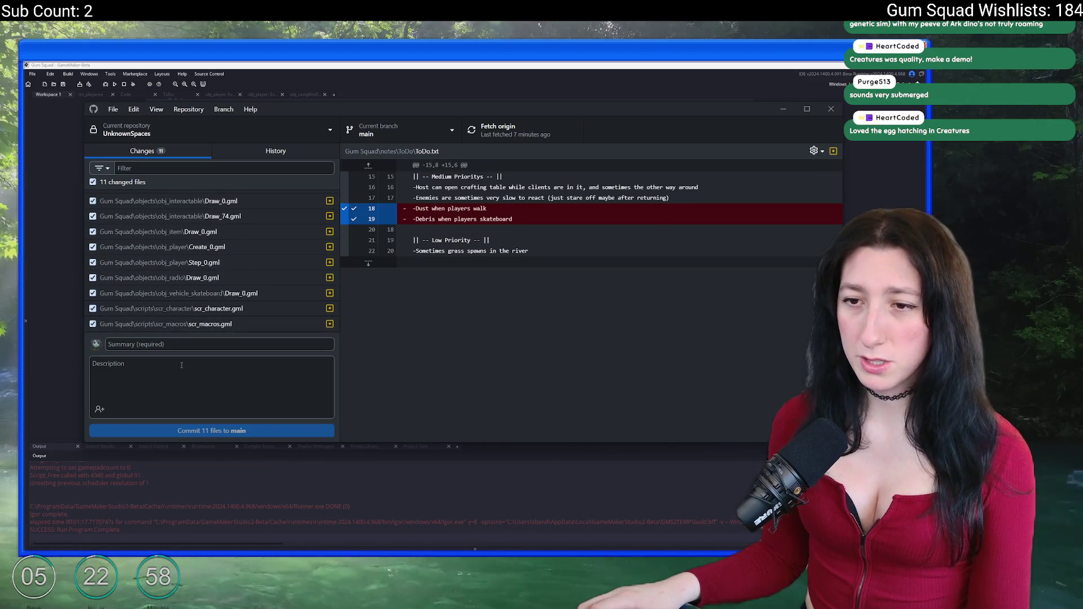
click(170, 324)
click(213, 343)
key(shift+Tab)
key(Up)
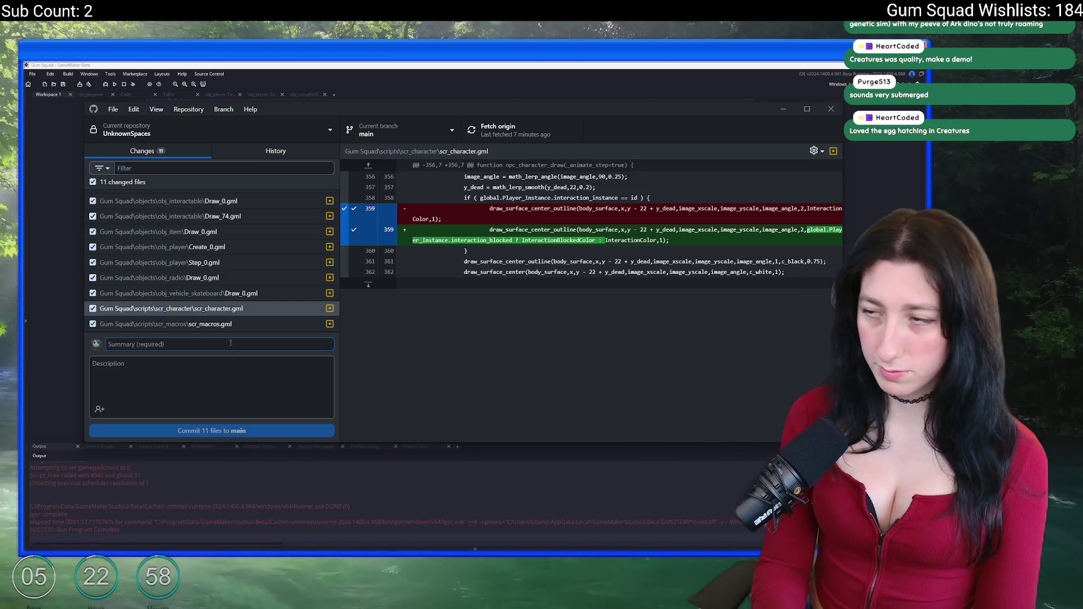
Delete the finished show-red-on-object task from the GameMaker ToDo list.
click(261, 84)
click(168, 94)
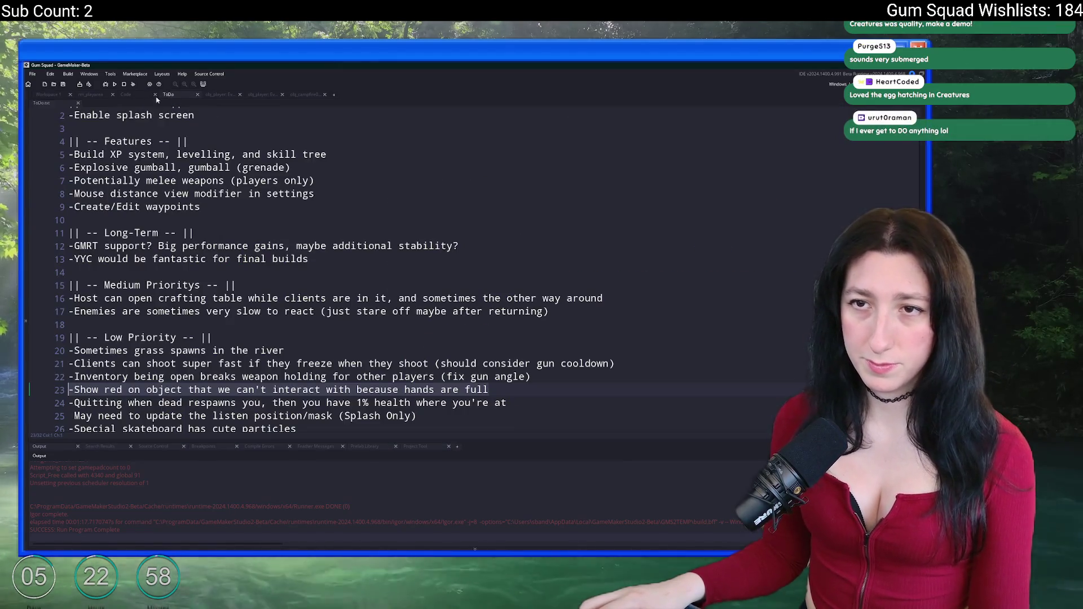
key(shift+End)
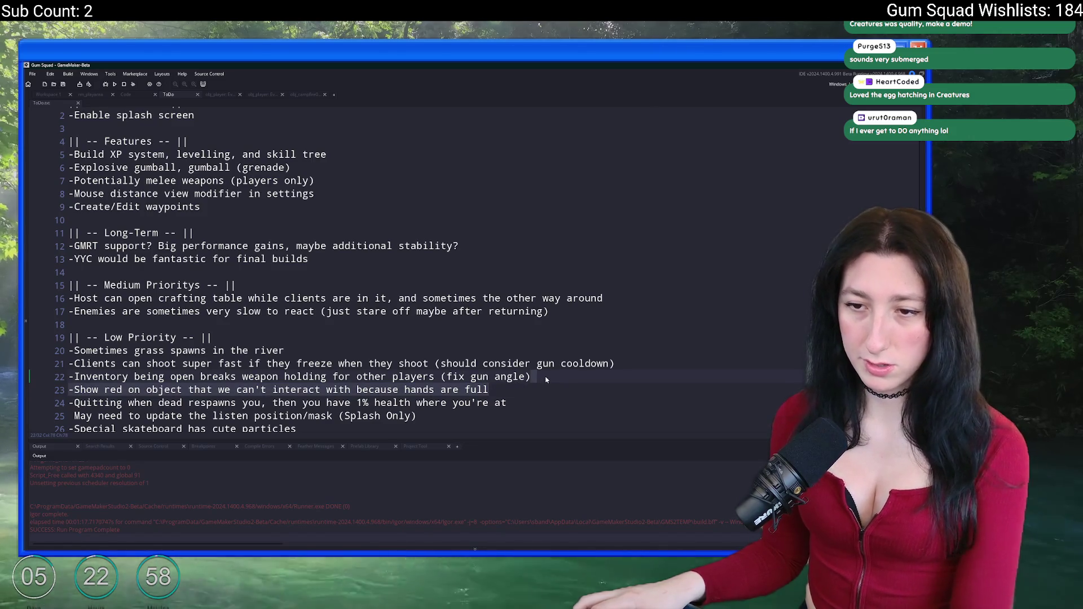
key(BackSpace)
key(BackSpace)
Commit the 11 files to main as 'Interaction blocking', push to origin, and check the history.
key(alt+Tab)
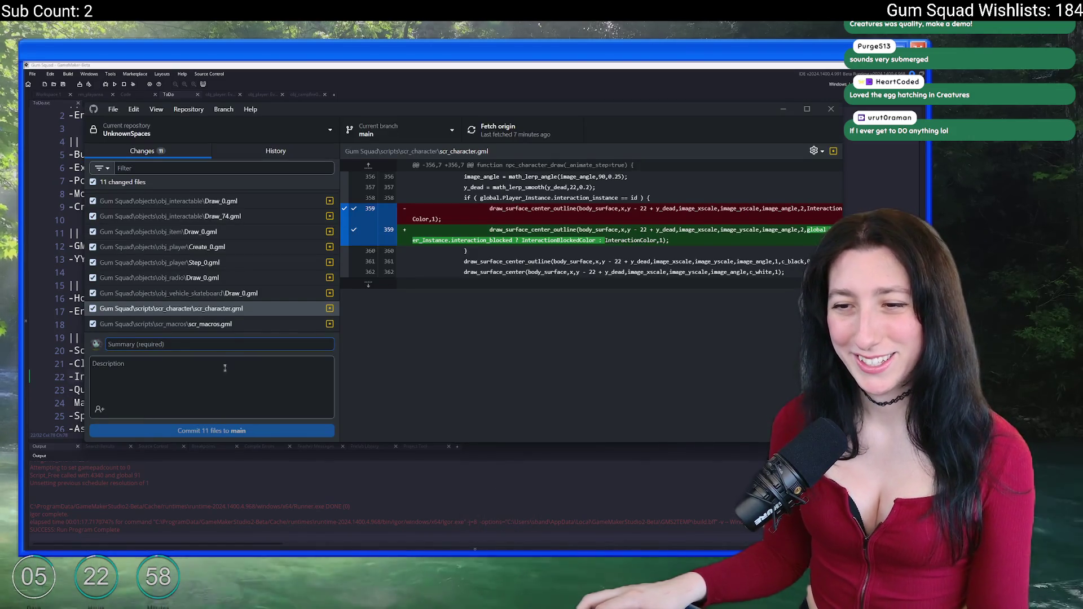
text(Fixk)
key(ctrl+a)
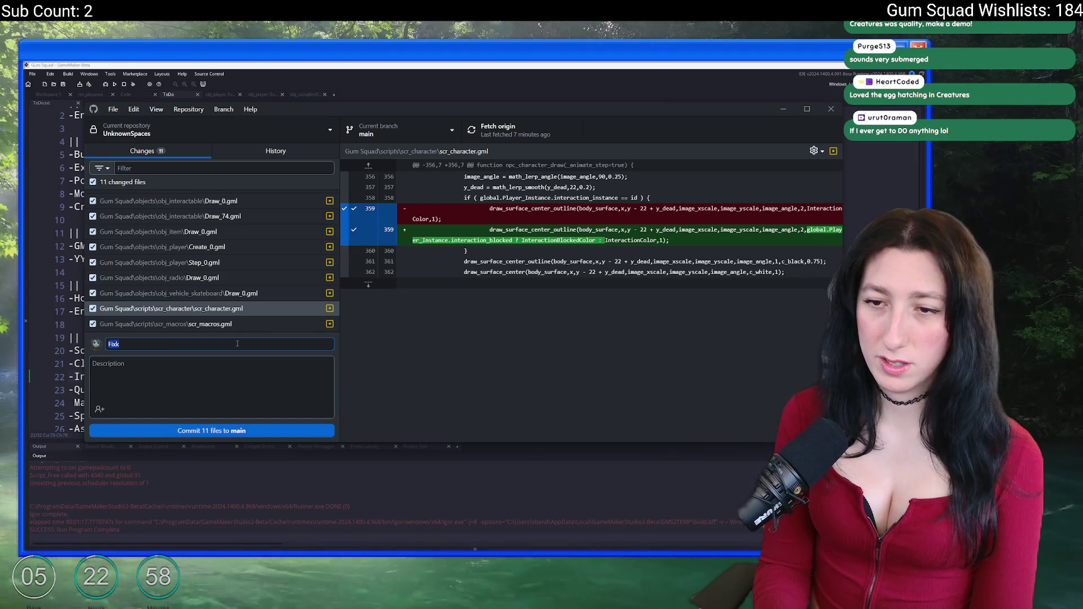
text(Itnera)
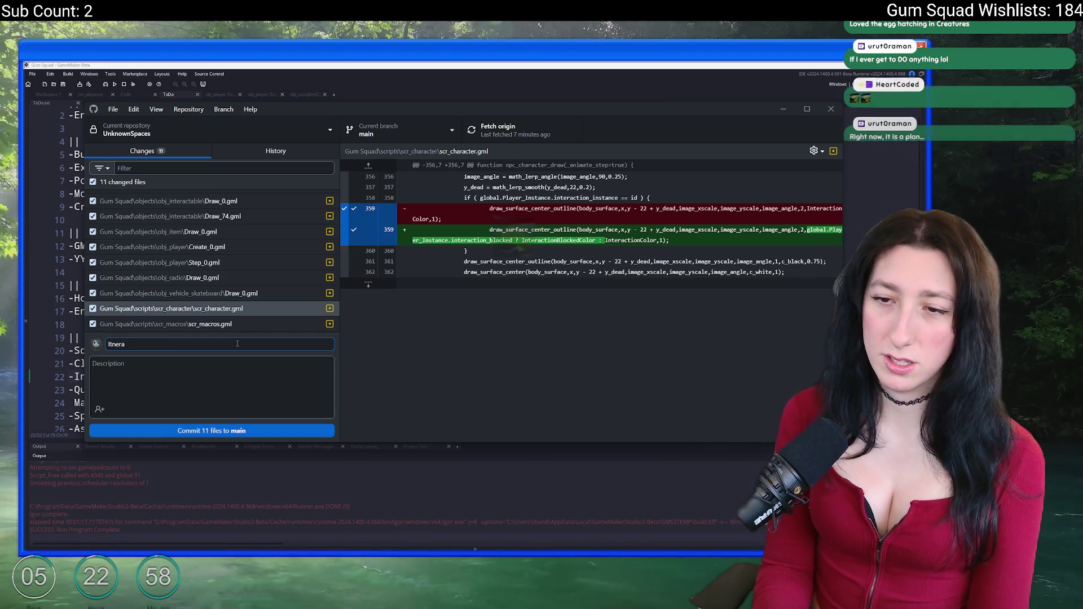
key(BackSpace)
key(BackSpace)
text(nteraction blo)
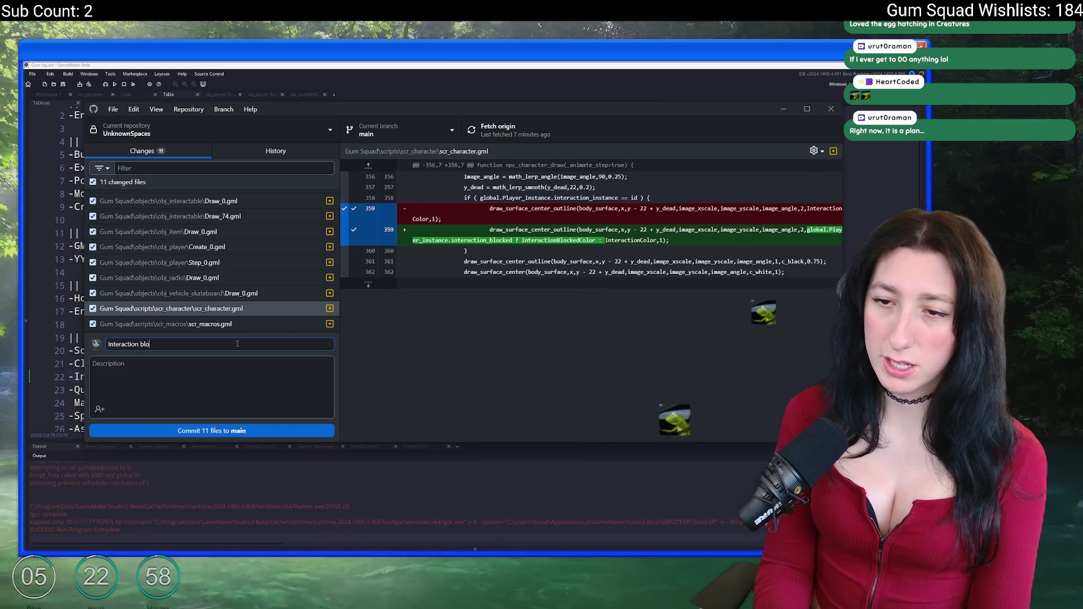
text(cking)
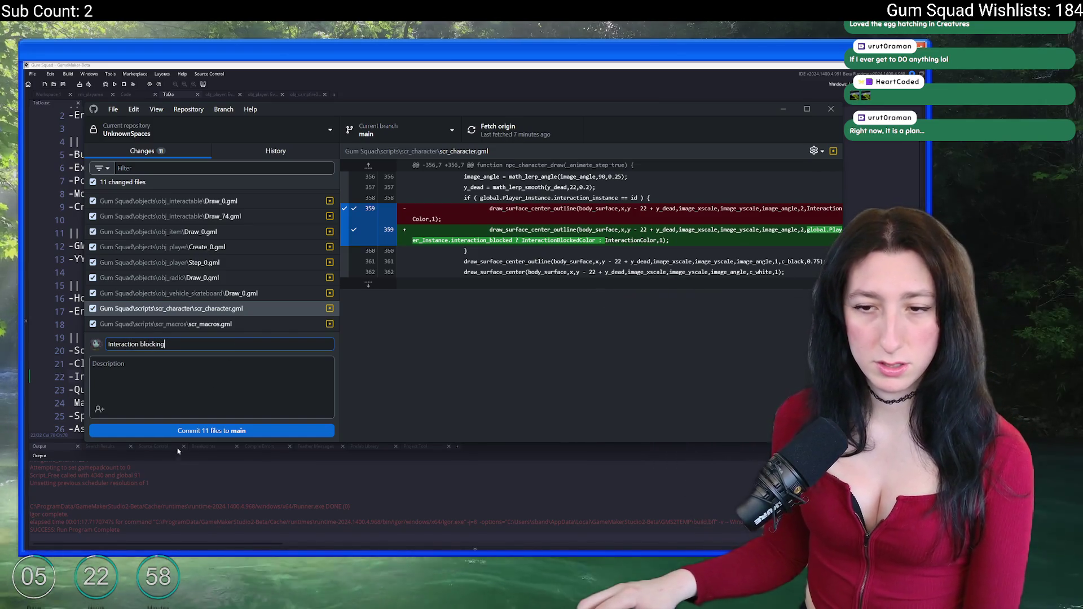
click(186, 431)
click(480, 141)
click(289, 154)
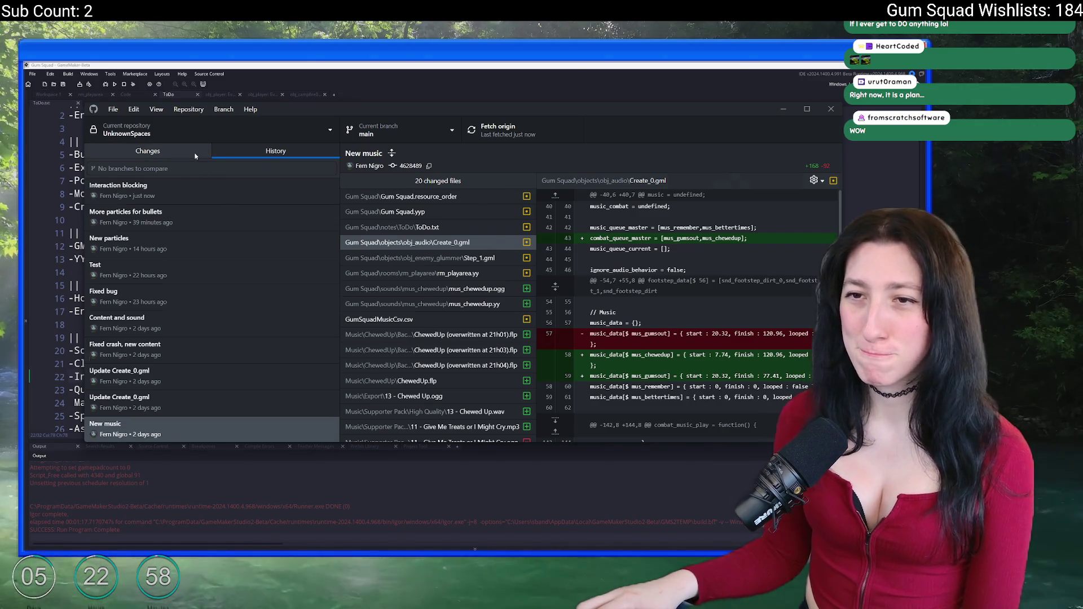
click(402, 94)
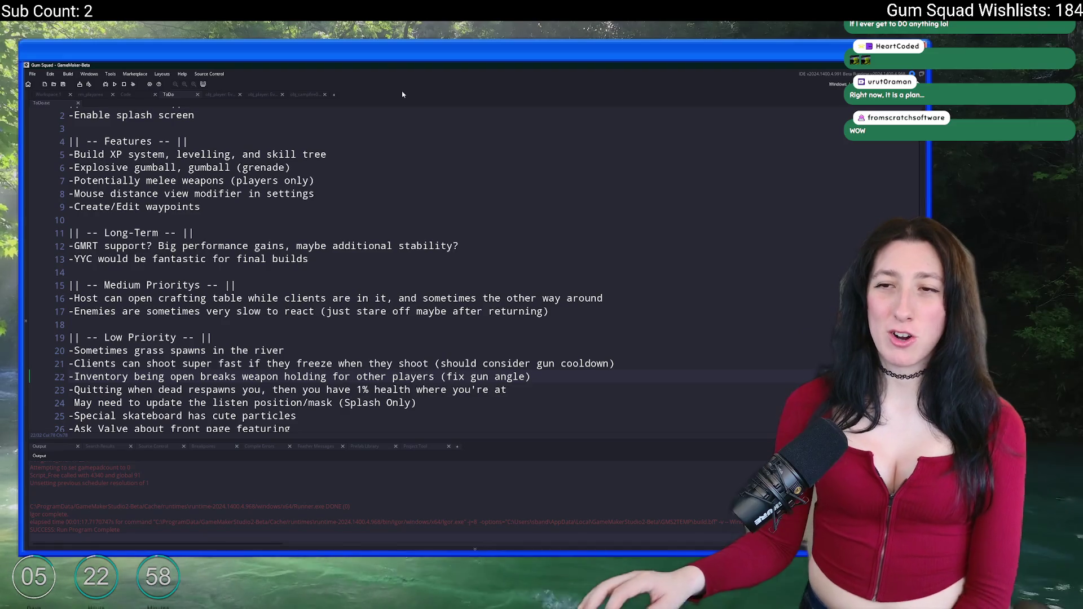
Close the Code workspace and add a new empty Workspace 2.
middle_click(128, 95)
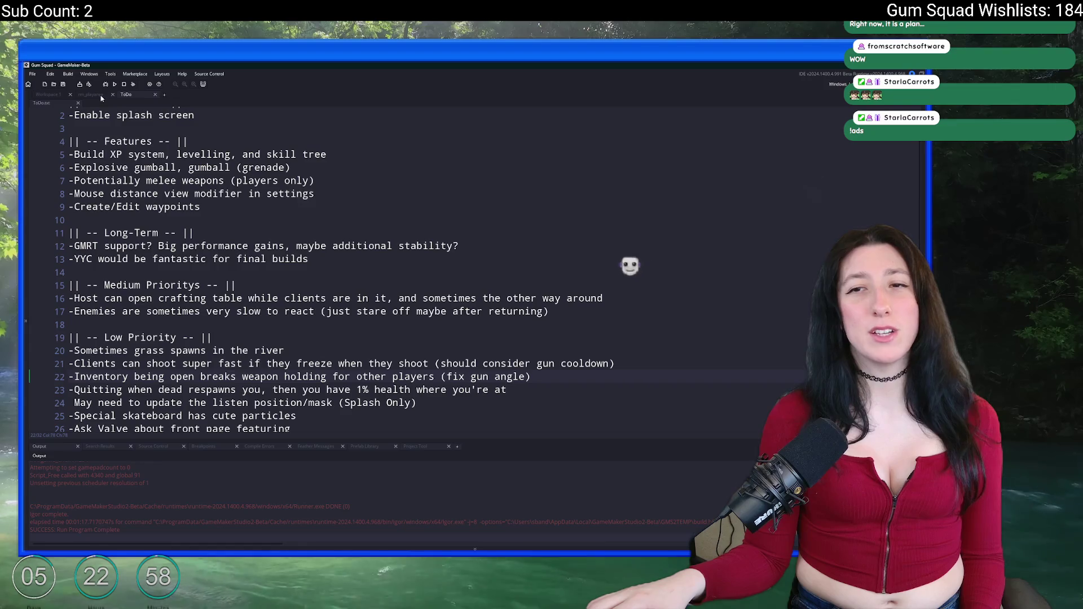
click(165, 95)
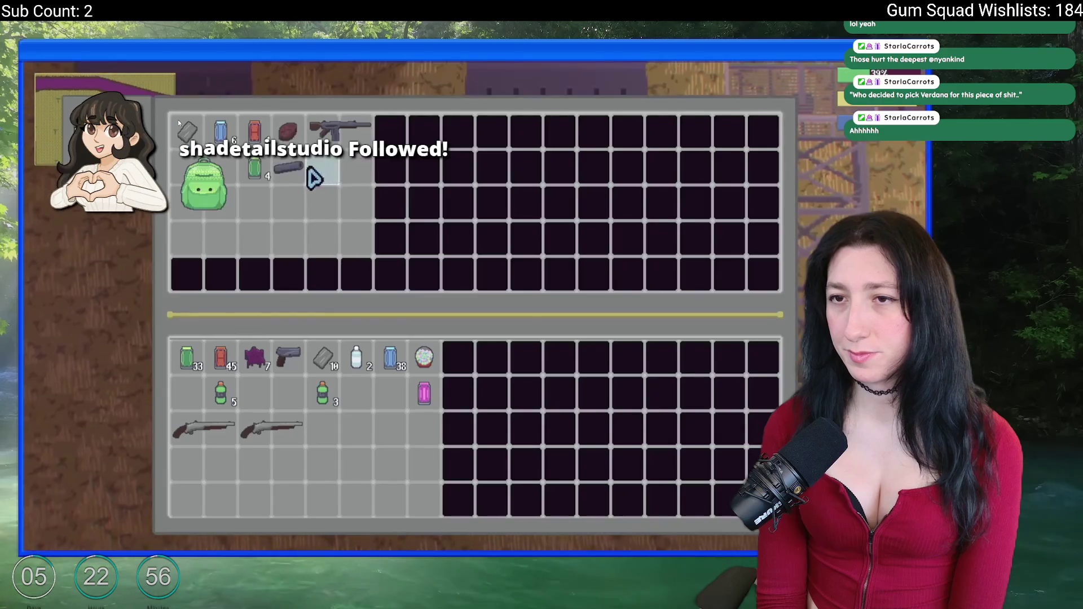
Return the fullscreen Gum Squad trailer to the store page's embedded player near 0:50.
key(Tab)
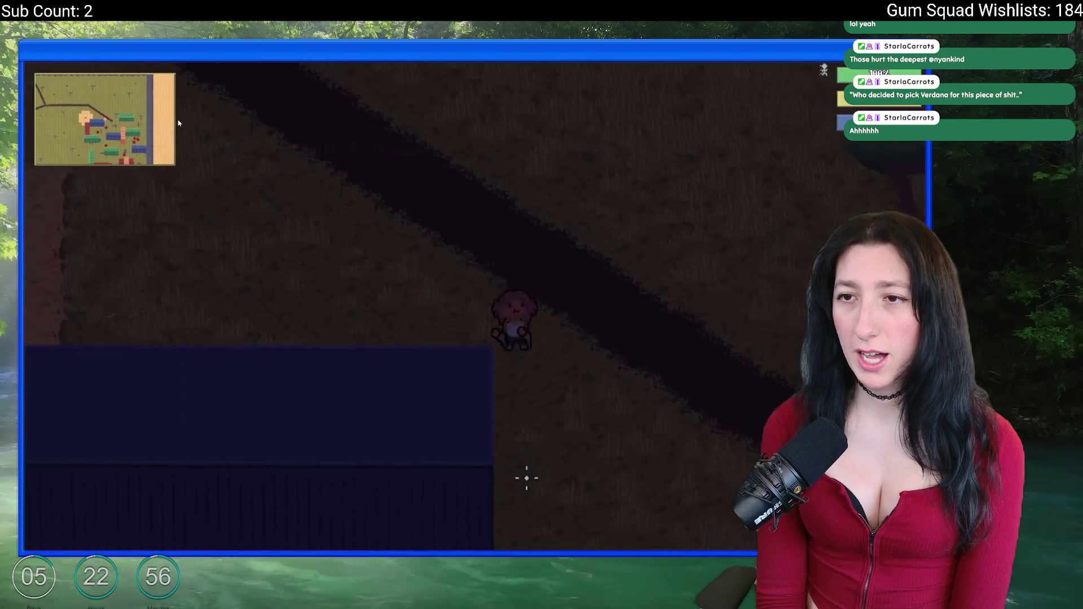
key(s)
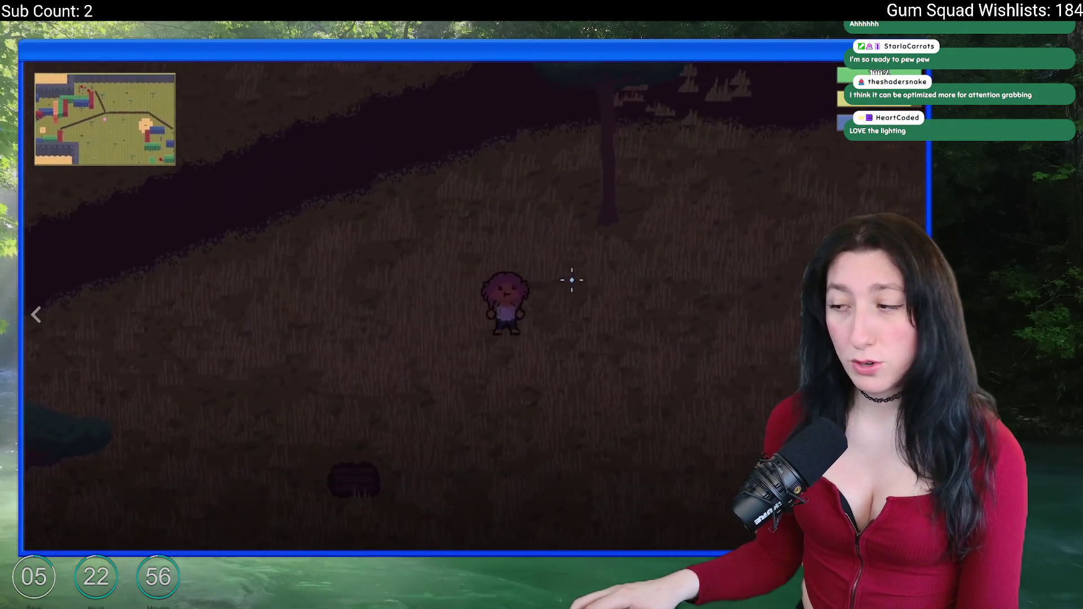
key(Escape)
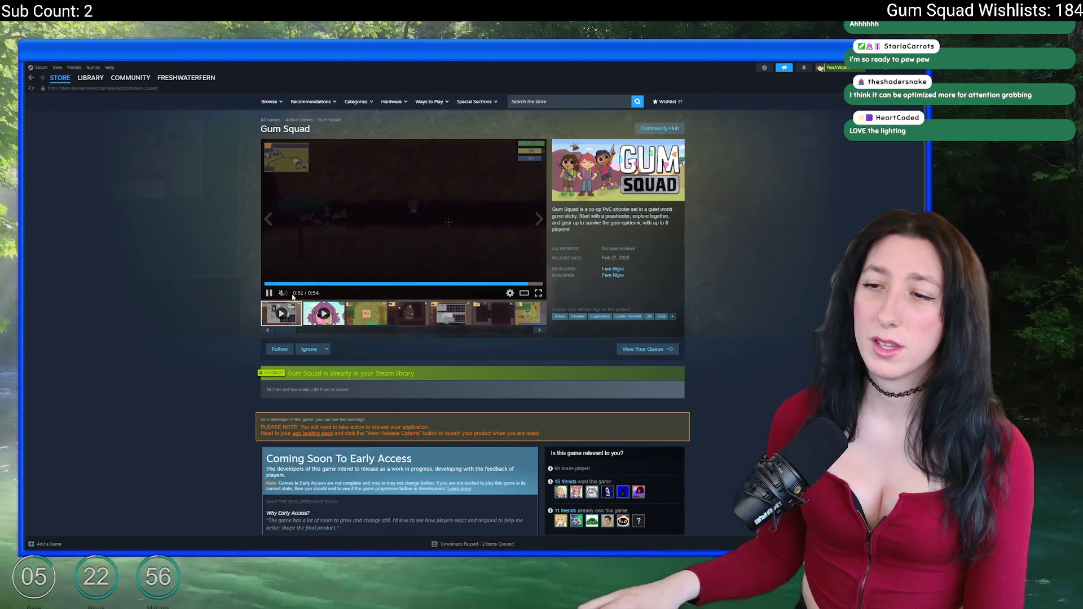
Play the Teaser trailer from 0:10 to 0:30, then view the fourth screenshot enlarged.
click(309, 313)
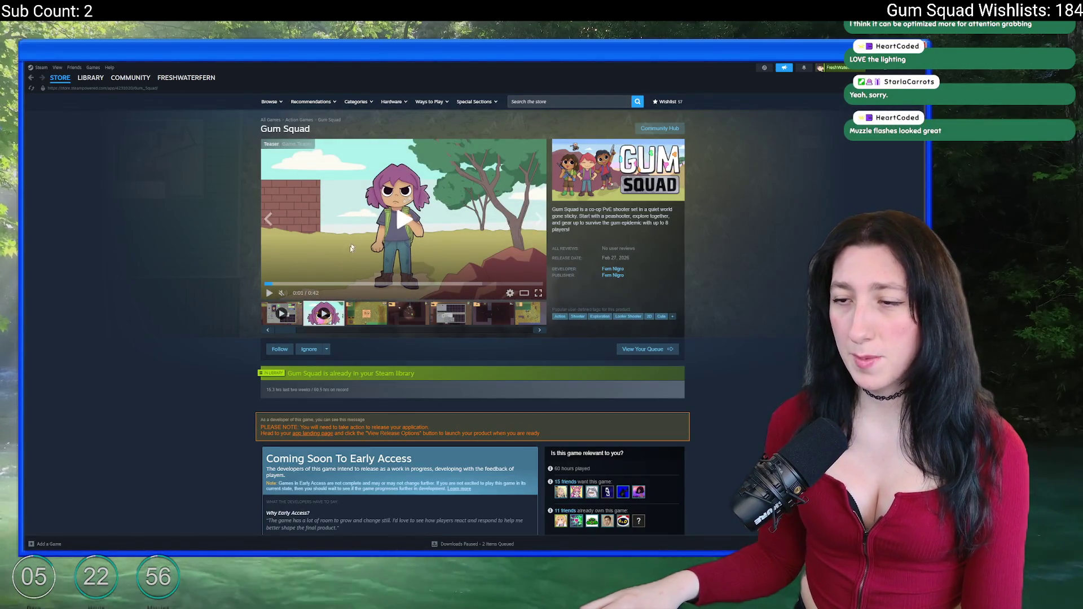
click(318, 284)
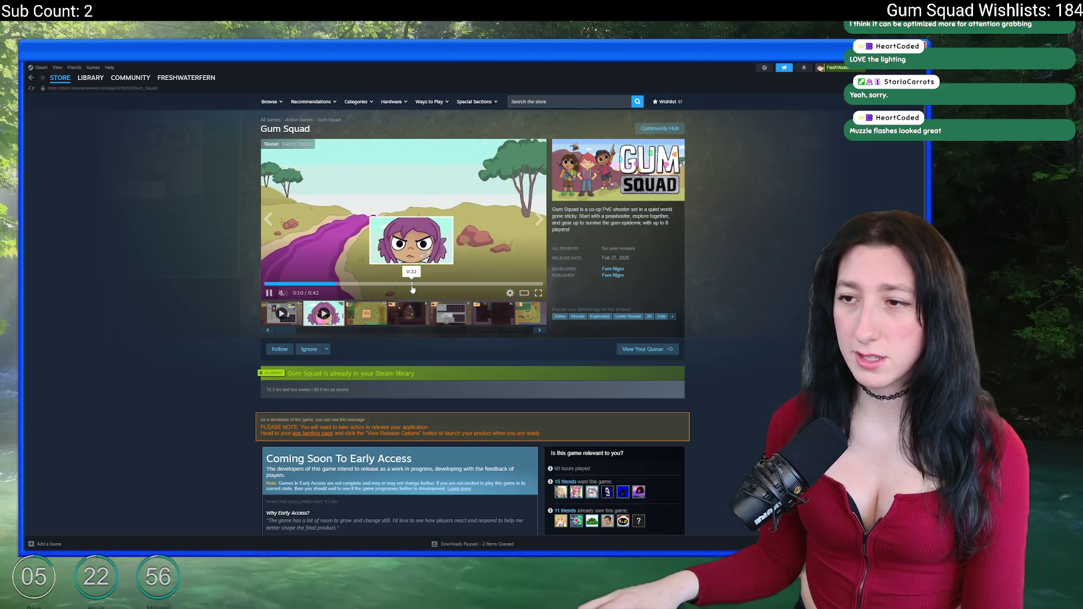
click(468, 283)
click(408, 316)
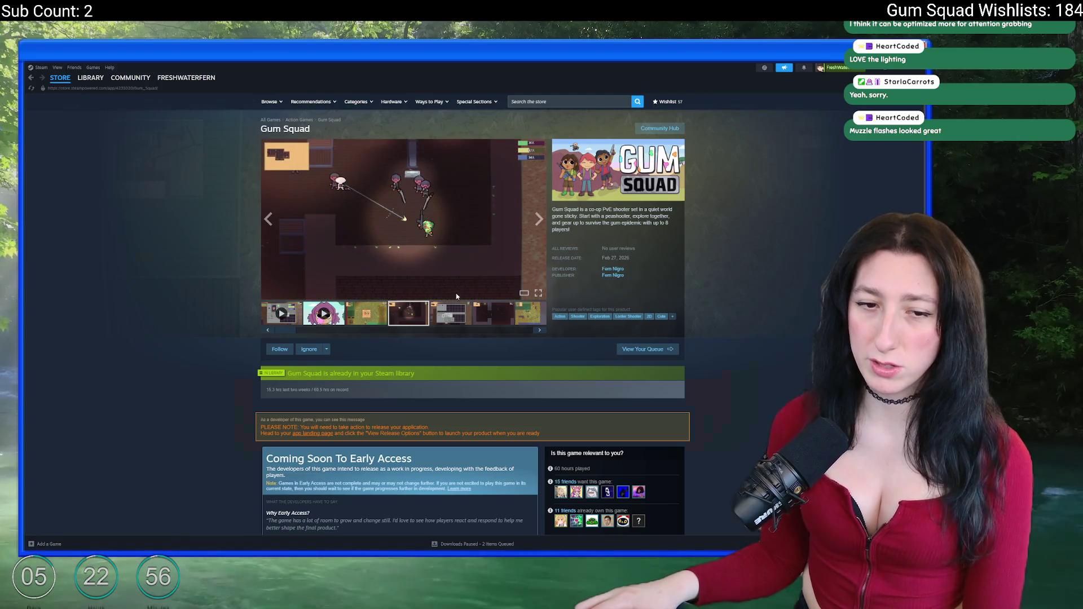
click(456, 298)
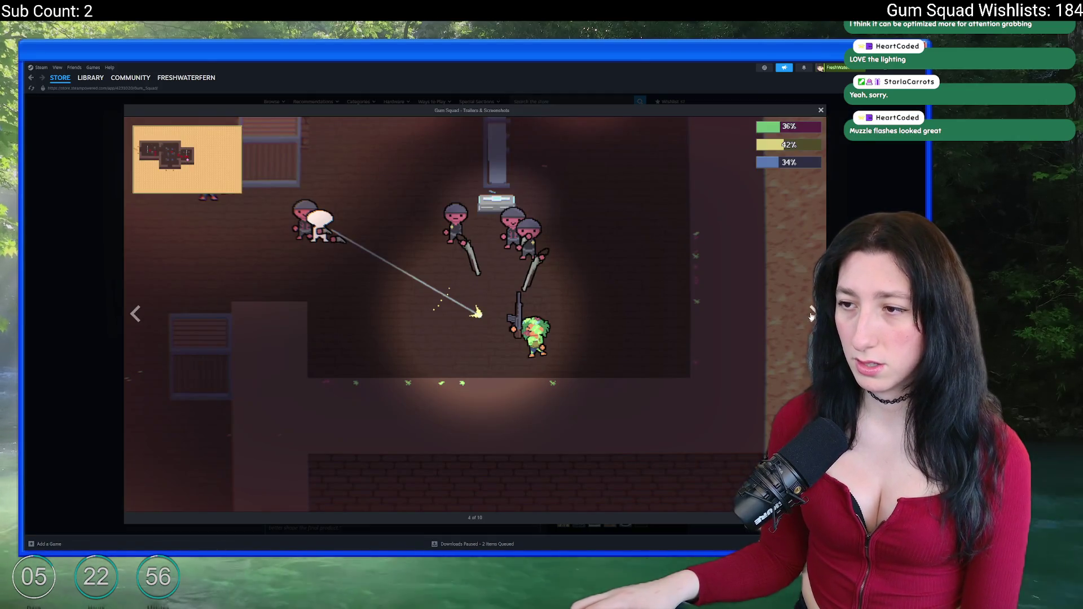
click(812, 316)
key(Escape)
Expand the full game description and browse further down the store page.
scroll(426, 328, down, 10)
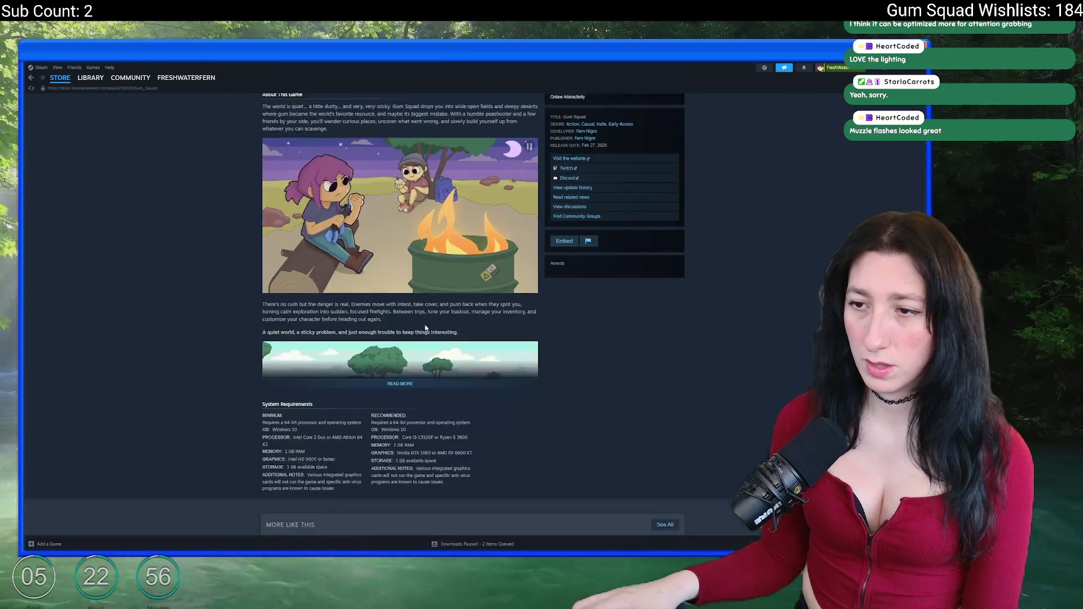
click(395, 338)
scroll(394, 359, down, 3)
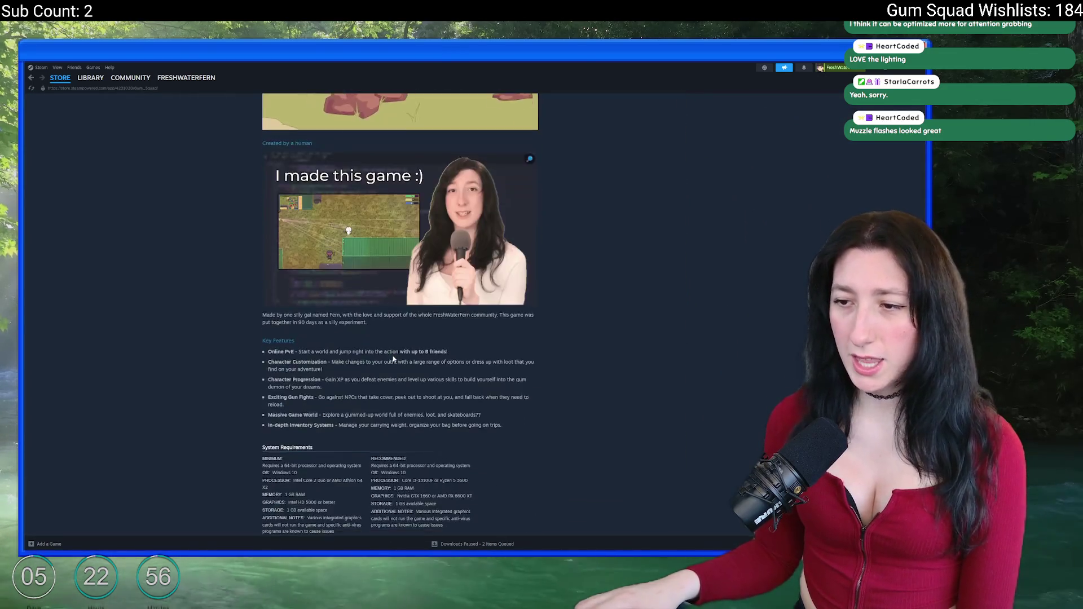
scroll(394, 359, down, 5)
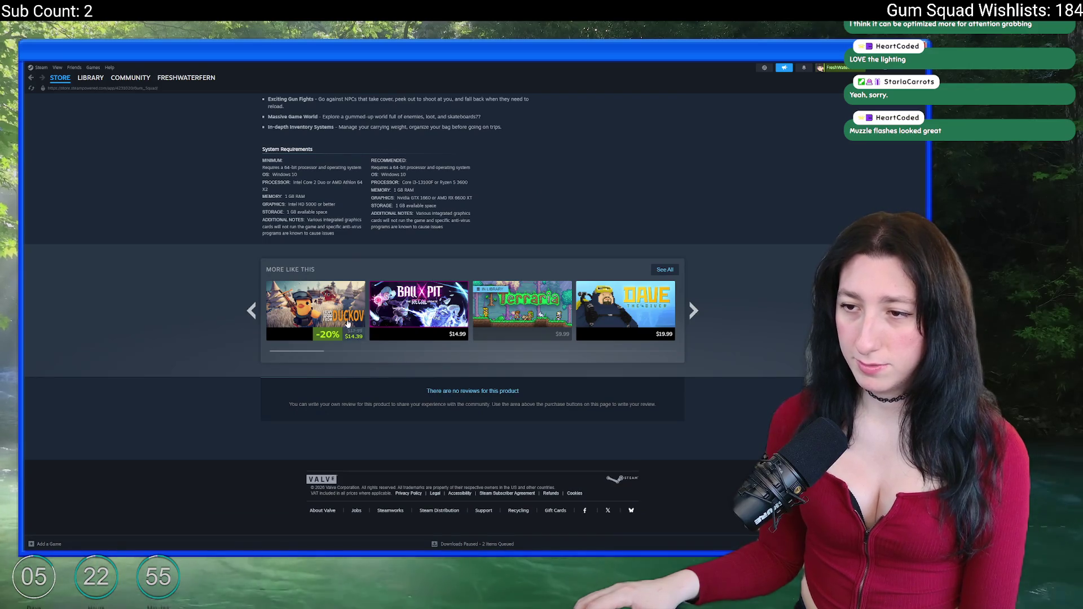
mouse_move(341, 313)
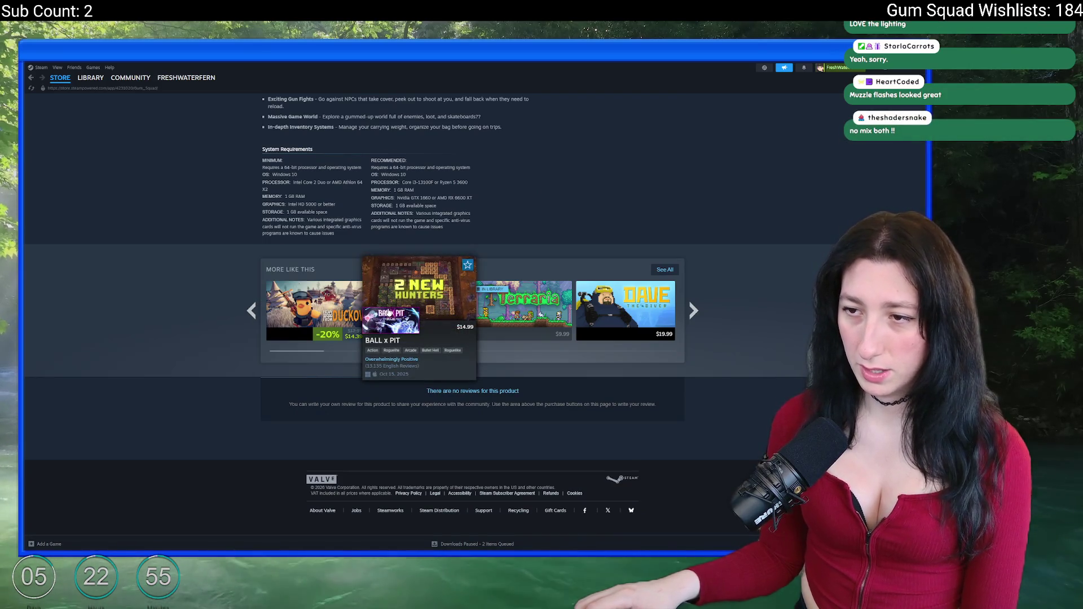
mouse_move(355, 294)
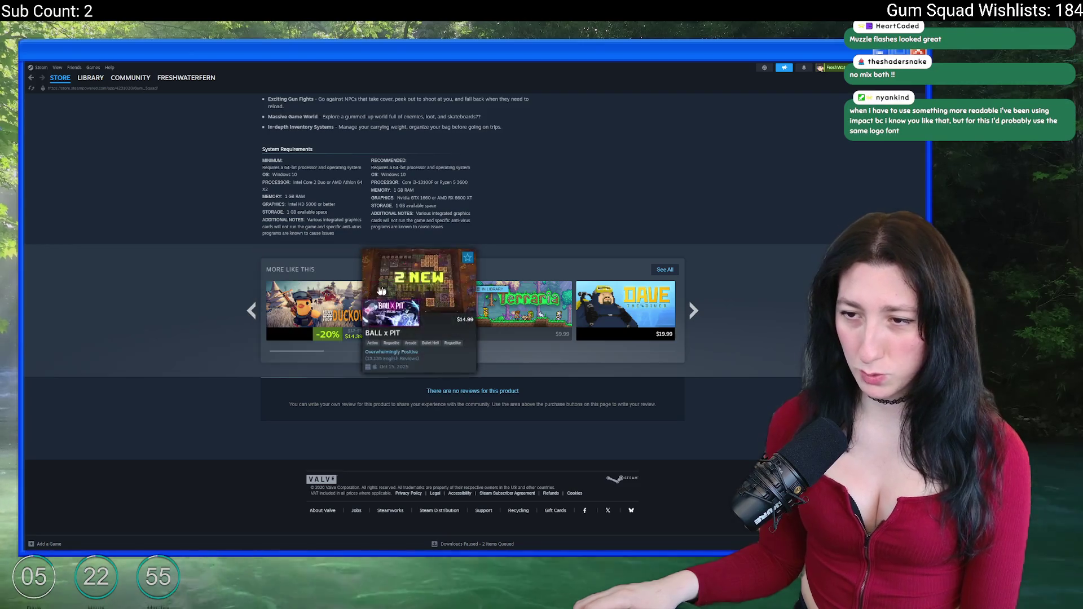
mouse_move(388, 303)
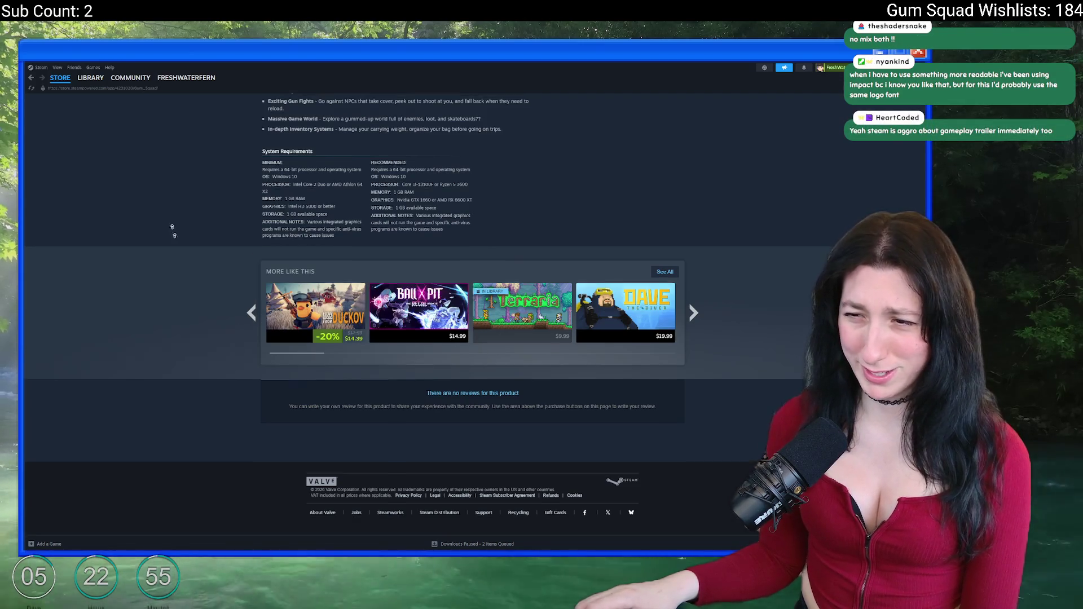
scroll(395, 254, up, 15)
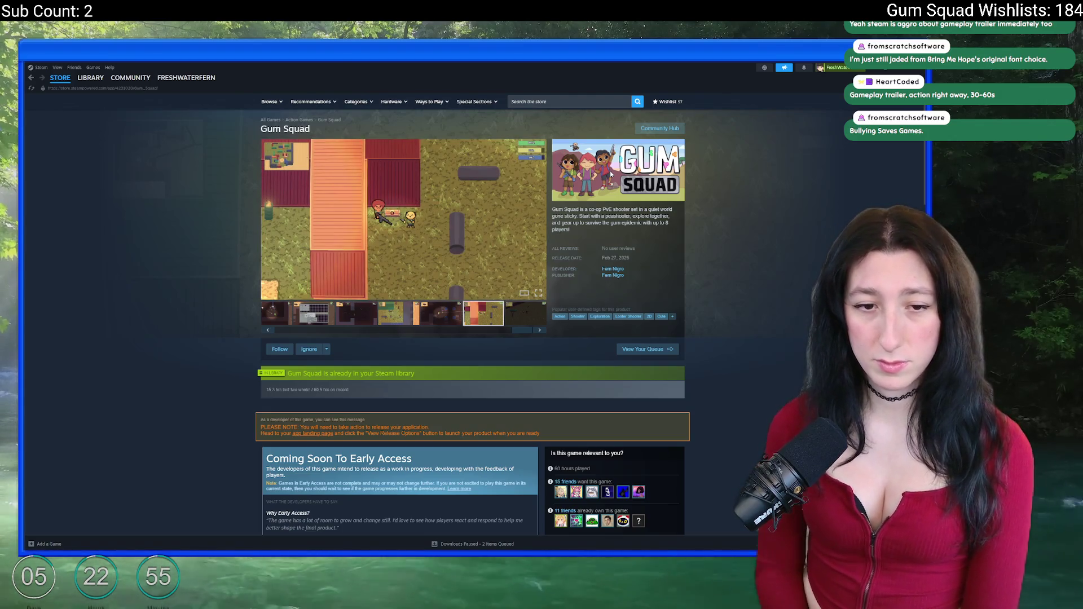
Play the first trailer unmuted in fullscreen and skip ahead to the friends scene.
scroll(276, 321, up, 5)
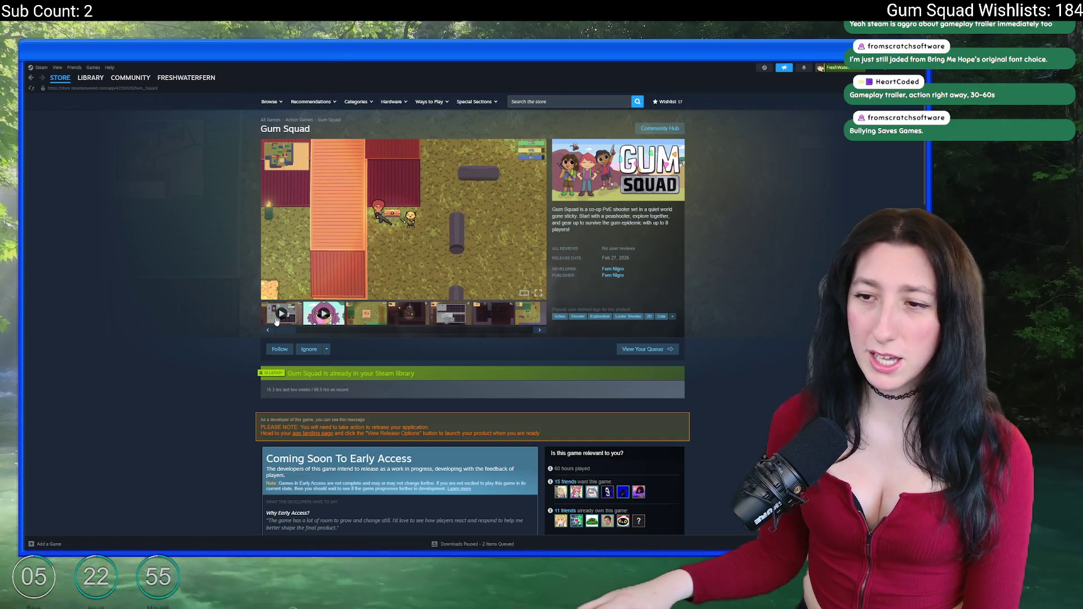
click(277, 320)
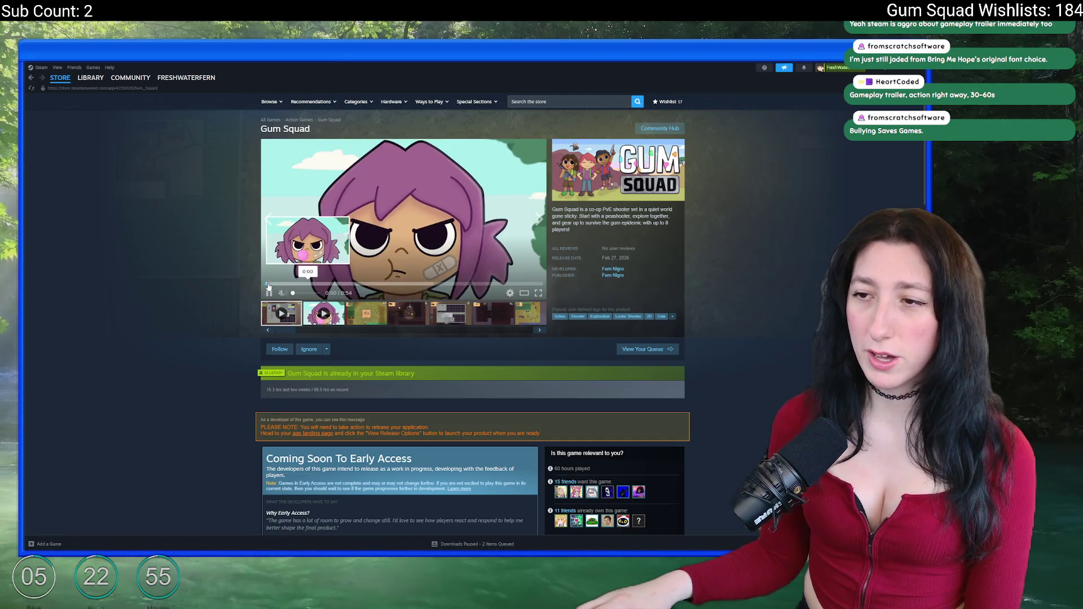
click(283, 293)
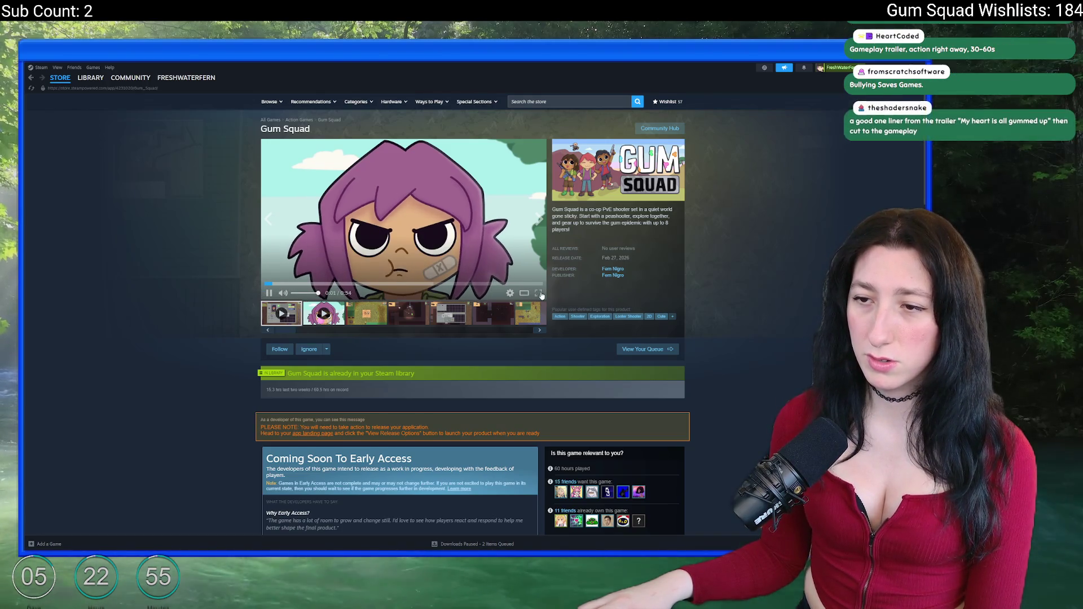
click(539, 293)
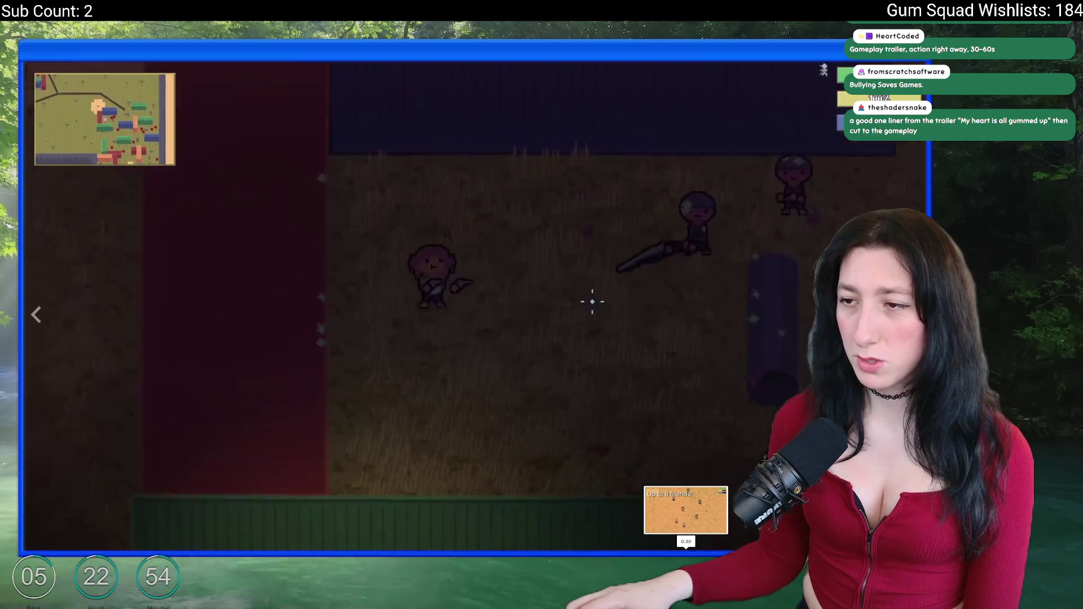
click(686, 555)
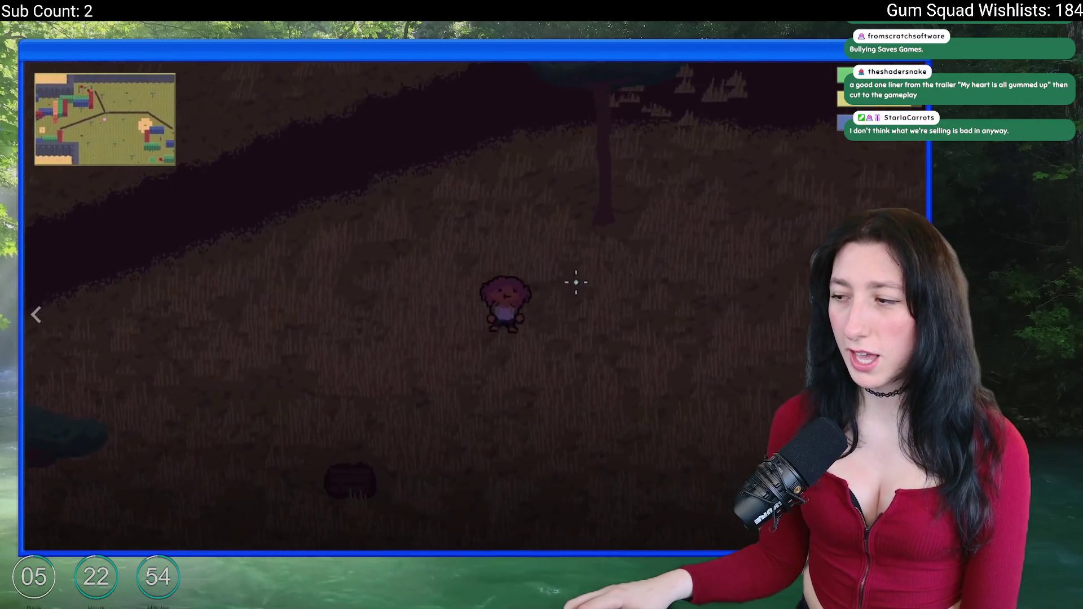
Leave the fullscreen trailer and return to GameMaker's rm_playarea room.
key(Escape)
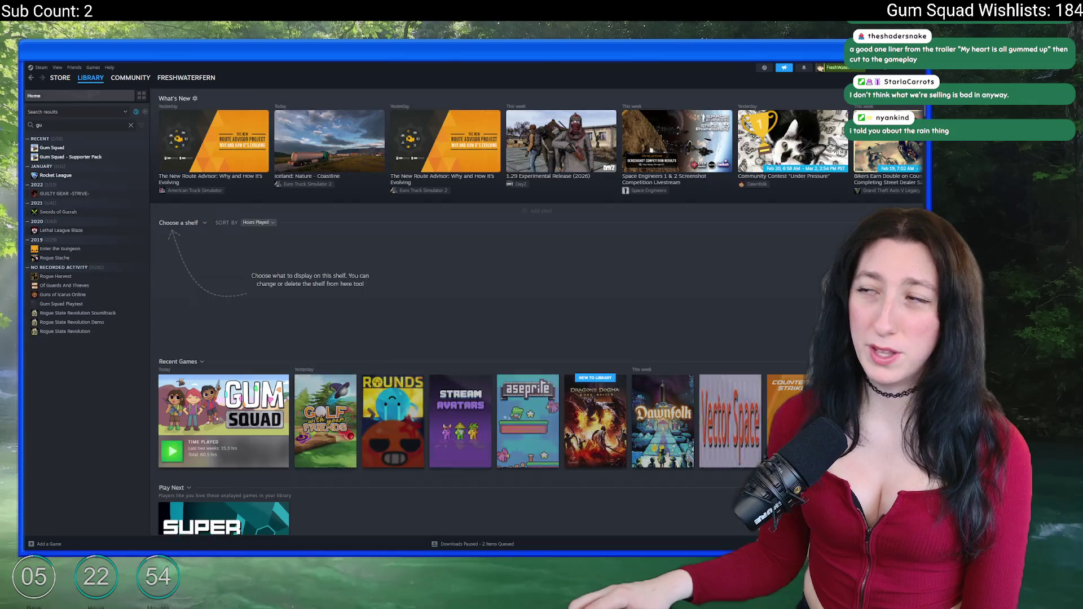
key(alt+Tab)
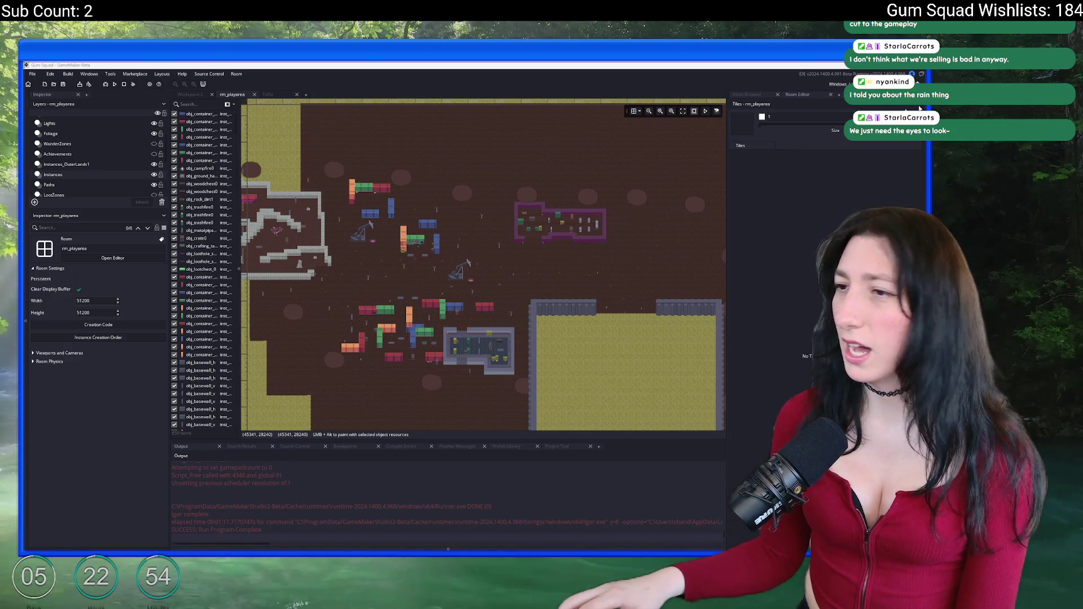
Show the project's asset tree, then open the Windows app search.
click(747, 94)
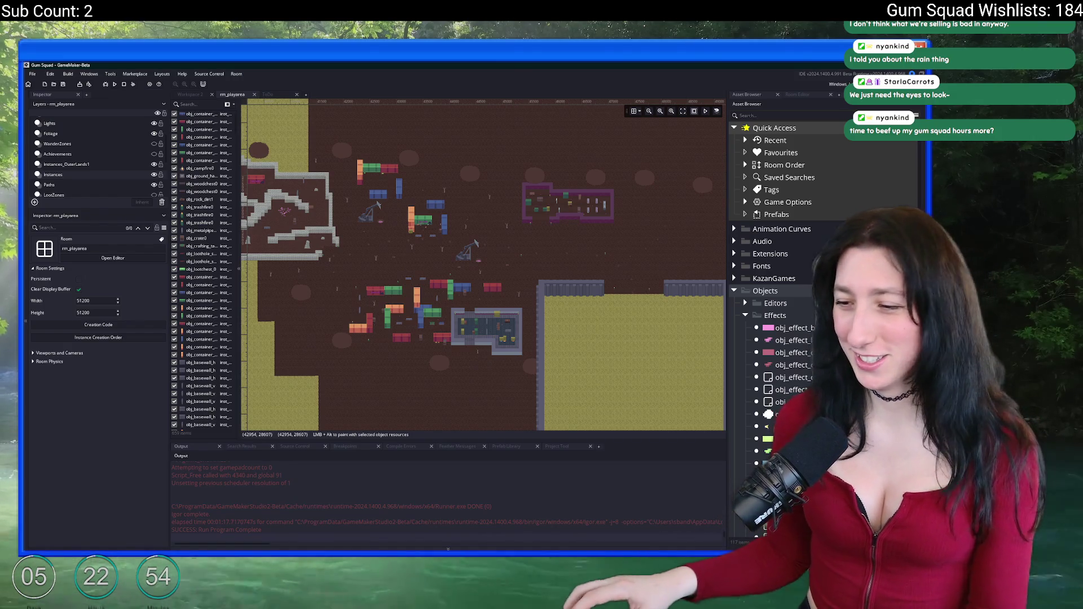
key(super)
Launch Steam, open the Gum Squad library page, and briefly open a friend's chat.
text(steam)
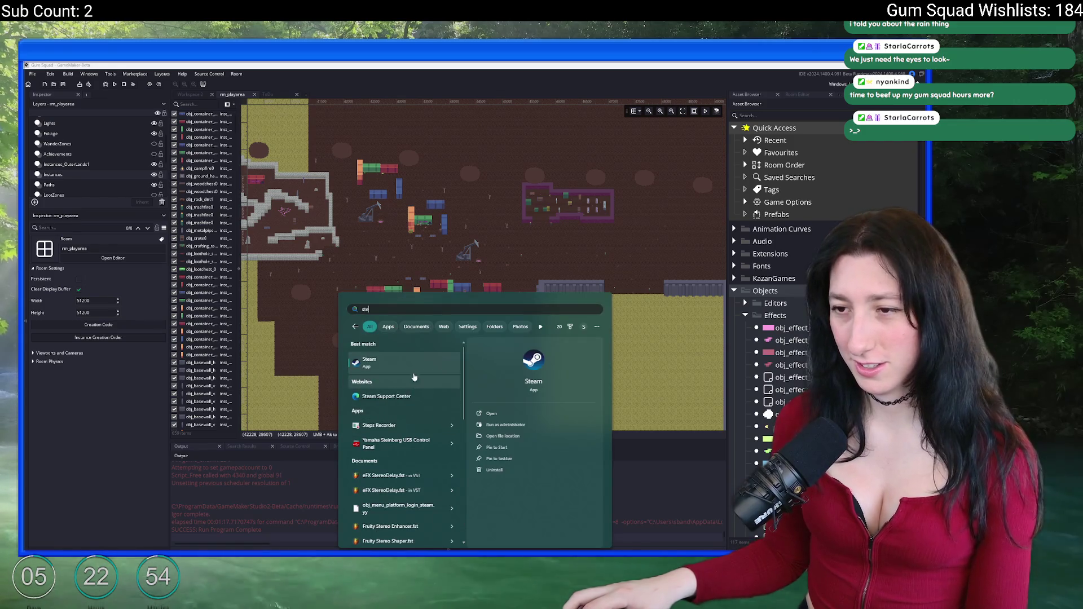
key(Return)
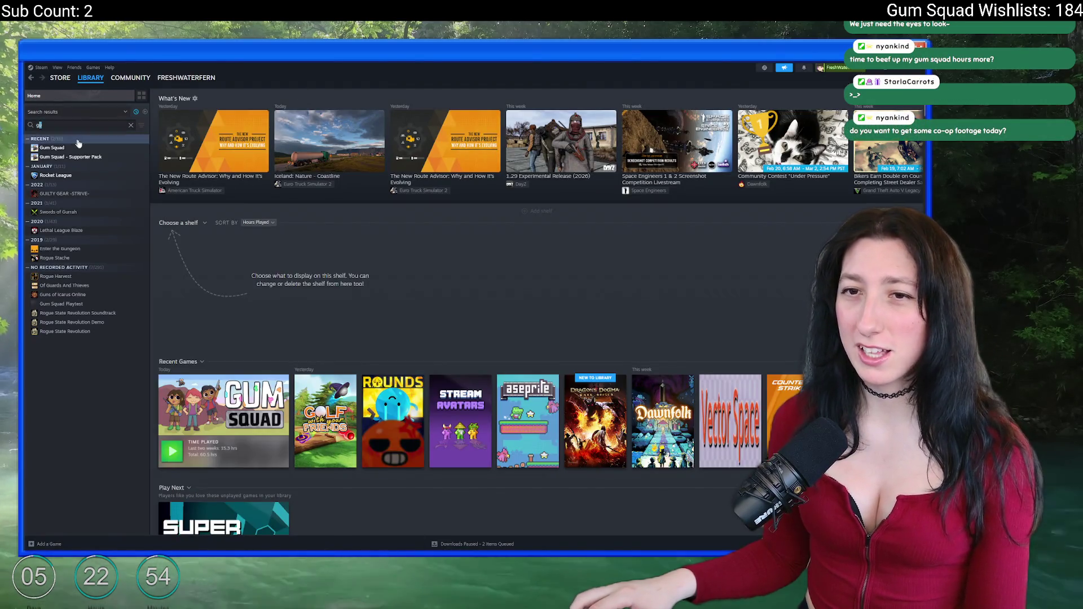
click(52, 147)
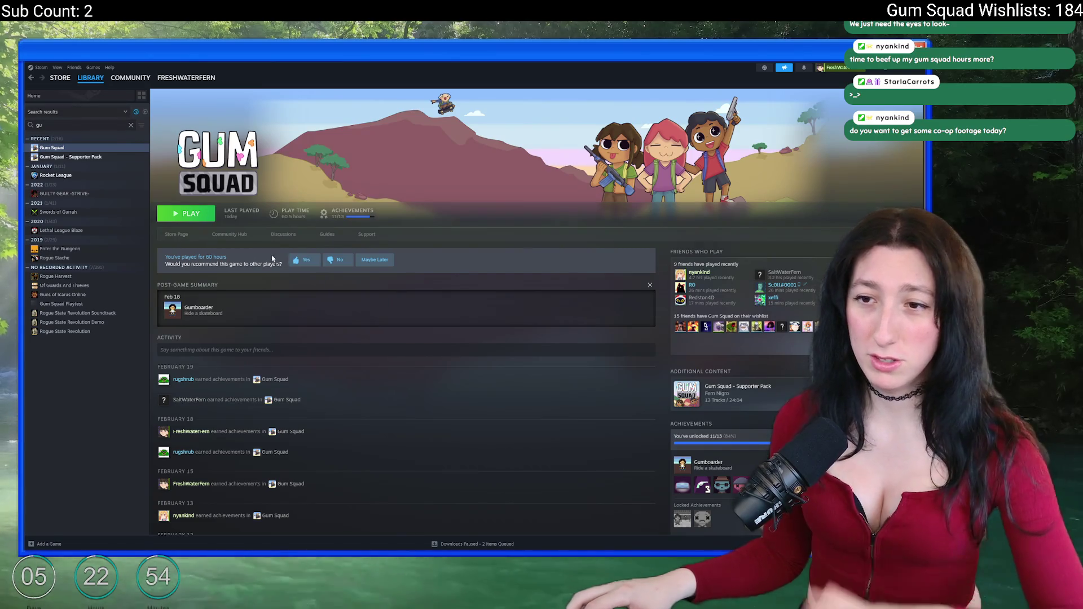
click(695, 278)
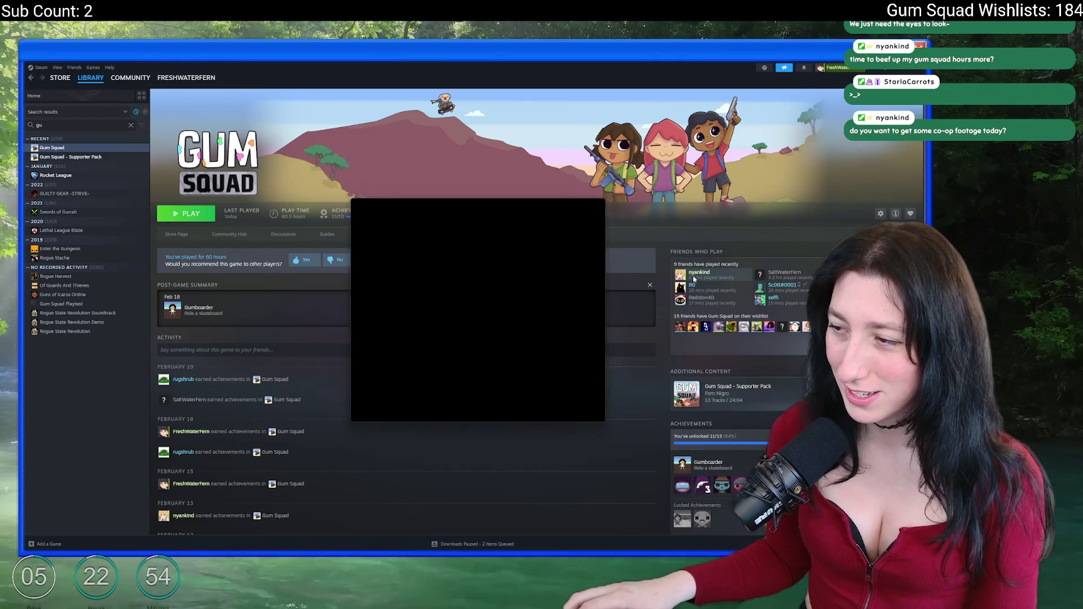
click(410, 205)
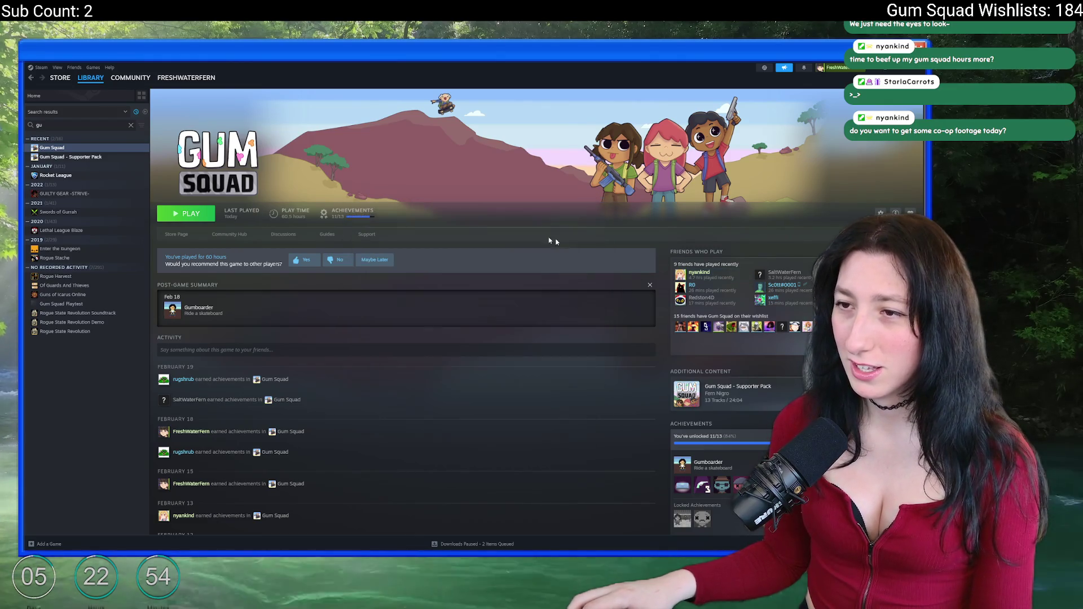
View the friend's community profile, then return to the Gum Squad library page.
right_click(689, 275)
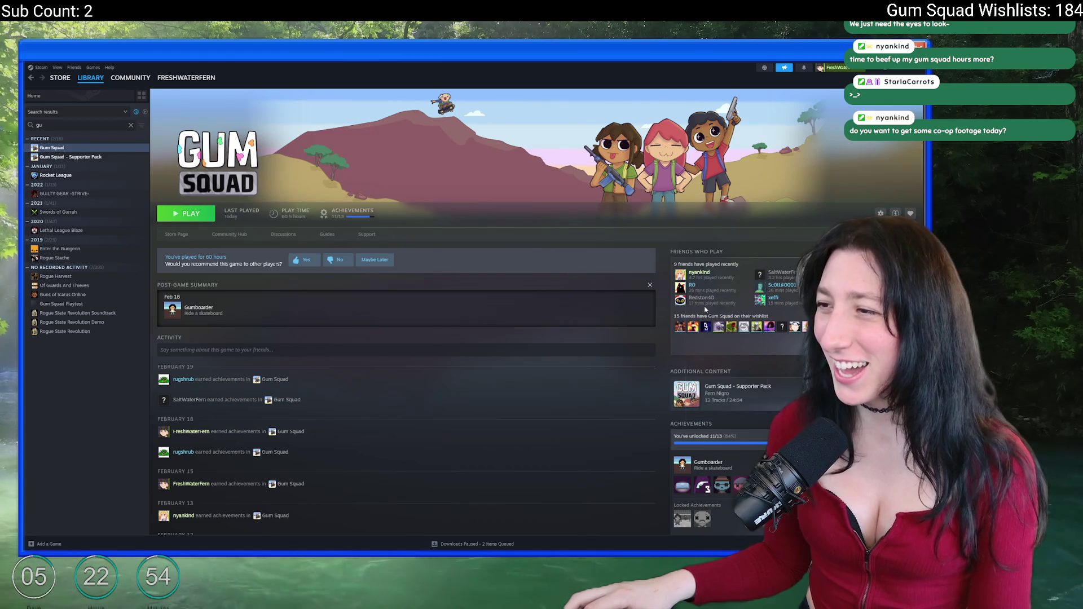
click(706, 305)
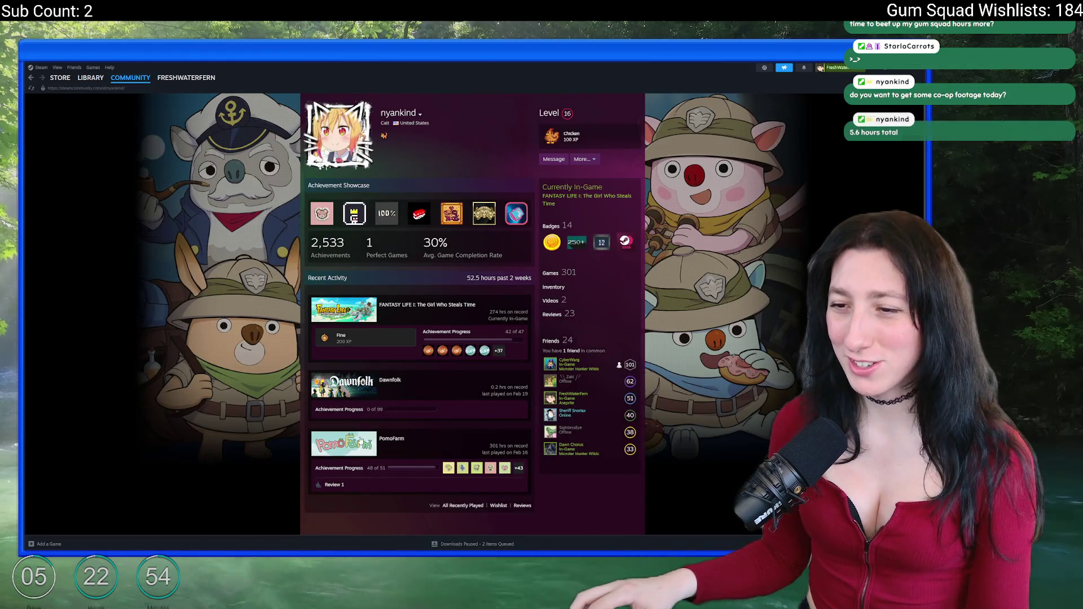
click(90, 77)
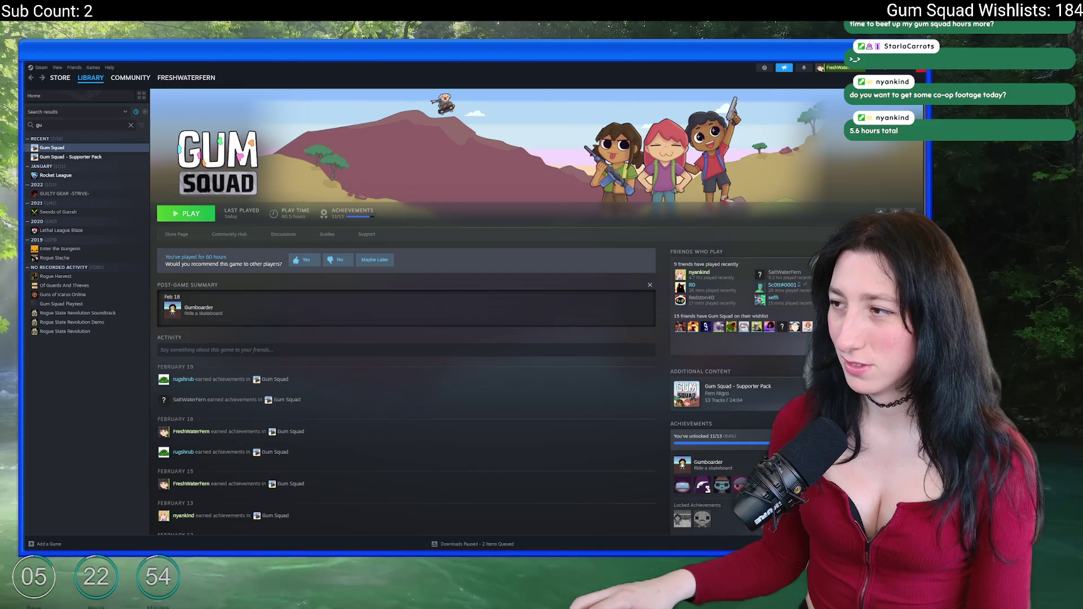
key(alt+Tab)
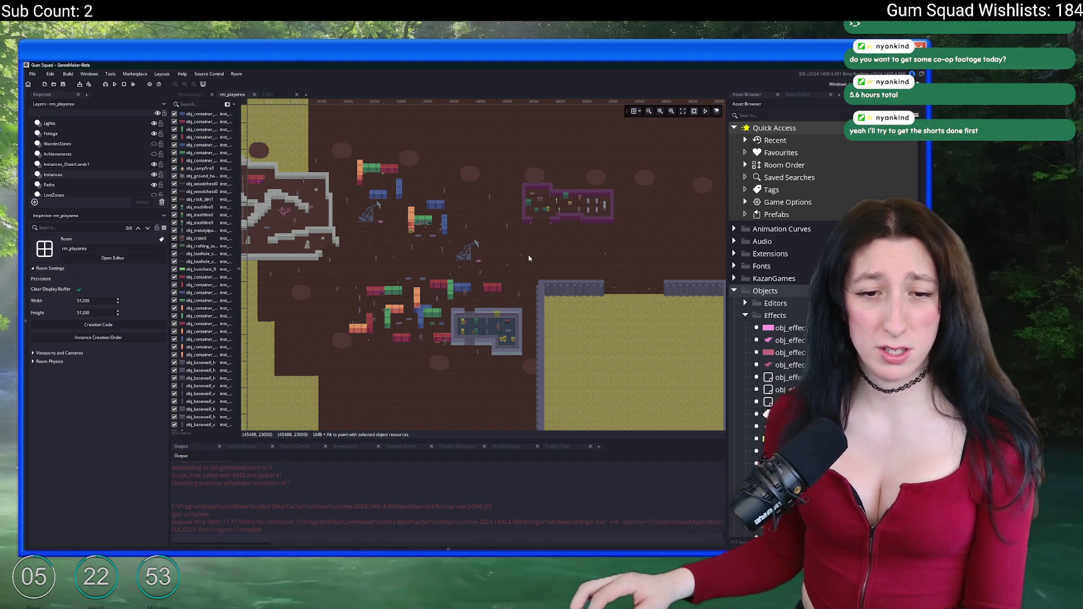
Search assets for 'to' with Ctrl+T and open the ToDo notes file.
drag(484, 224, 528, 221)
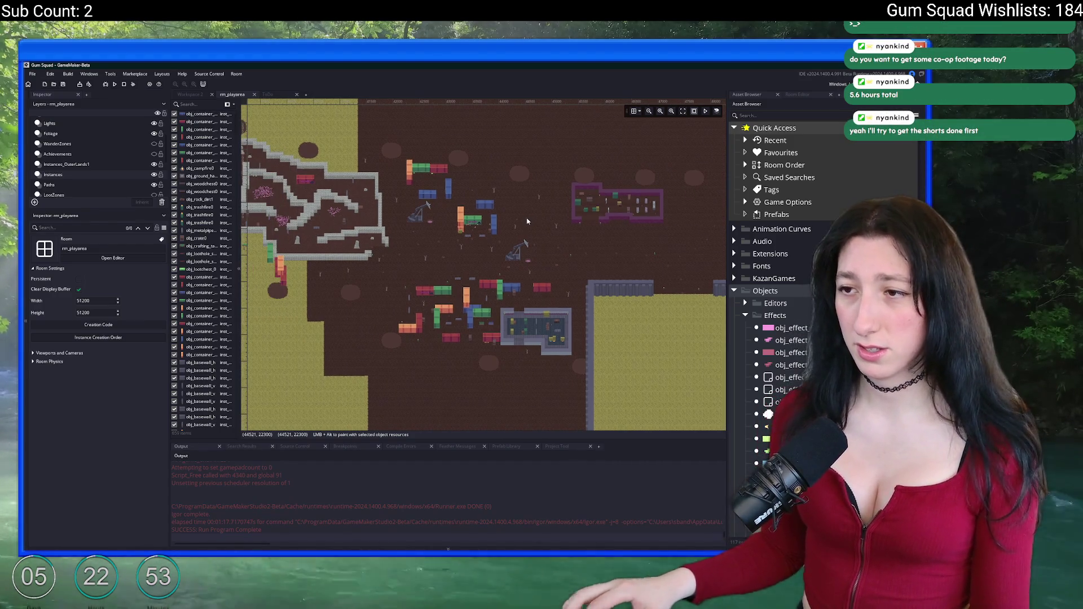
key(ctrl+t)
text(todo)
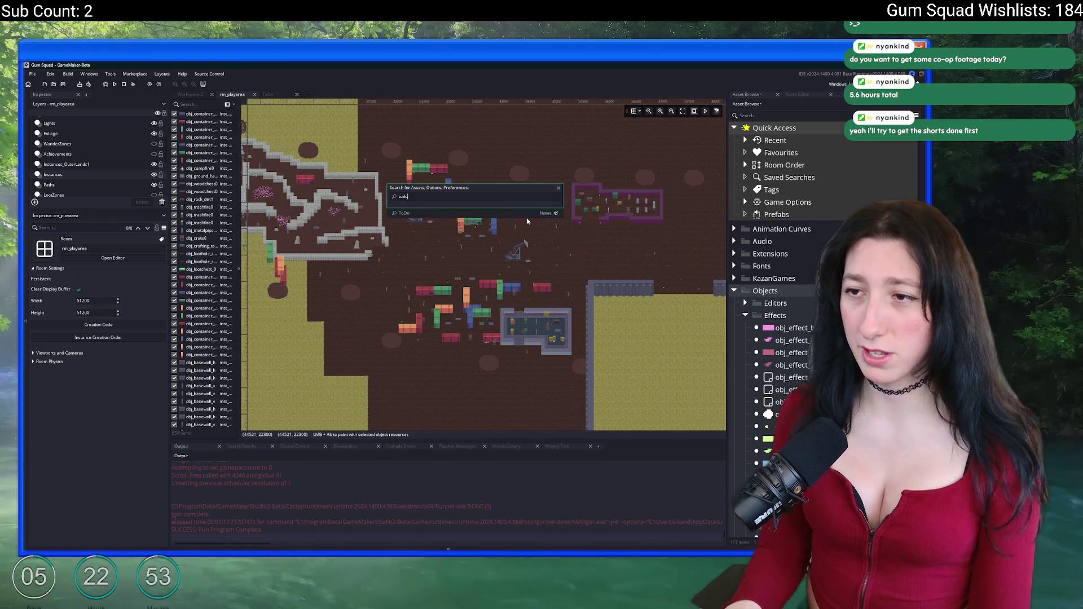
key(Return)
Delete the 'Build XP system, levelling, and skill tree' line under Features and save.
scroll(528, 221, down, 2)
click(529, 218)
scroll(529, 218, up, 3)
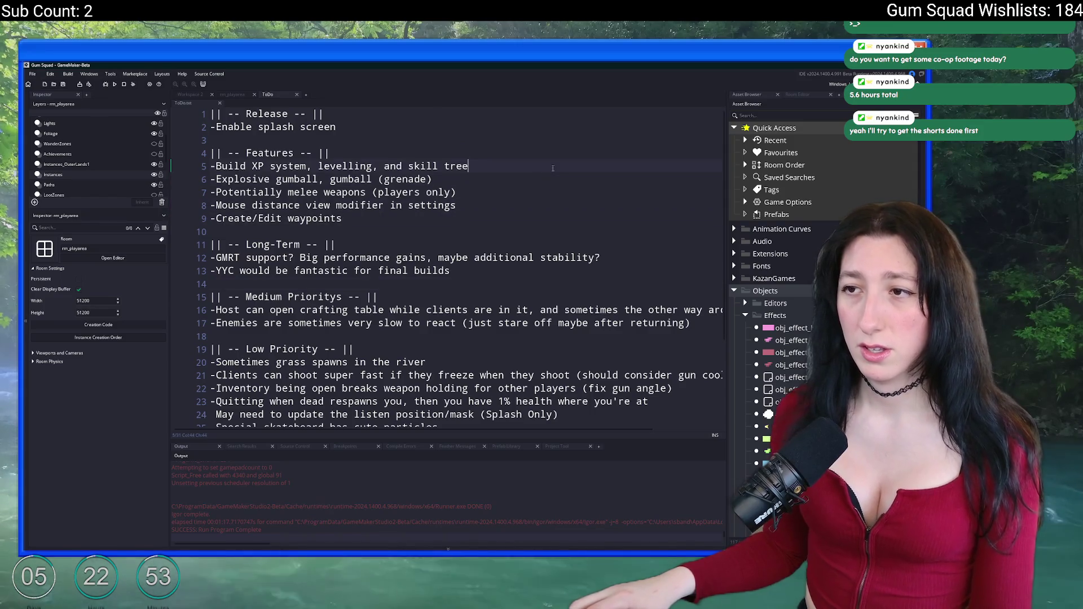
key(shift+Home)
key(BackSpace)
key(BackSpace)
text(\)
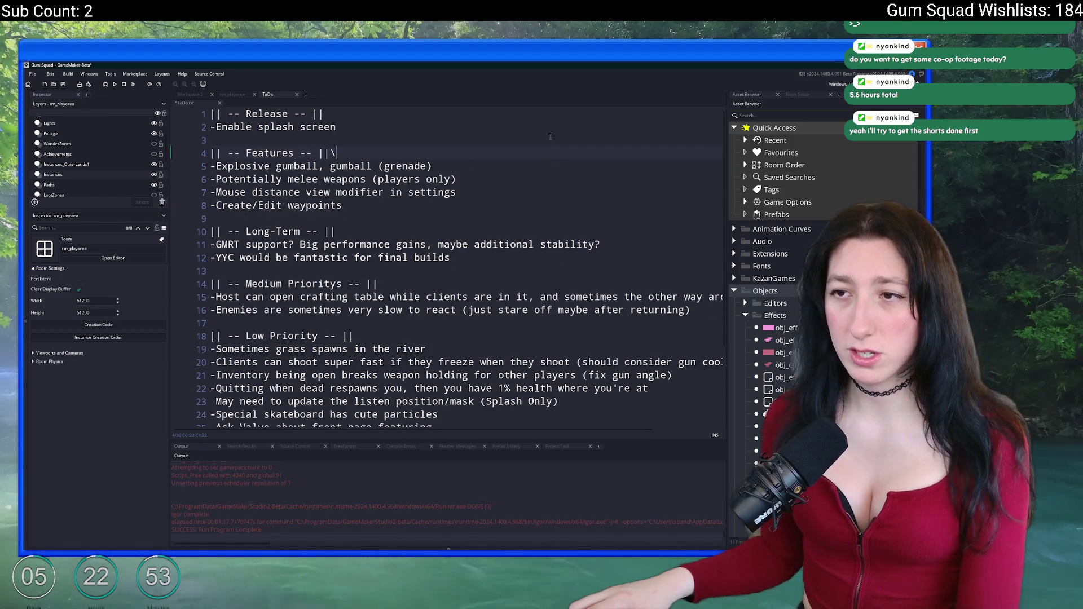
key(ctrl+s)
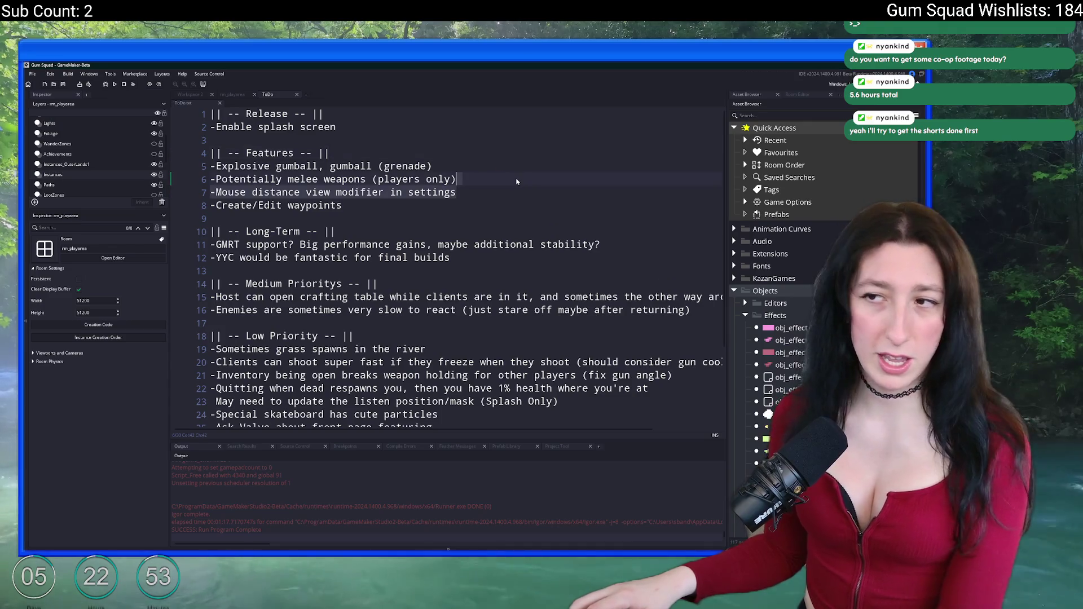
Show the pending ToDo.txt changes in GitHub Desktop.
click(505, 191)
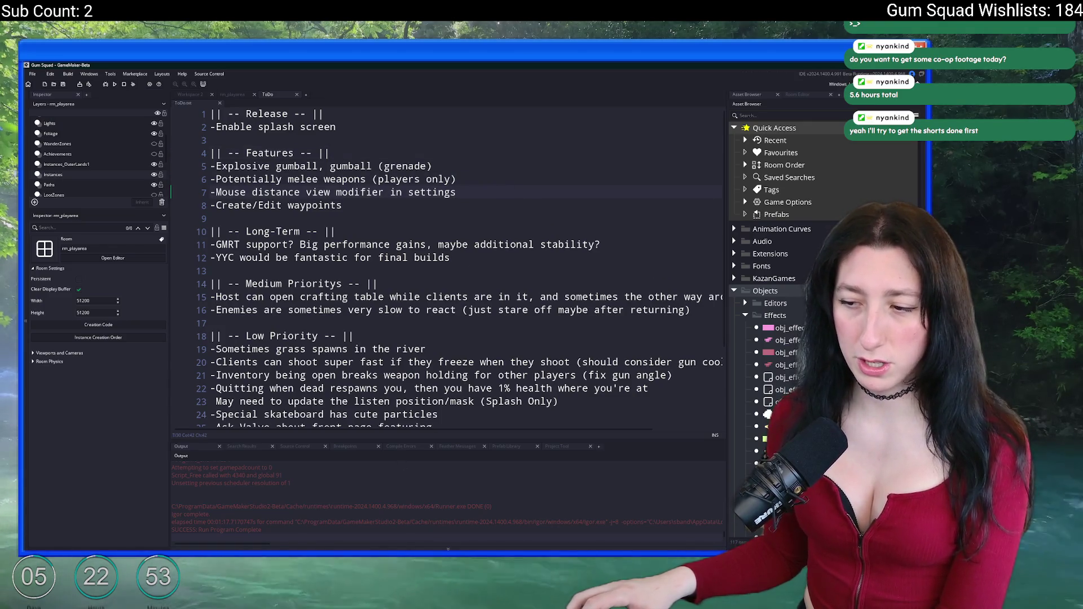
key(alt+Tab)
click(143, 150)
Commit the ToDo.txt change to main as "Updated the todo" and return to GameMaker.
text(Updated the todo)
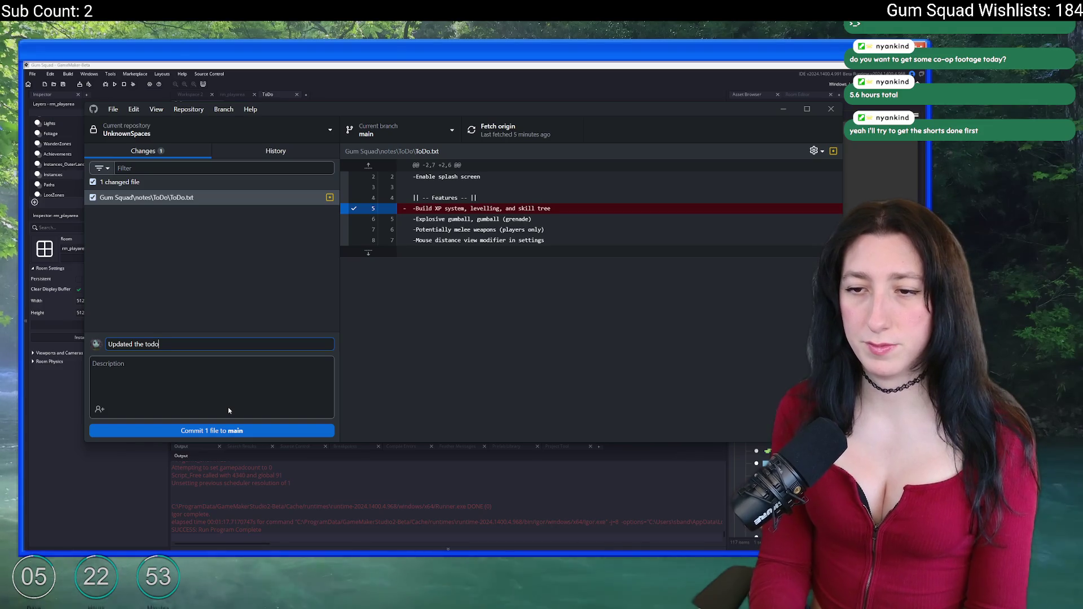
click(232, 430)
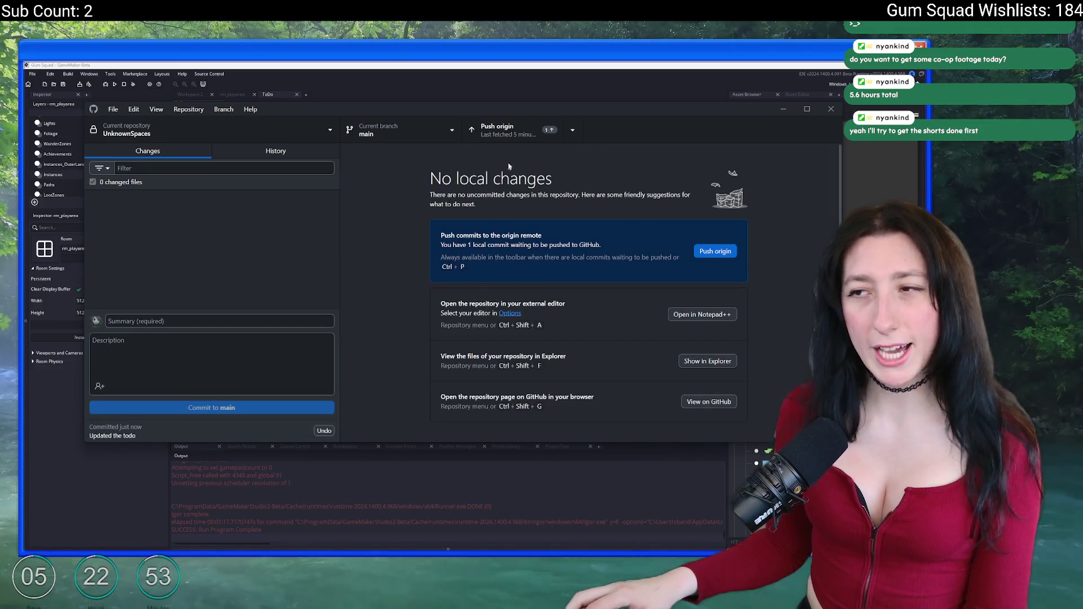
click(532, 80)
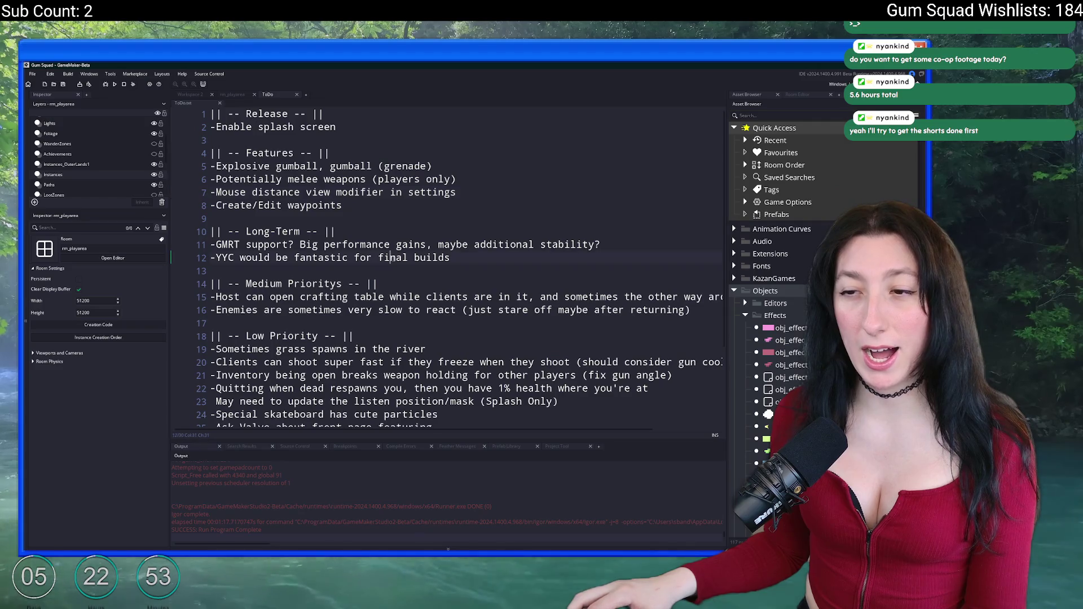
Leave the ToDo notes for the rm_playarea room and pan and zoom its view.
scroll(407, 285, down, 1)
scroll(419, 279, down, 1)
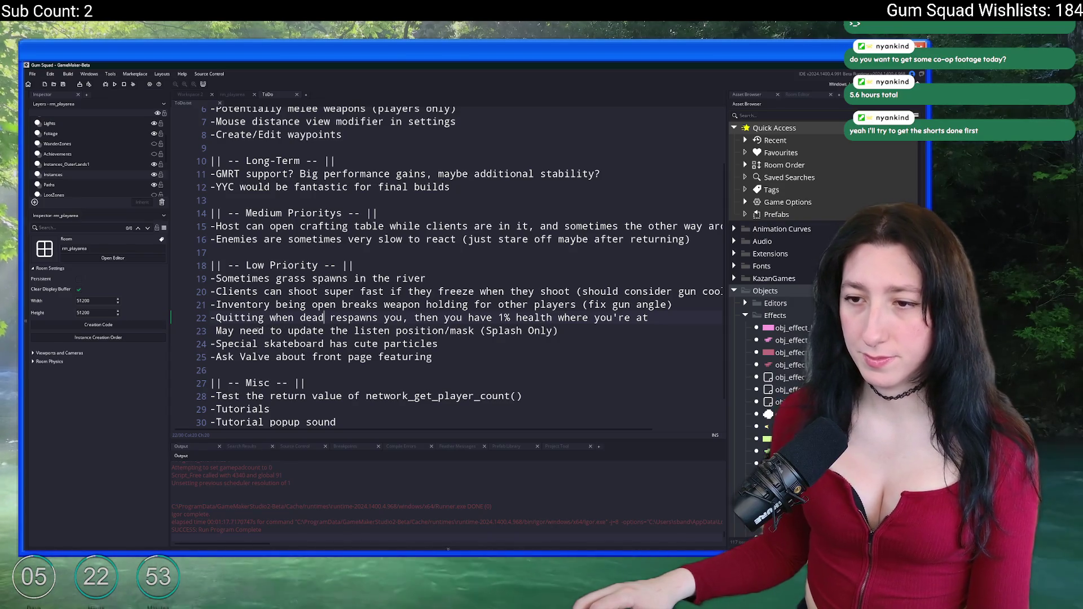
click(232, 94)
mouse_move(503, 259)
mouse_down()
mouse_move(446, 274)
mouse_move(384, 317)
mouse_move(357, 194)
mouse_move(274, 64)
mouse_up()
scroll(392, 327, up, 3)
scroll(391, 232, up, 2)
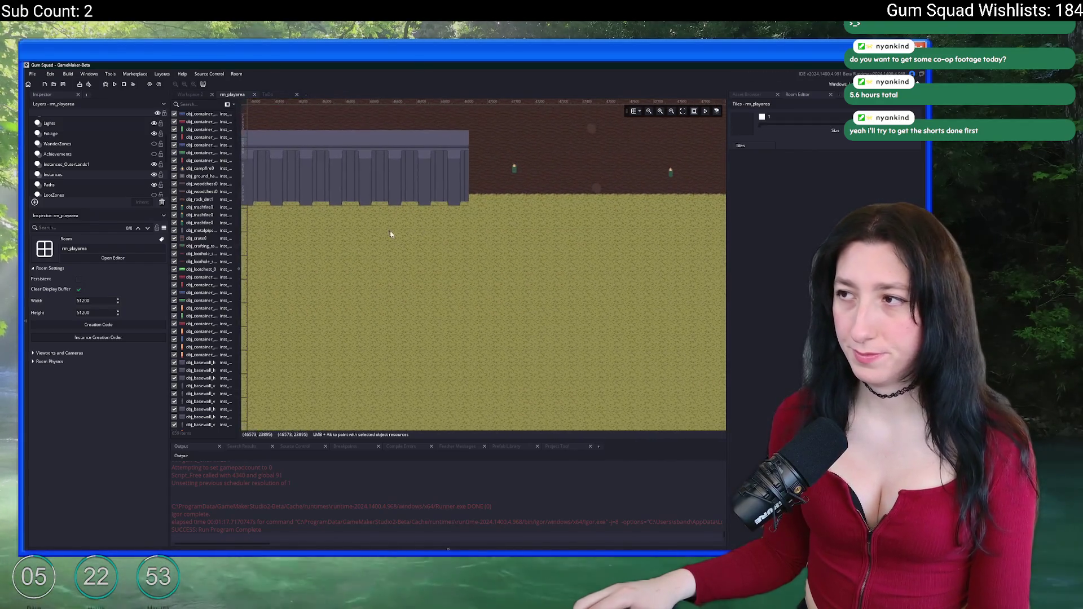
Hide the side and bottom panels so the room fills the window, showing the containers.
click(731, 172)
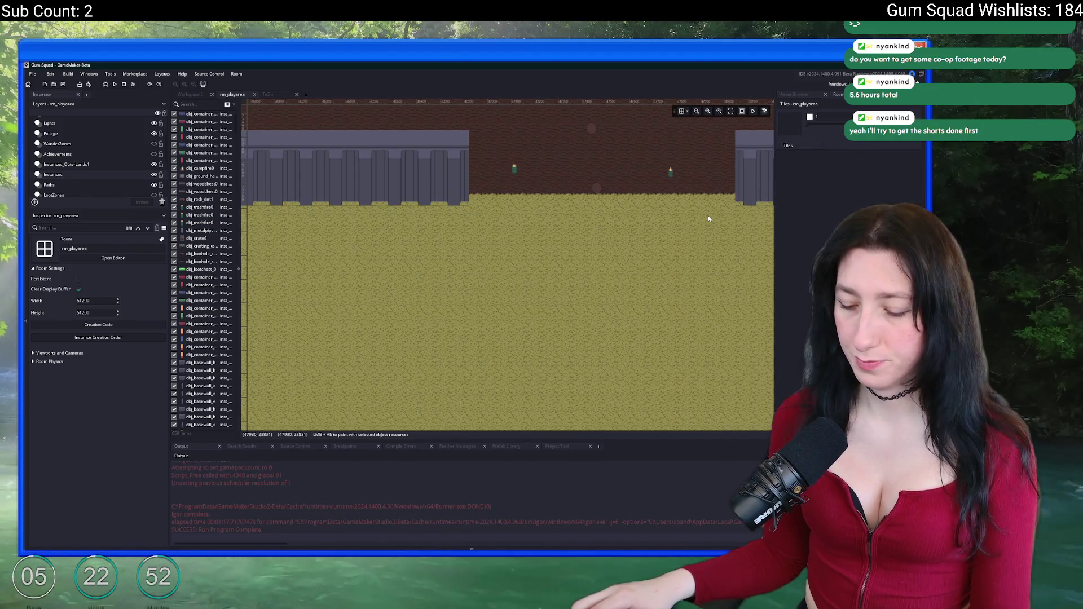
key(F12)
drag(362, 165, 498, 215)
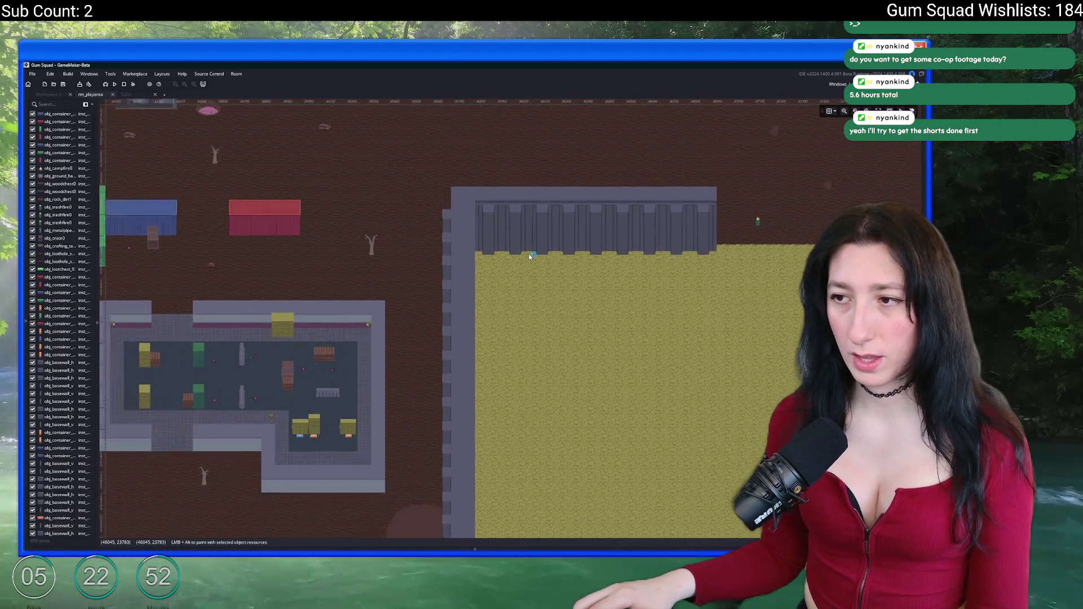
scroll(529, 254, down, 3)
scroll(482, 268, down, 1)
Pan across the room to the containers and buildings, then switch to Aseprite.
scroll(370, 273, up, 3)
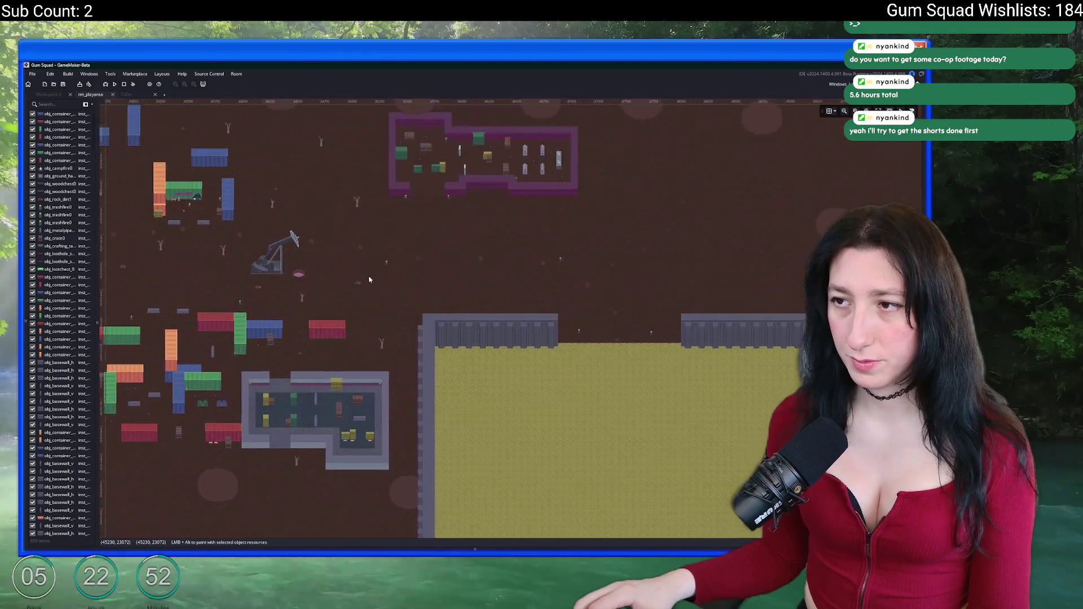
scroll(350, 288, right, 3)
scroll(523, 266, down, 2)
scroll(520, 270, up, 3)
mouse_move(499, 326)
mouse_down()
mouse_move(730, 213)
mouse_move(912, 156)
mouse_move(980, 152)
mouse_up()
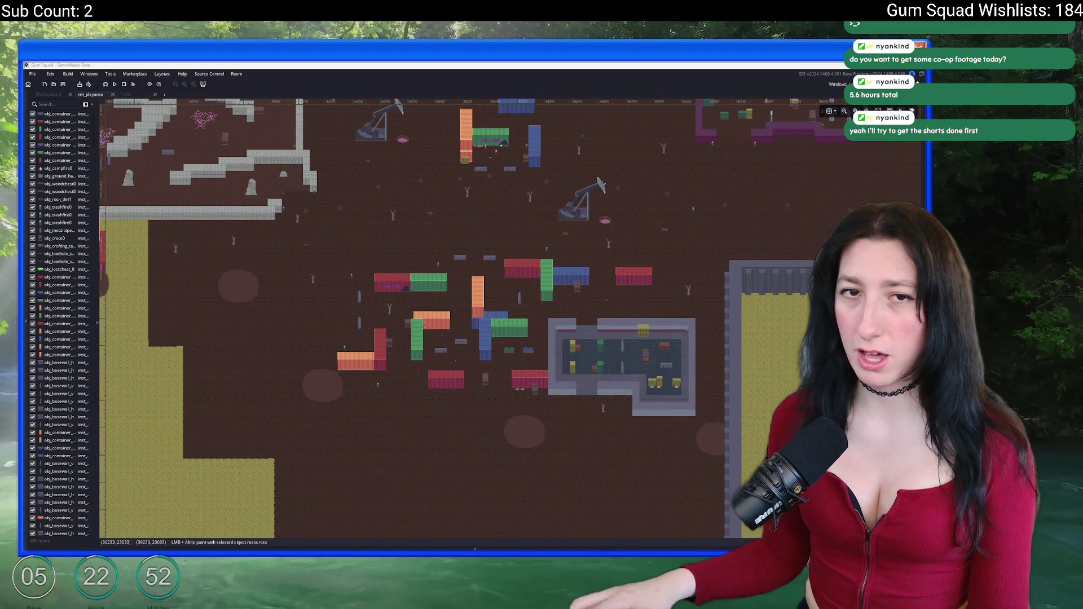
scroll(808, 150, up, 4)
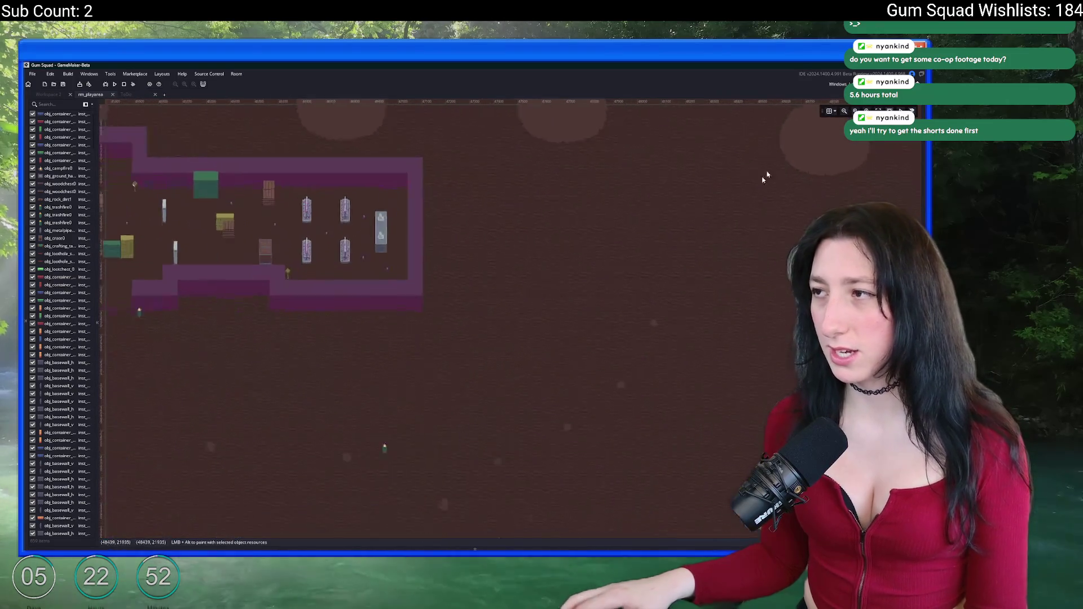
key(alt+Tab)
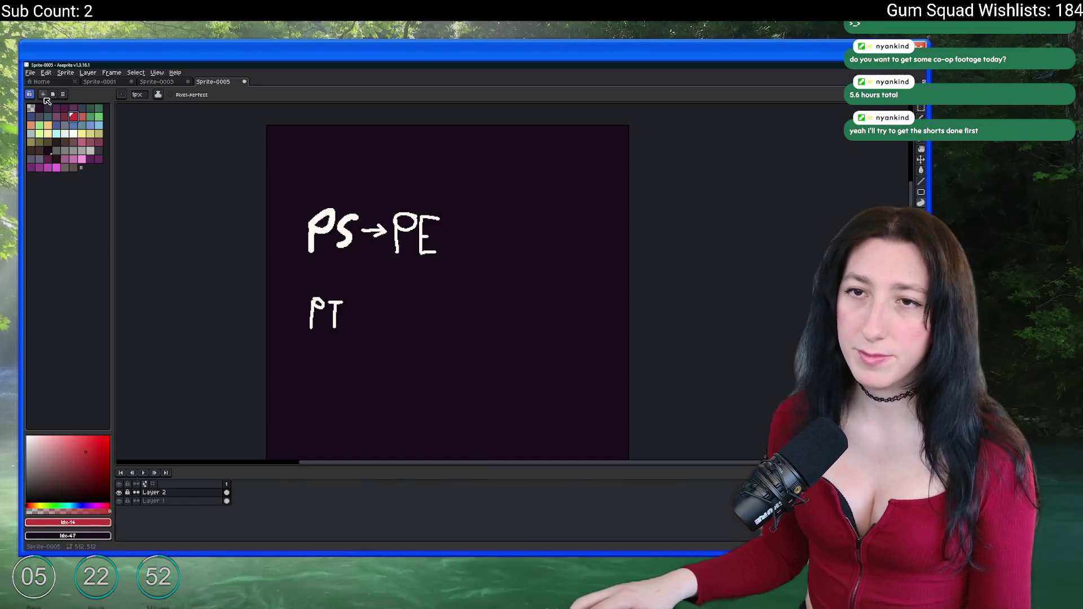
Open the Tiles.aseprite tile sheet from the Art folder.
key(alt+Tab)
key(ctrl+o)
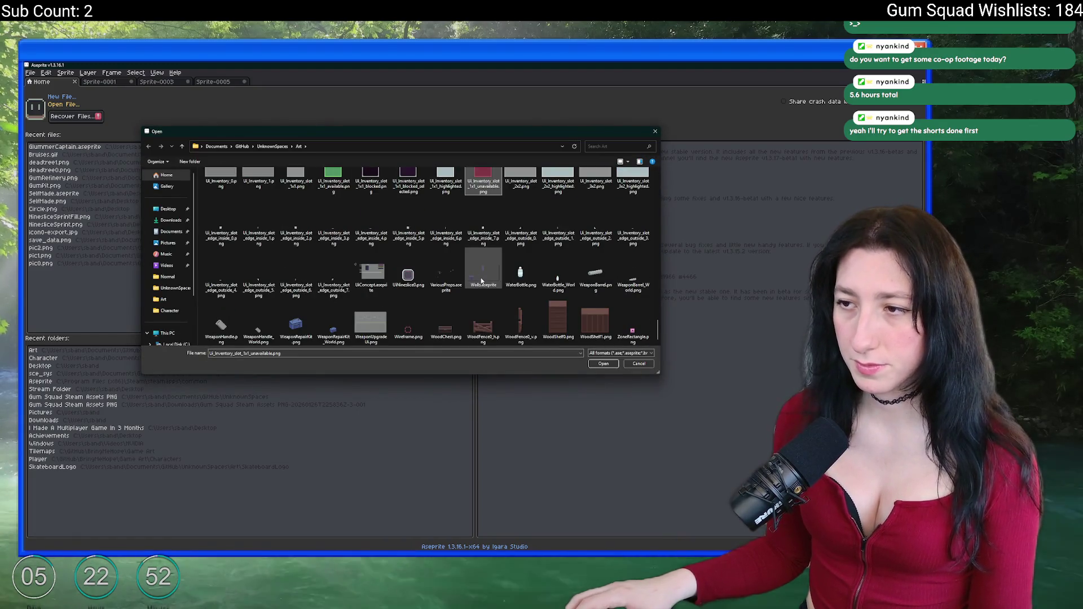
scroll(459, 310, up, 15)
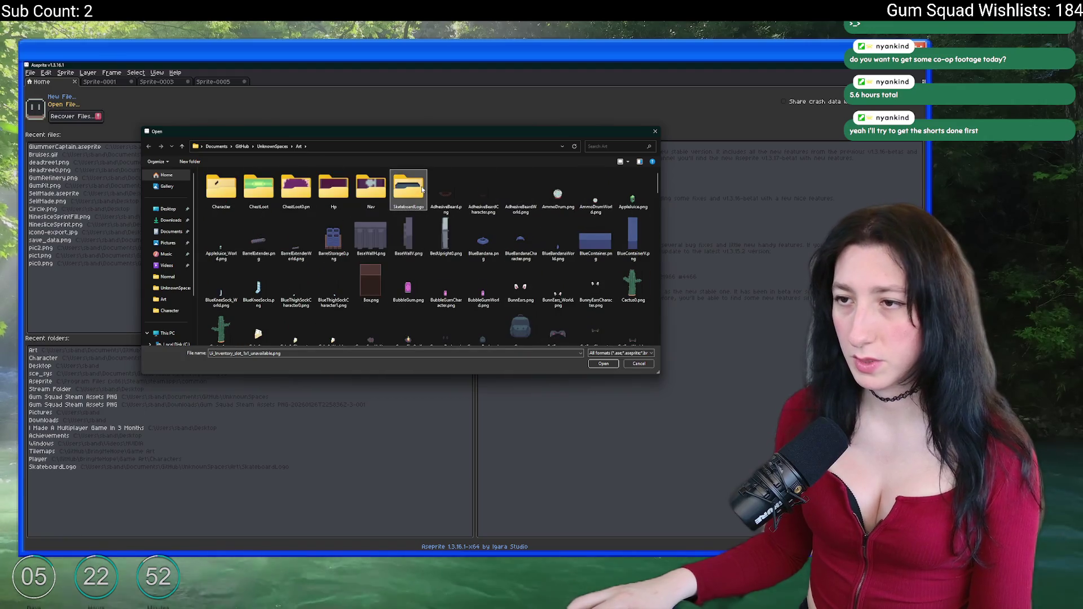
scroll(429, 225, down, 15)
click(445, 189)
double_click(598, 203)
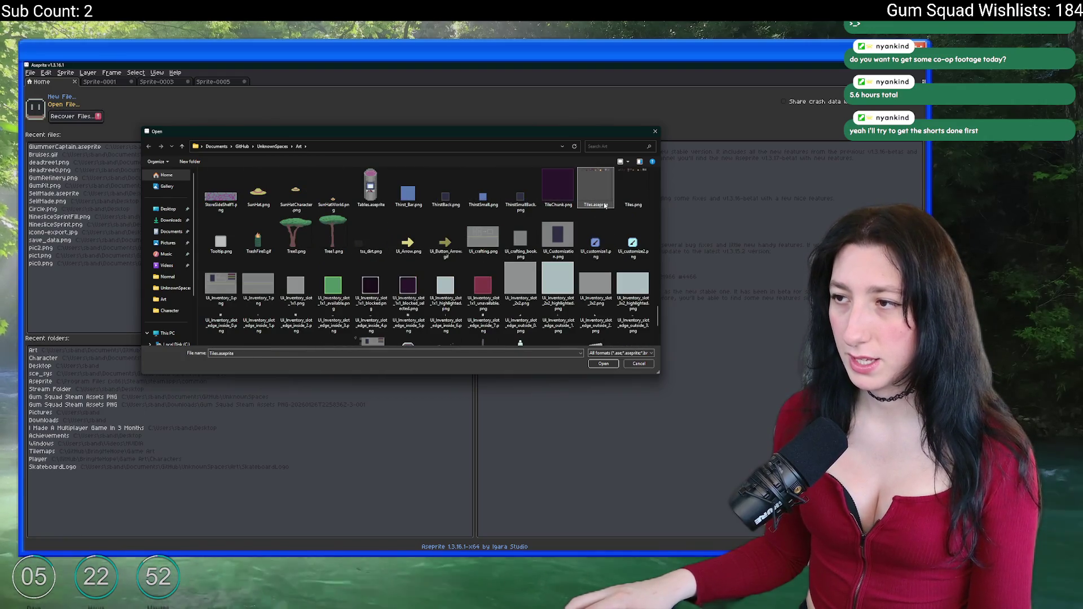
Select the brick tile on the sheet with the Rectangular Marquee.
scroll(470, 188, down, 3)
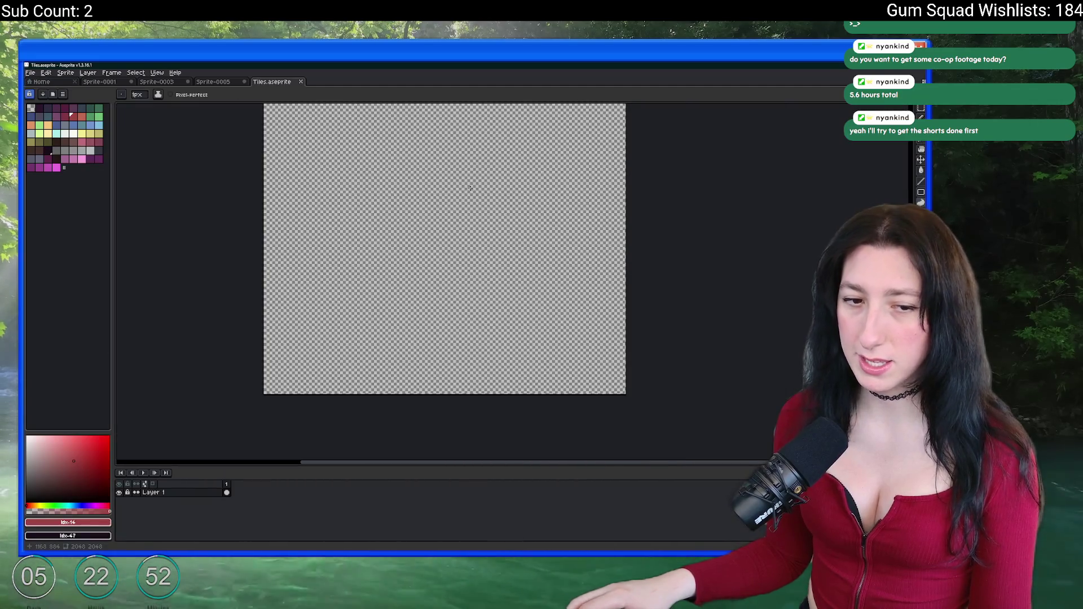
scroll(517, 156, up, 2)
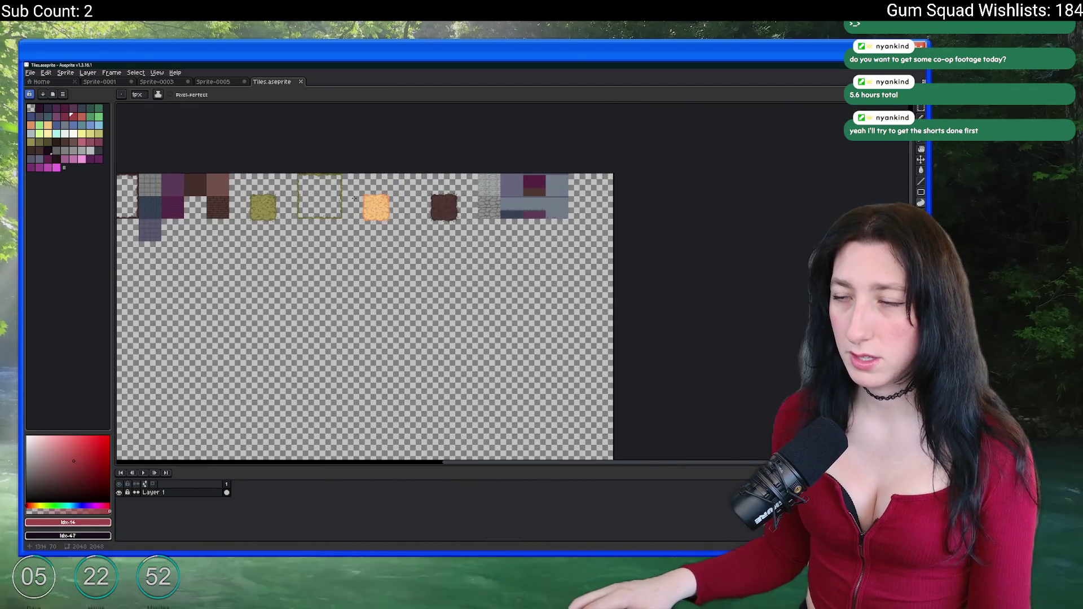
scroll(355, 198, up, 5)
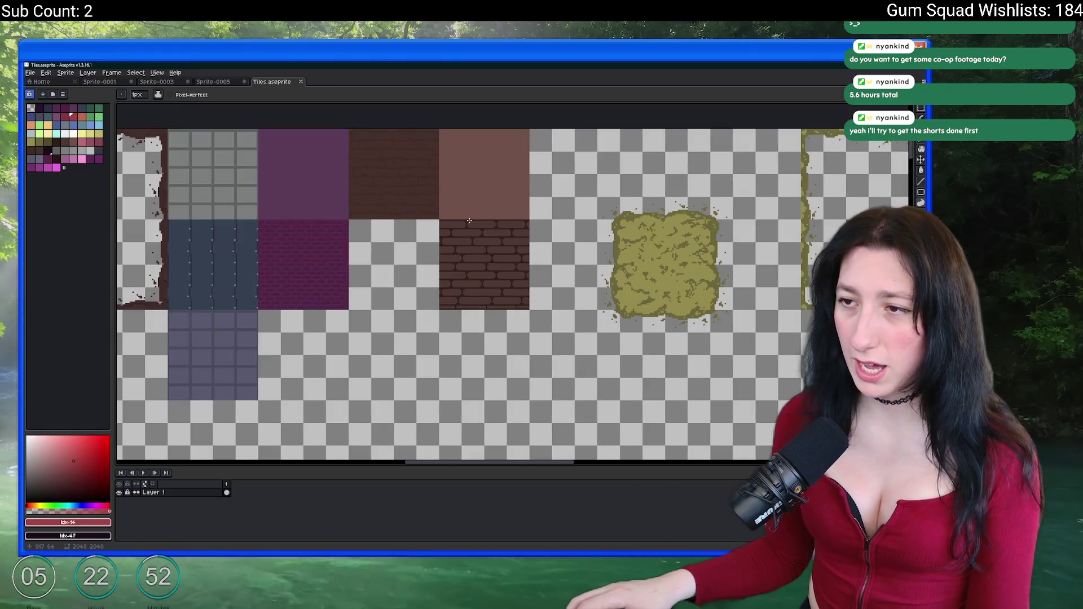
scroll(469, 221, down, 3)
scroll(469, 220, up, 5)
key(m)
mouse_move(524, 249)
mouse_down()
mouse_move(495, 208)
mouse_move(618, 381)
mouse_move(700, 428)
mouse_up()
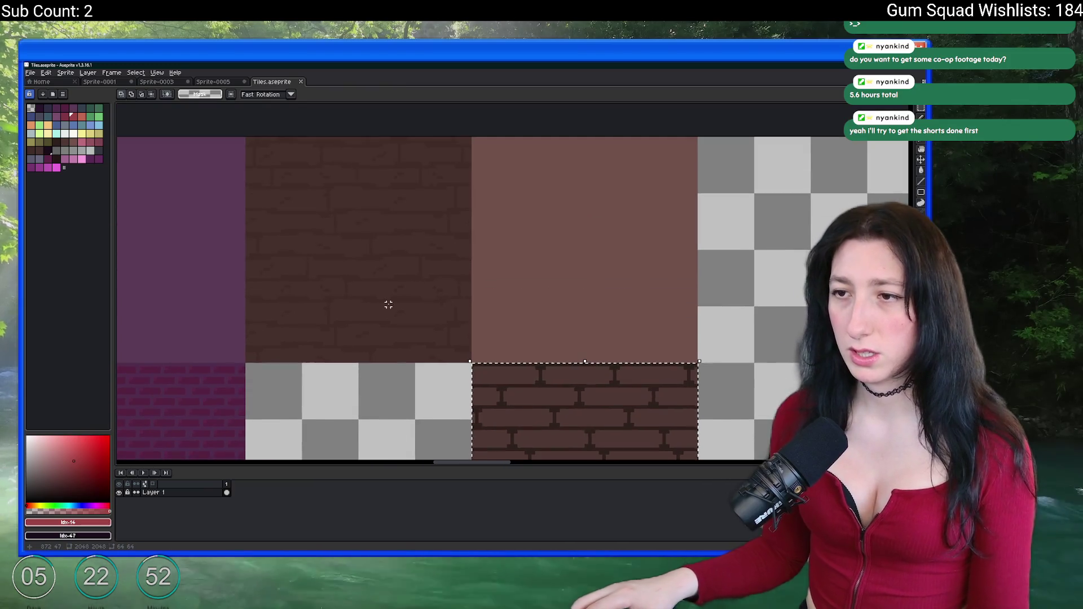
scroll(386, 302, down, 3)
scroll(387, 302, up, 2)
Create a new blank sprite, Sprite-0006, from the Home start page.
drag(369, 311, 435, 203)
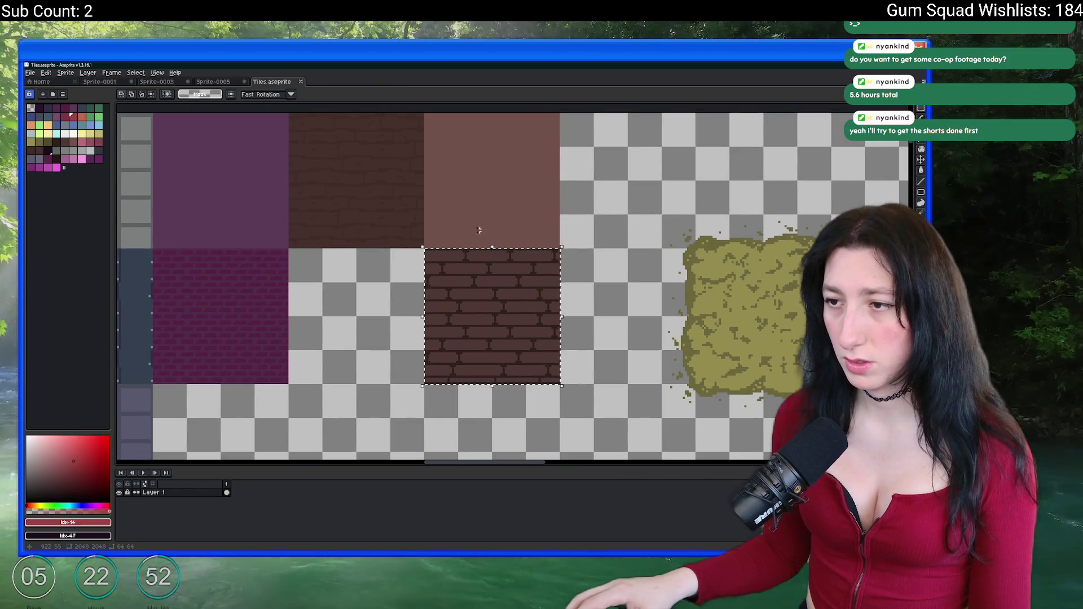
drag(484, 232, 358, 193)
scroll(398, 178, down, 1)
scroll(399, 177, down, 3)
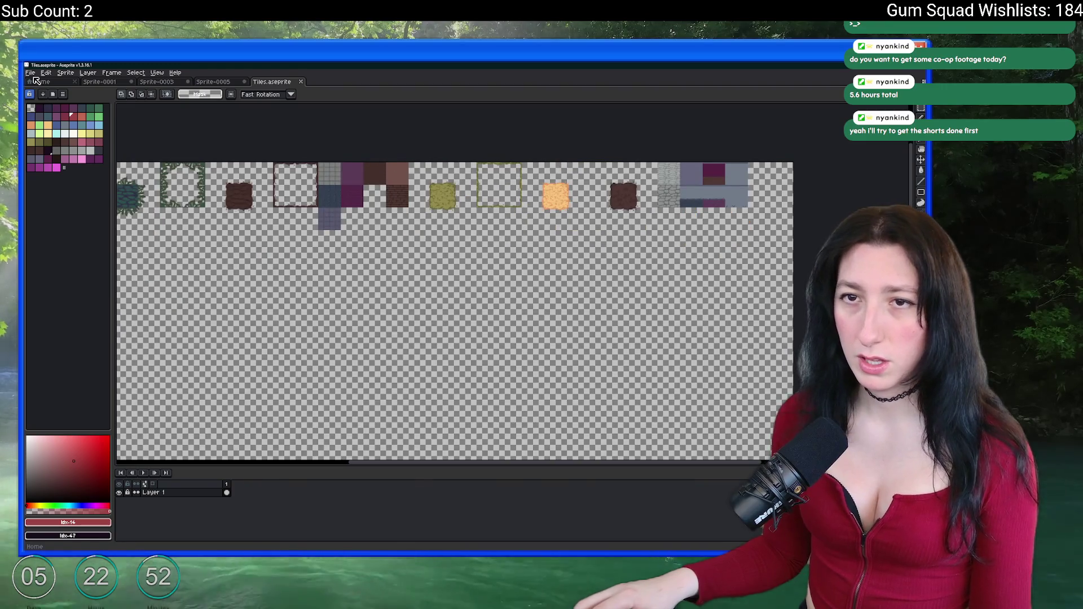
click(37, 82)
click(68, 97)
click(454, 375)
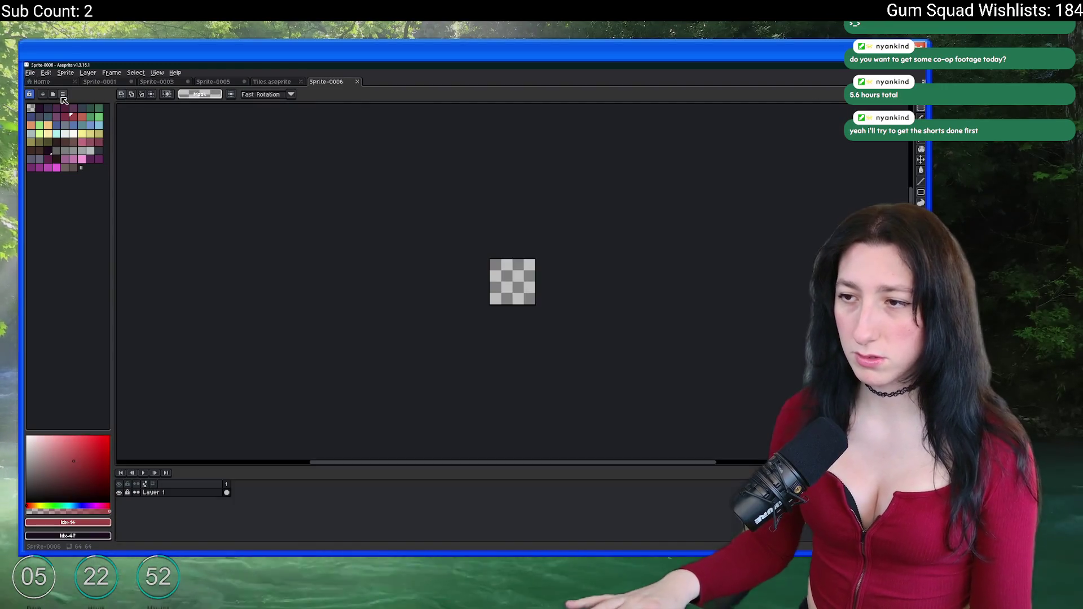
Paste the brick tile, try rotating it, then discard the paste.
key(ctrl+v)
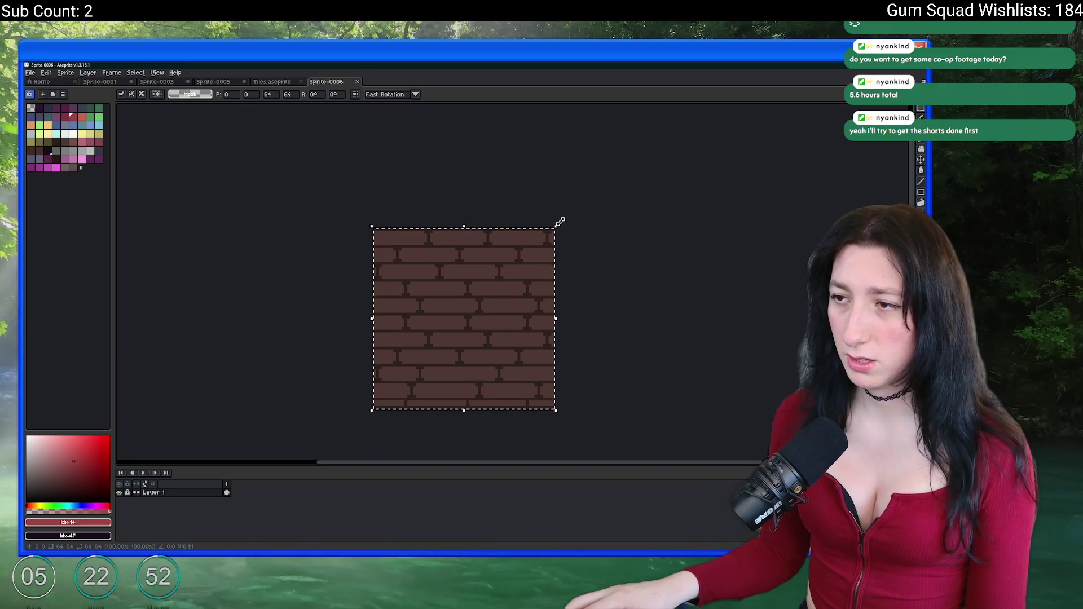
mouse_move(559, 222)
mouse_down()
mouse_move(570, 339)
mouse_move(551, 416)
mouse_up()
scroll(554, 358, down, 4)
scroll(528, 353, up, 3)
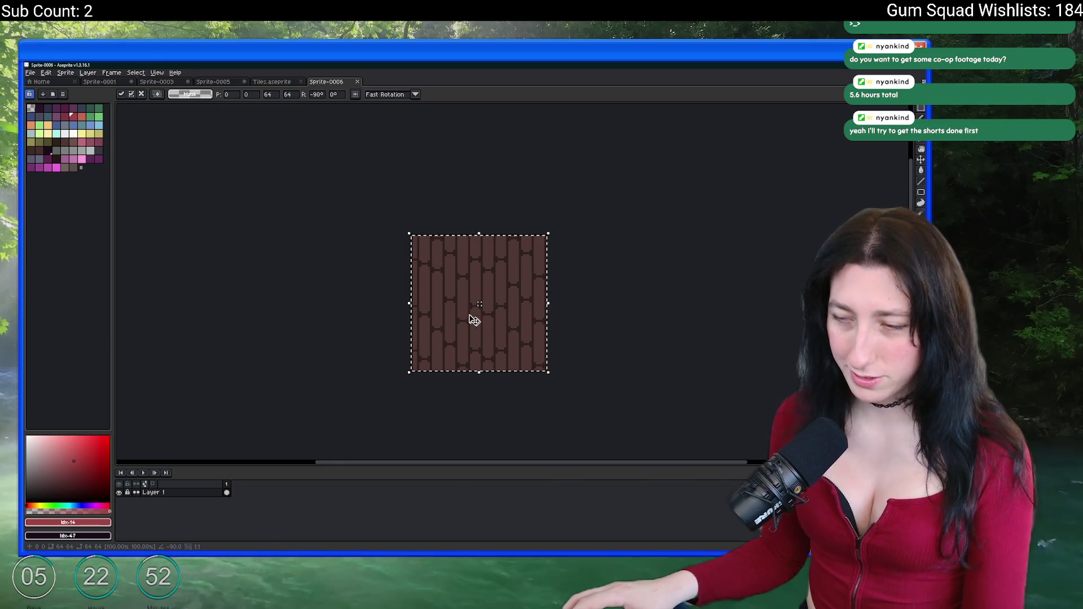
key(Escape)
Fill the whole canvas solid dark purple with the Paint Bucket.
scroll(456, 295, up, 1)
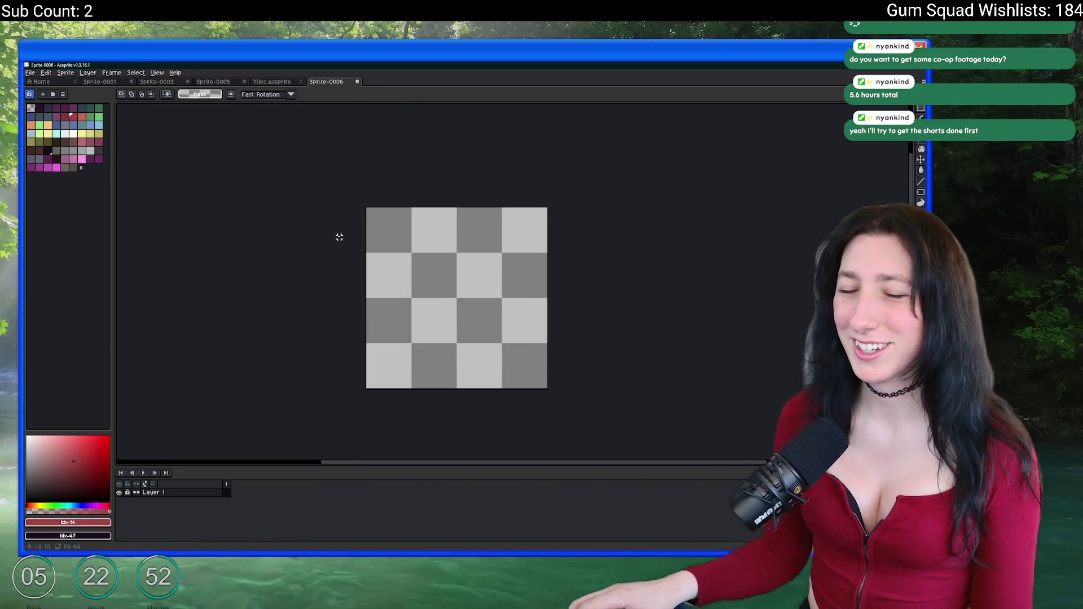
key(b)
scroll(367, 206, up, 2)
click(58, 142)
click(48, 151)
key(g)
click(355, 217)
Choose another palette colour and return to the Pencil.
click(39, 150)
key(b)
scroll(331, 156, up, 2)
drag(304, 152, 205, 130)
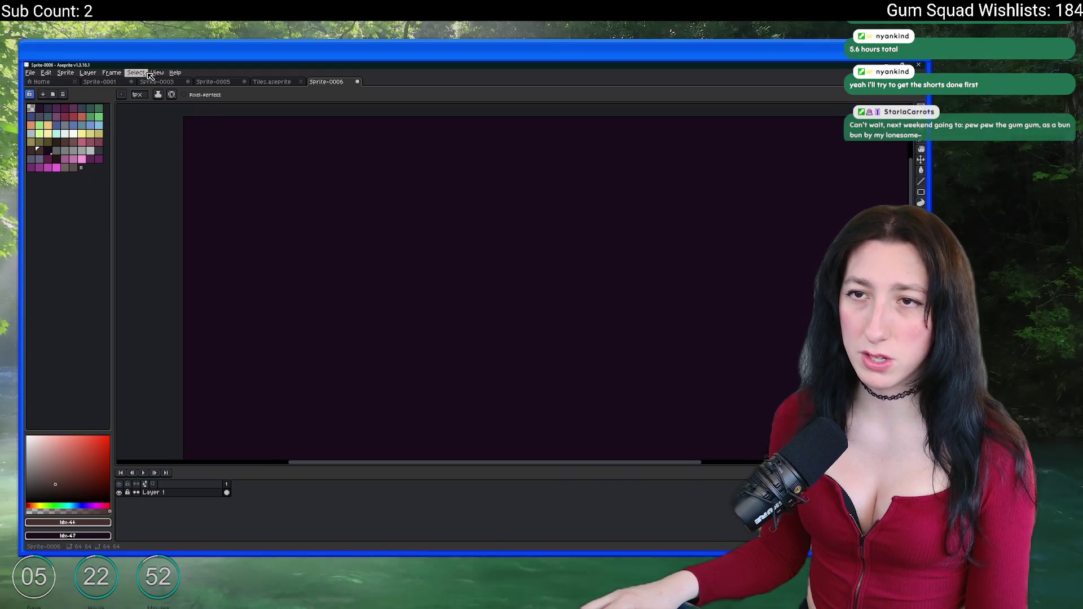
Add Layer 2 and draw a brown line along the top row of the tile.
scroll(200, 131, down, 1)
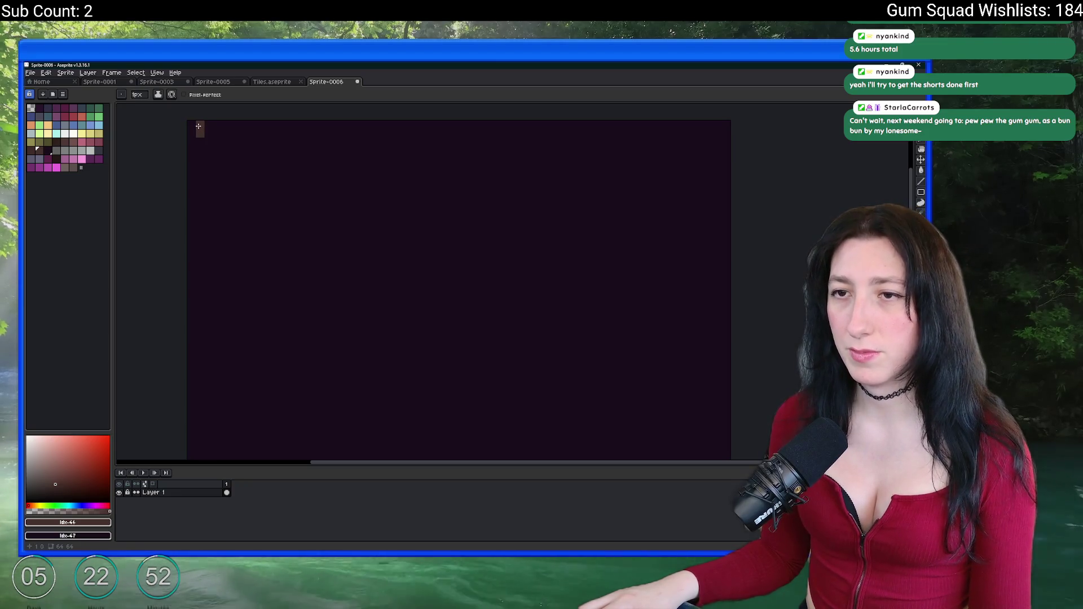
key(shift+n)
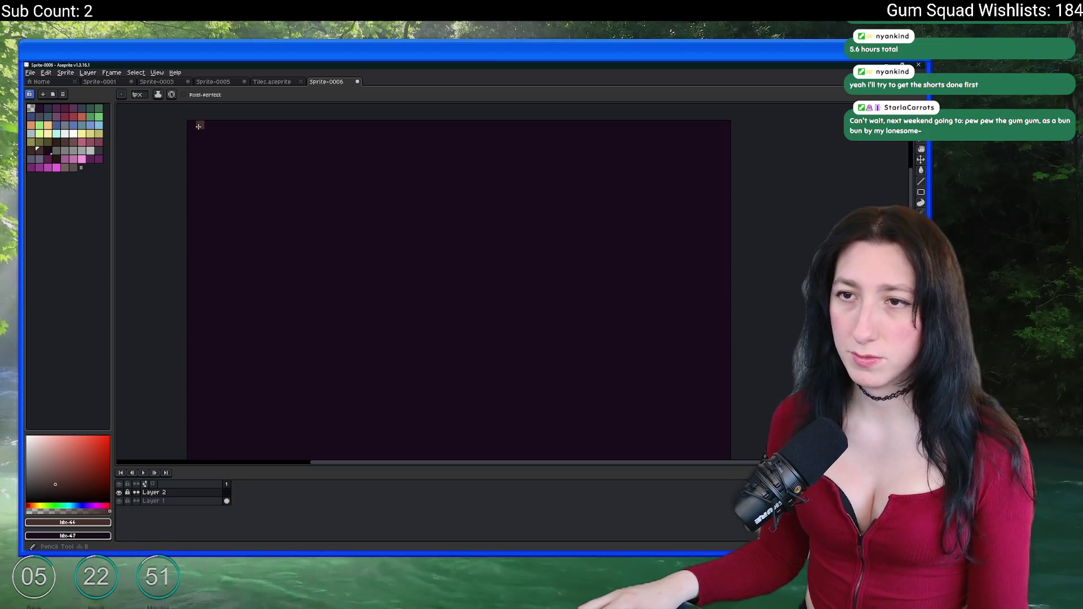
scroll(194, 208, down, 1)
key(e)
click(256, 117)
key(b)
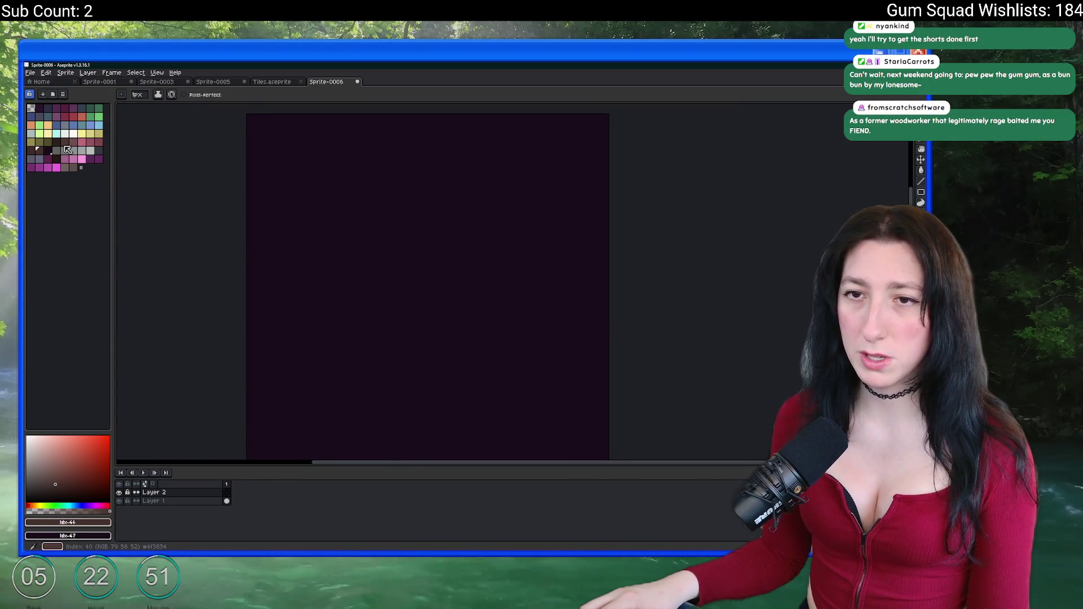
right_click(35, 155)
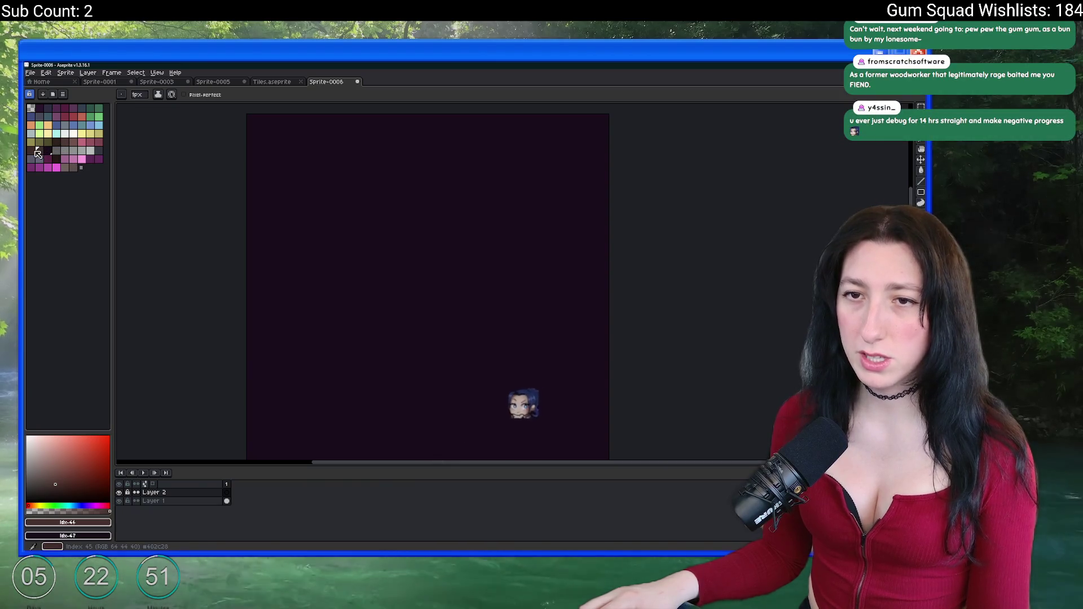
mouse_move(248, 116)
mouse_down()
mouse_move(619, 130)
mouse_move(638, 116)
mouse_move(615, 131)
mouse_up()
key(g)
click(312, 219)
key(ctrl+z)
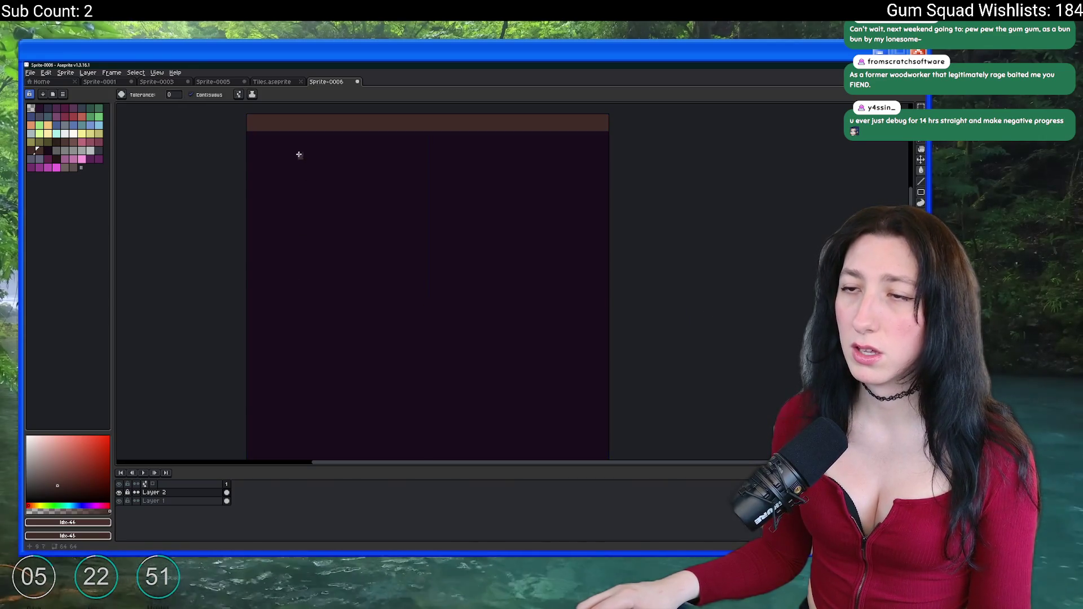
Copy the top brown strip down to the bottom edge and deselect.
key(w)
scroll(283, 187, down, 2)
click(317, 167)
drag(317, 167, 327, 386)
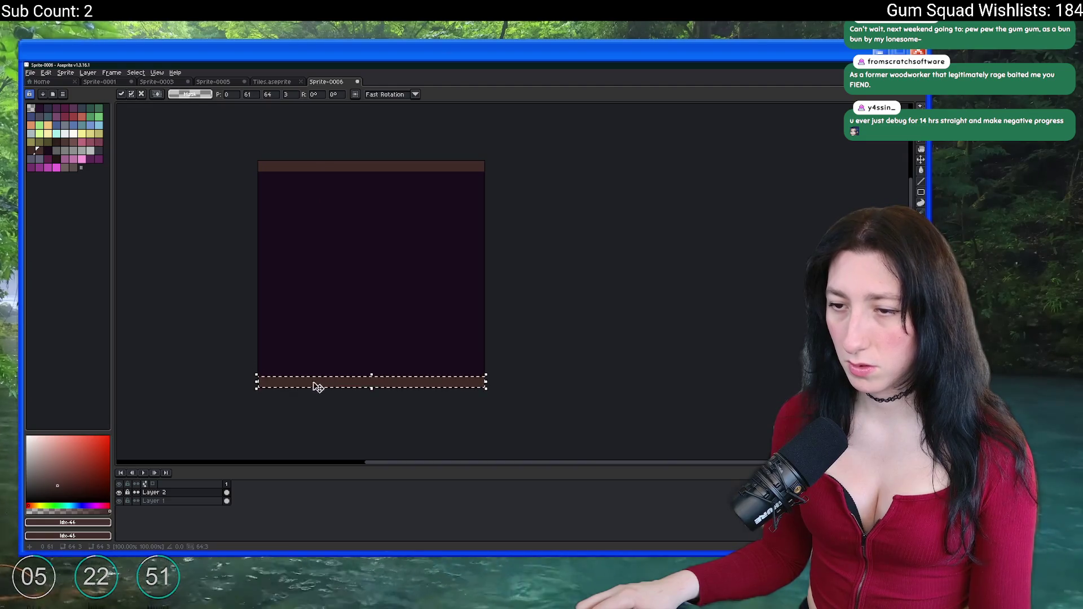
scroll(316, 383, up, 2)
key(b)
scroll(232, 254, down, 1)
scroll(225, 161, down, 2)
scroll(229, 161, up, 2)
key(ctrl+d)
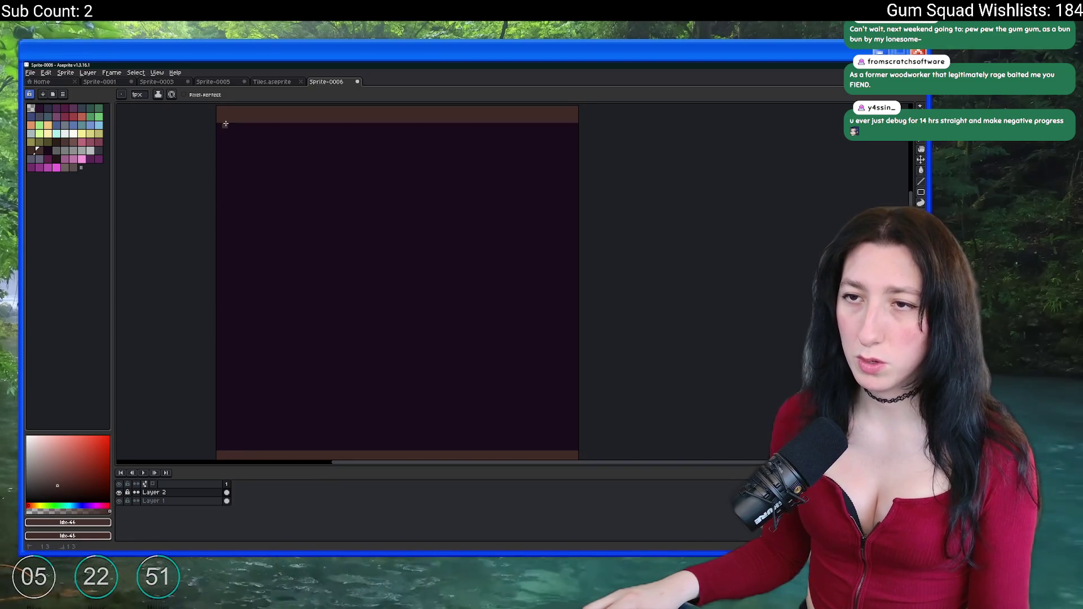
Draw and fill a wide brown border column down the left side.
scroll(209, 337, up, 1)
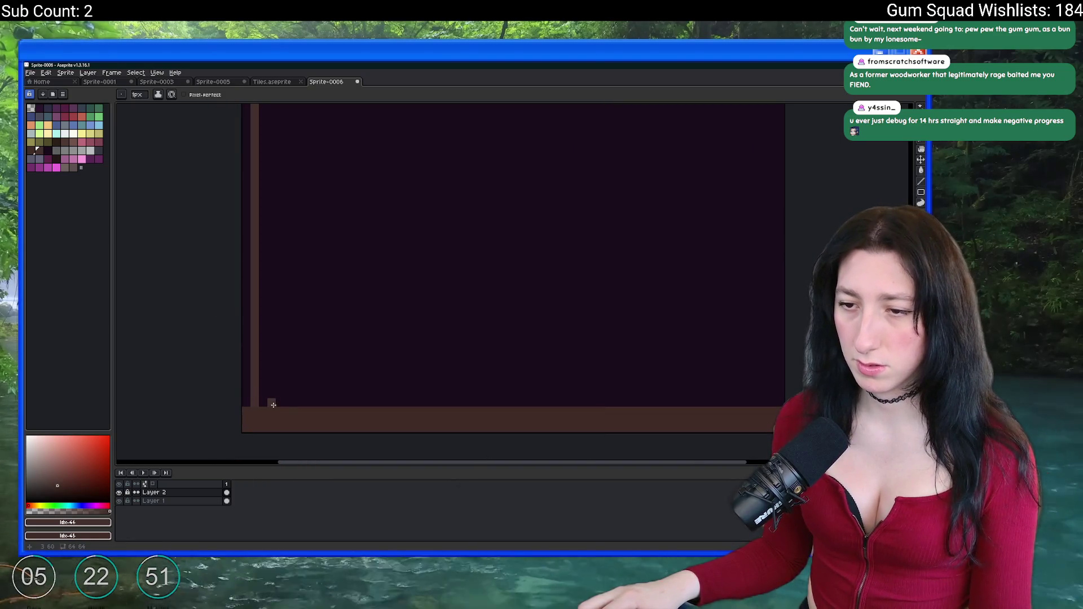
scroll(285, 372, down, 2)
scroll(288, 208, up, 2)
shift+click(287, 196)
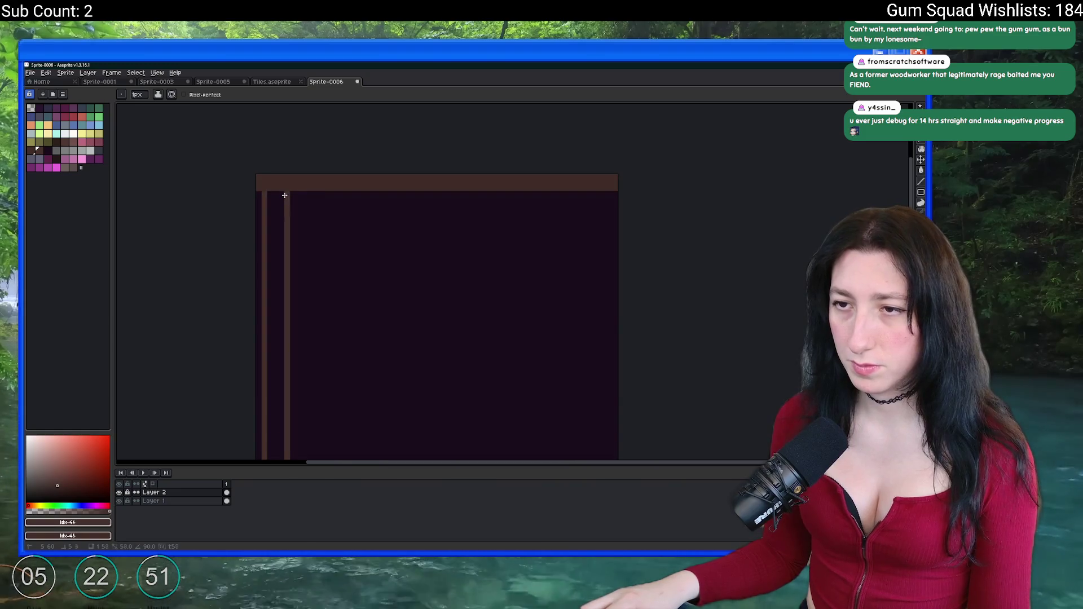
key(g)
click(281, 211)
scroll(280, 212, down, 3)
scroll(280, 217, up, 2)
key(b)
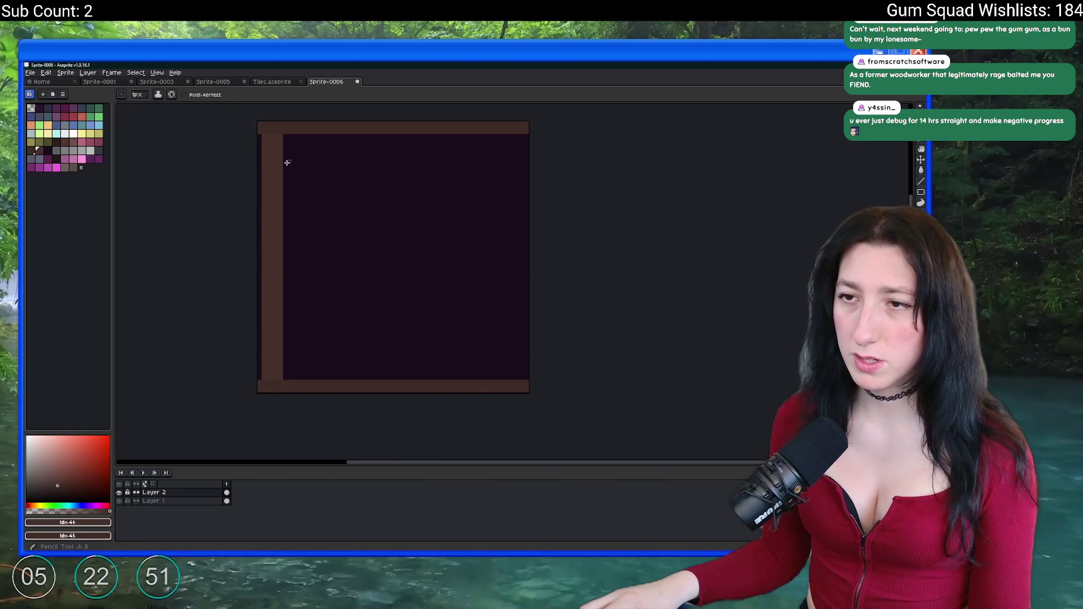
shift+click(282, 223)
scroll(282, 160, up, 1)
shift+click(284, 137)
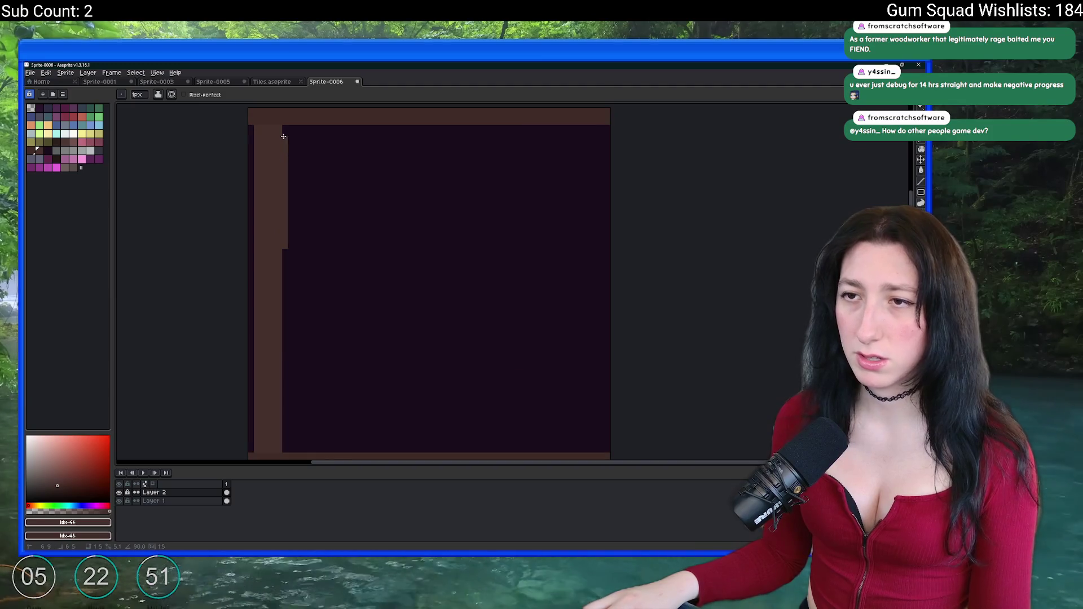
Draw two vertical brown lines and fill between them to form a plank.
drag(255, 353, 251, 405)
scroll(250, 405, down, 1)
scroll(255, 400, up, 1)
scroll(256, 405, down, 5)
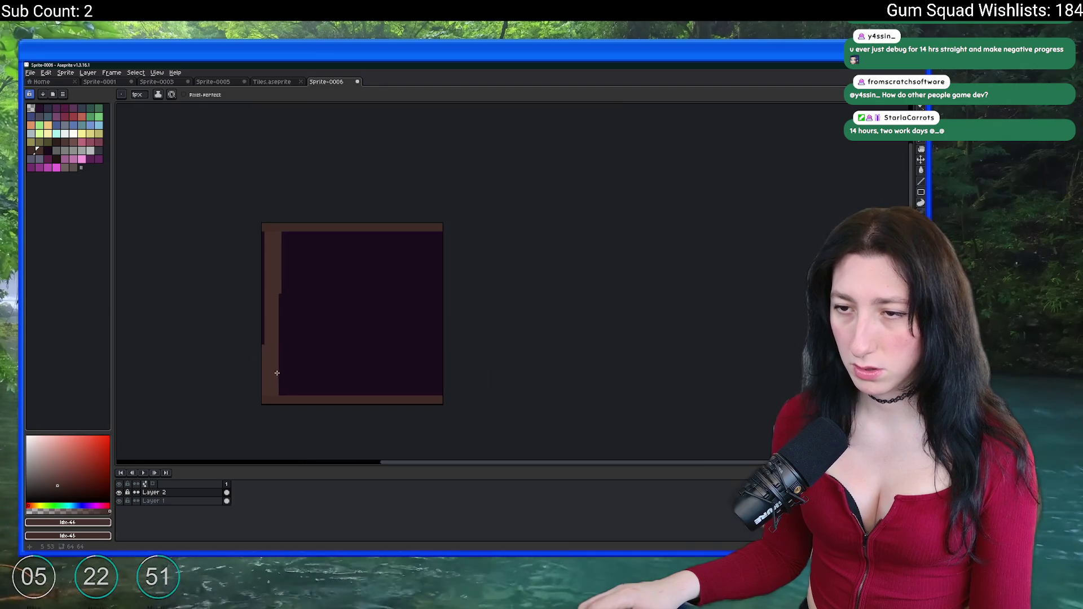
scroll(305, 252, up, 3)
scroll(287, 208, up, 1)
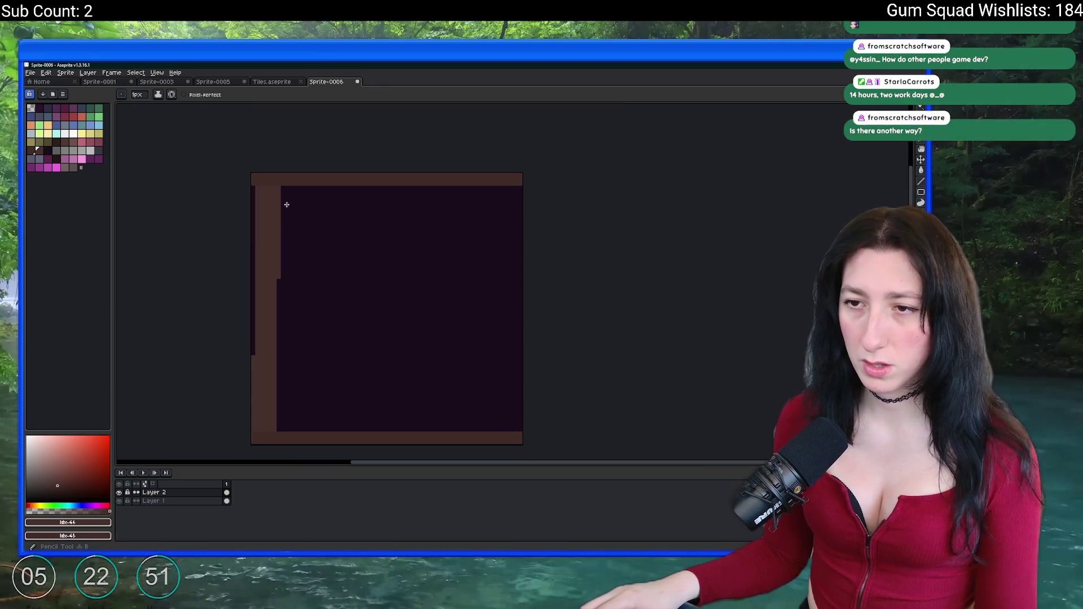
shift+click(288, 430)
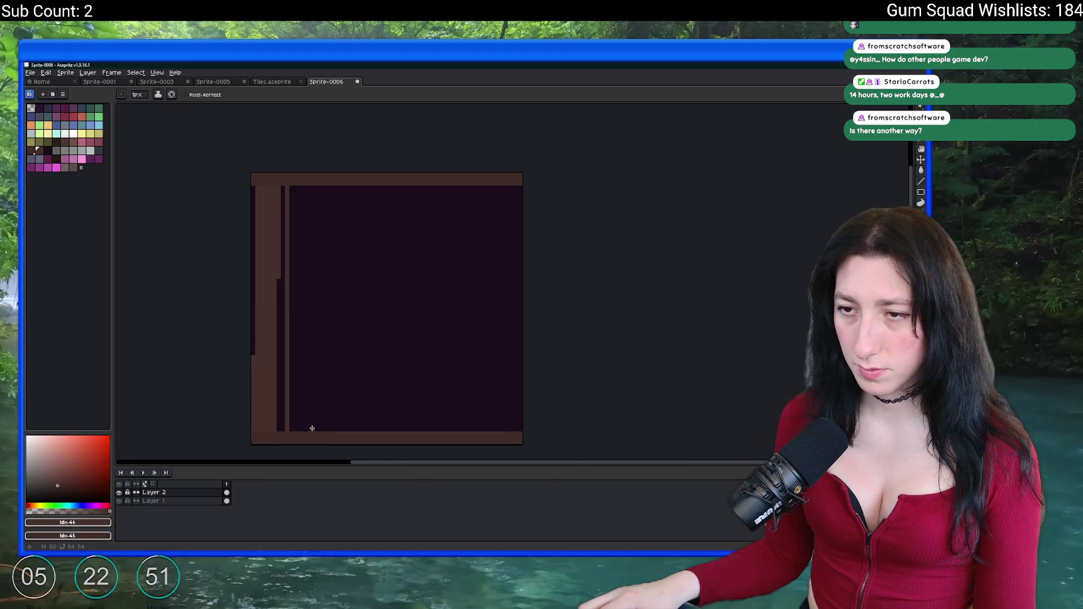
drag(312, 428, 312, 189)
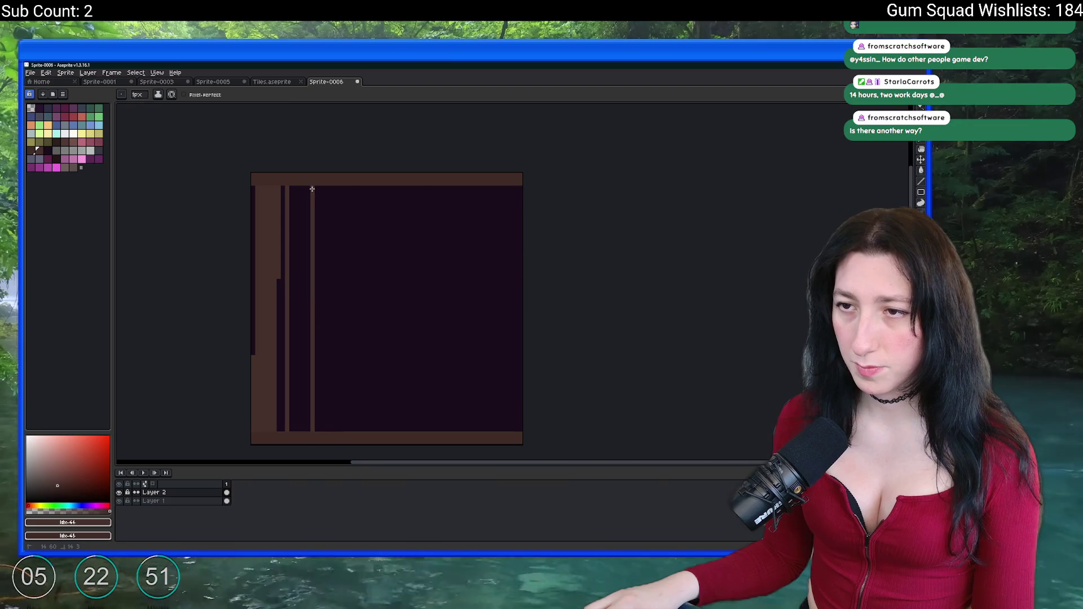
key(g)
click(300, 215)
scroll(297, 295, up, 1)
Toggle between the Eraser and Pencil, then open Windows search to look for Steam.
key(e)
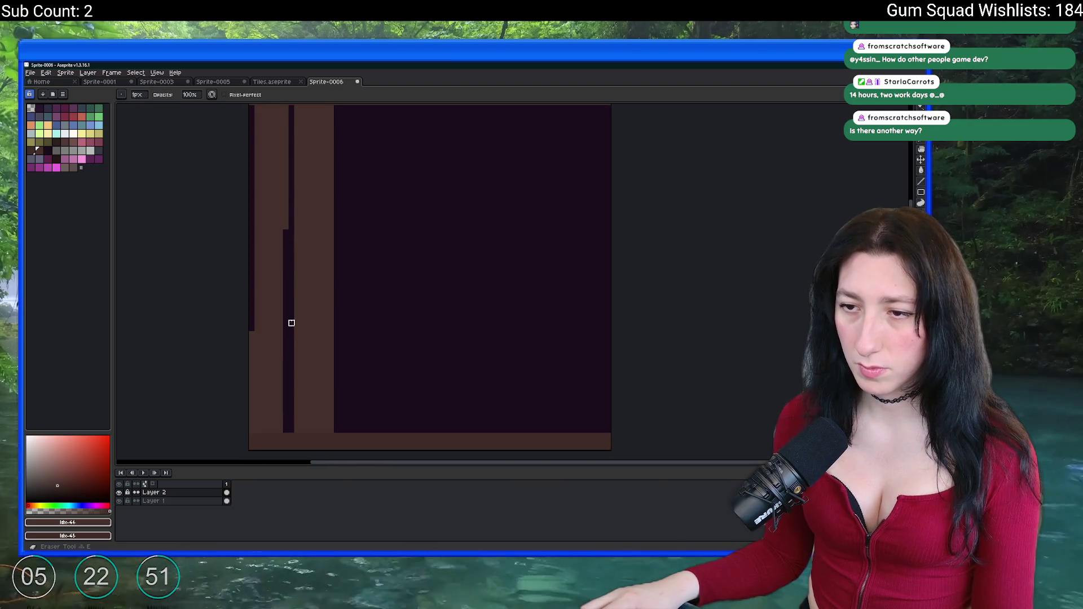
key(b)
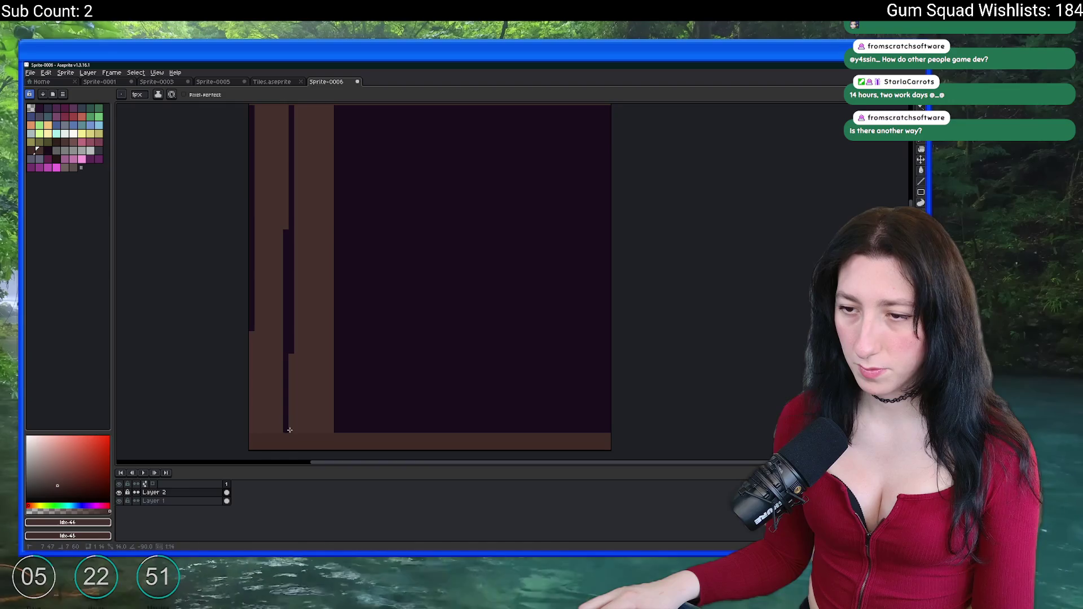
scroll(290, 429, down, 7)
scroll(307, 389, up, 5)
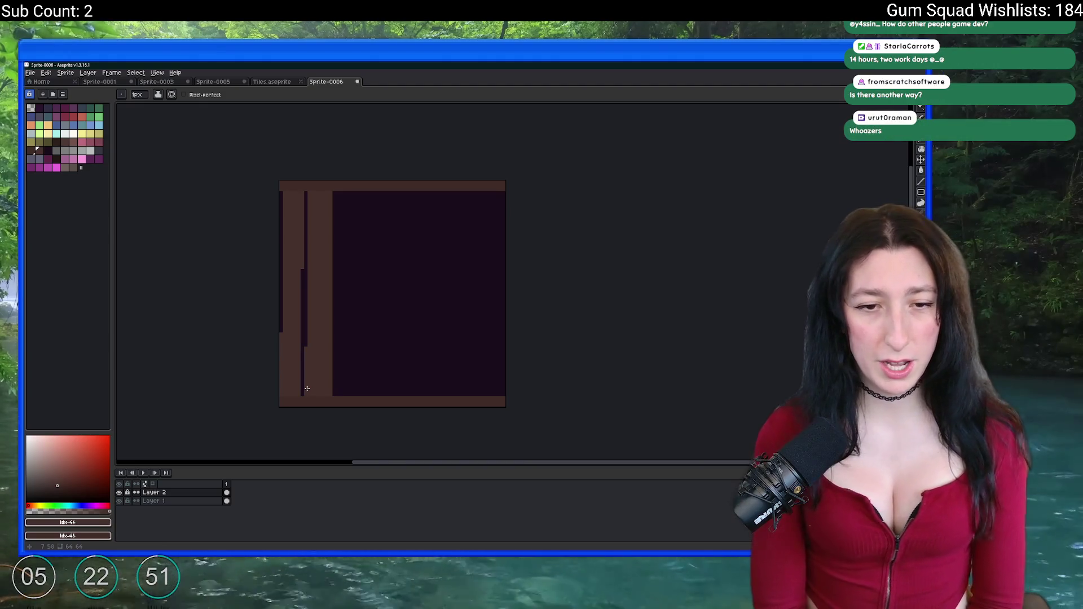
key(super)
text(ste)
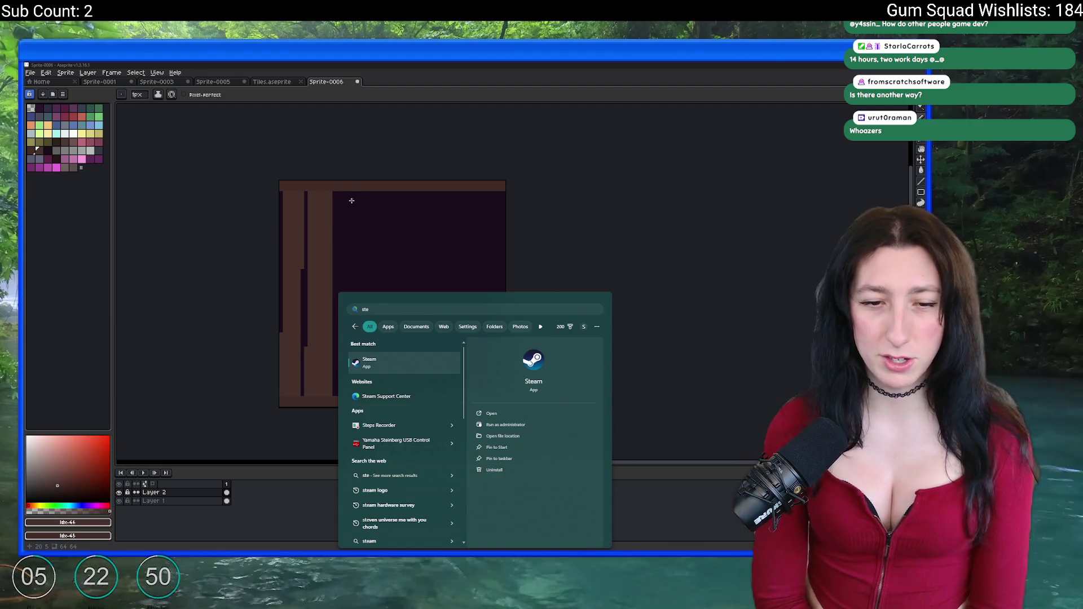
scroll(395, 214, up, 1)
key(Escape)
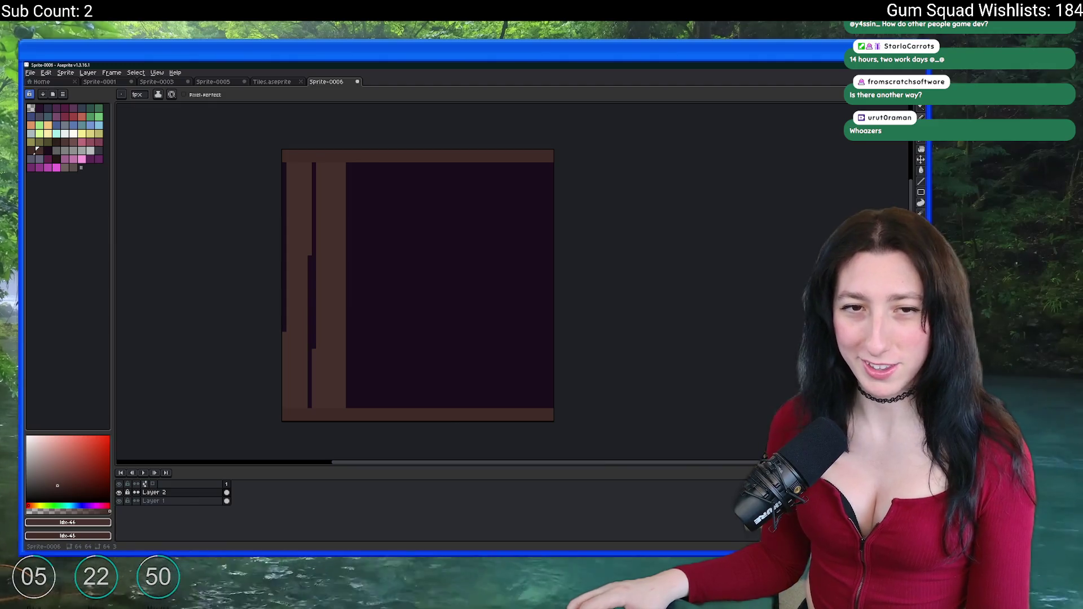
scroll(363, 226, up, 1)
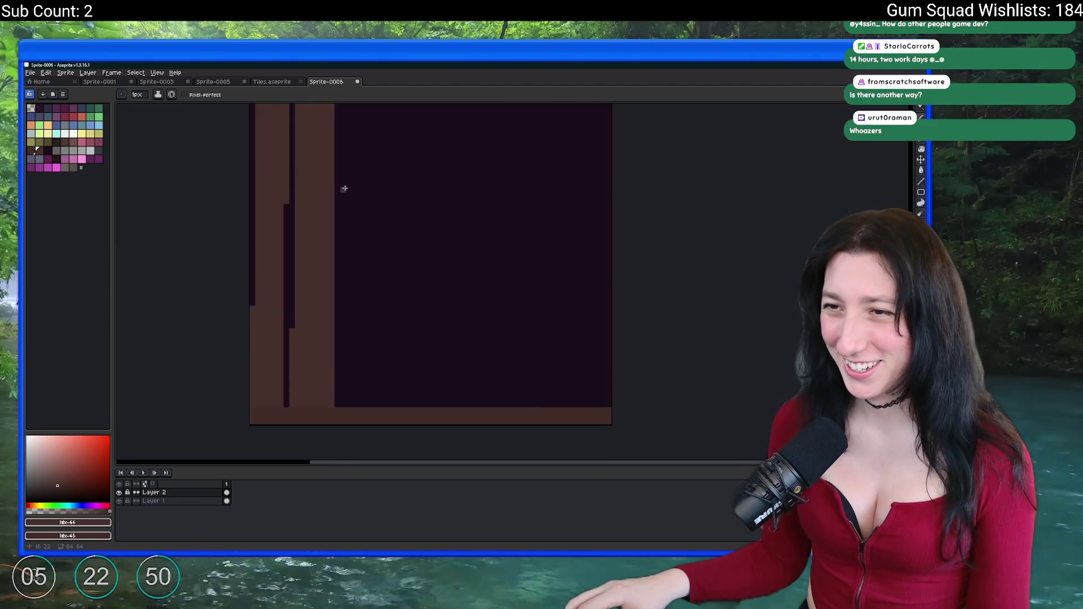
Erase a vertical strip from the brown plank's right edge.
key(e)
drag(320, 182, 320, 255)
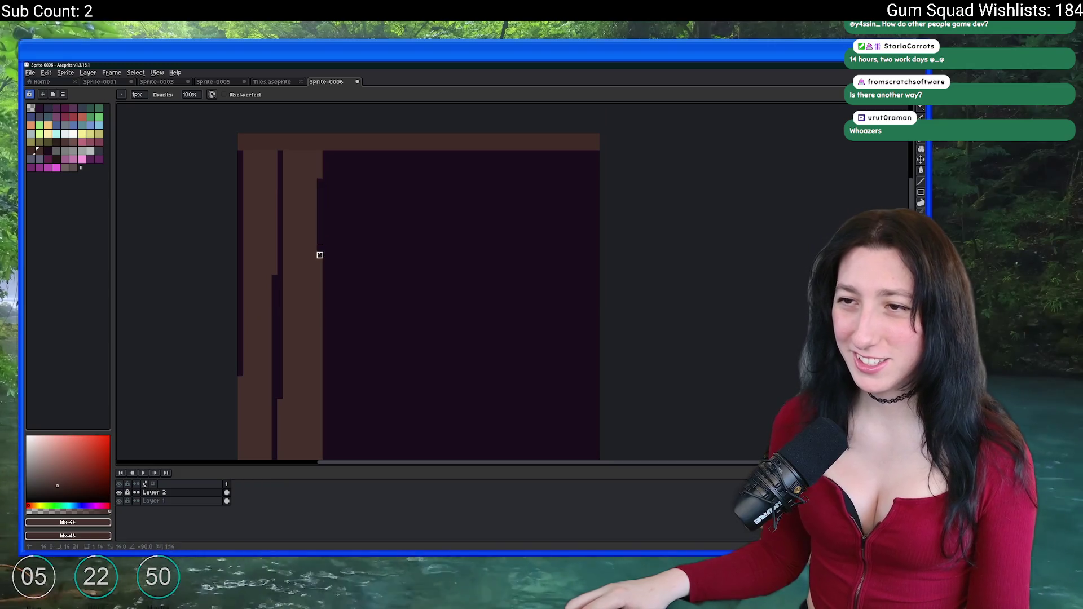
scroll(326, 338, down, 2)
scroll(339, 296, up, 1)
key(b)
Set the Magic Wand tolerance to 0 after a trial colour selection.
key(w)
click(332, 201)
key(ctrl+d)
key(m)
scroll(326, 360, up, 2)
key(w)
click(342, 95)
text(0)
key(Return)
Copy the left plank beside it, nudge it up one pixel and flip it vertically.
click(355, 290)
scroll(328, 248, down, 3)
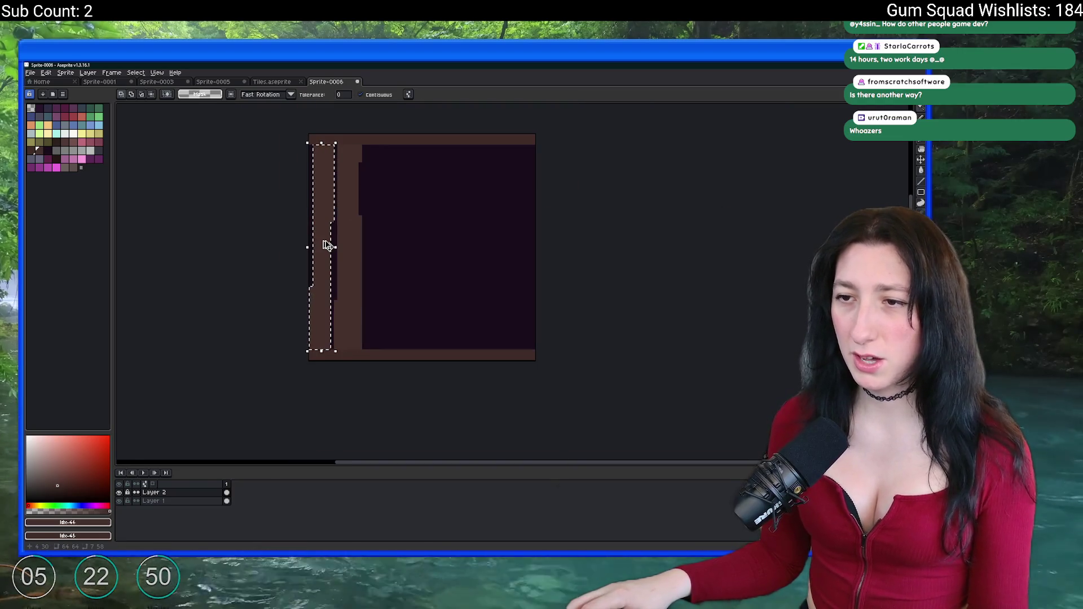
scroll(328, 247, up, 2)
mouse_move(320, 222)
mouse_down()
mouse_move(418, 222)
mouse_move(411, 276)
mouse_up()
key(Up)
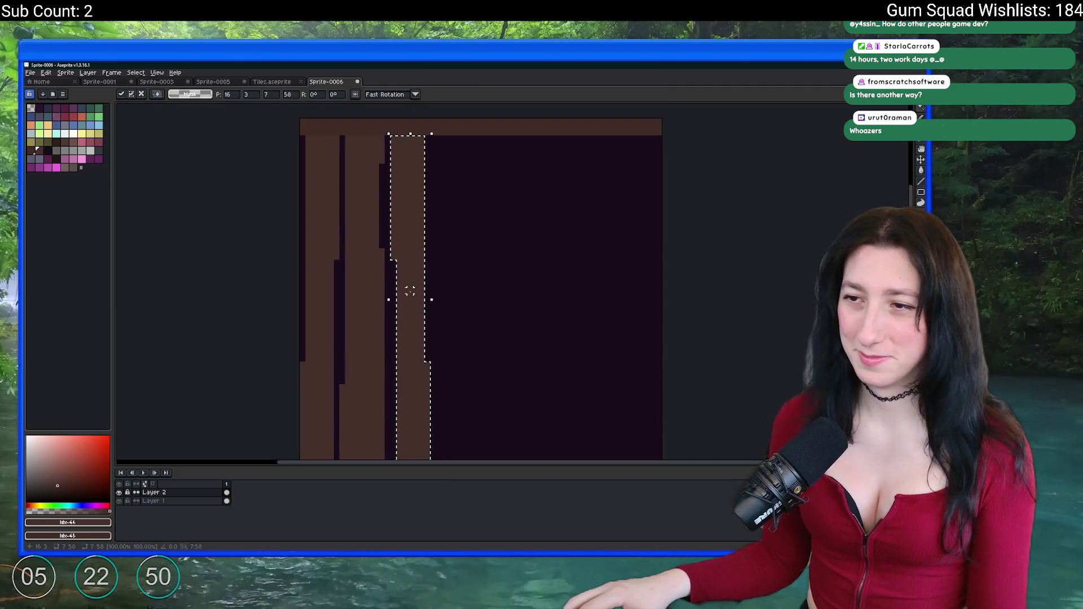
key(shift+v)
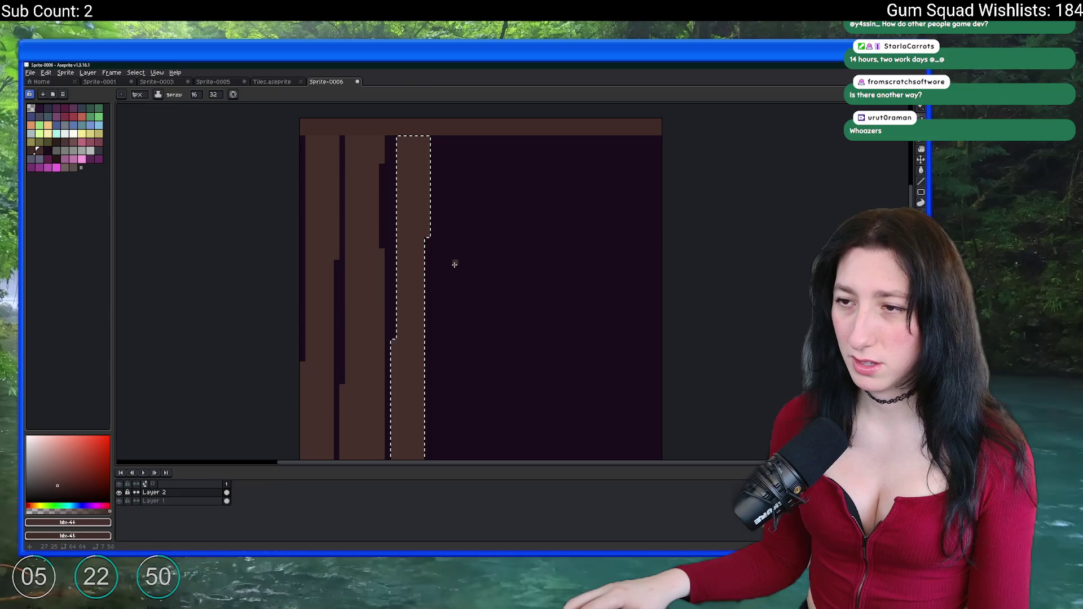
Place another copy of the left plank further right and commit it.
key(ctrl+d)
key(w)
click(361, 256)
scroll(361, 256, down, 1)
mouse_move(373, 261)
mouse_down()
mouse_move(370, 282)
mouse_move(445, 280)
mouse_move(382, 262)
mouse_move(312, 263)
mouse_move(395, 262)
mouse_move(385, 261)
mouse_up()
key(ctrl+d)
Select another plank column and position it next to the other planks.
scroll(382, 262, down, 3)
scroll(373, 262, up, 1)
click(314, 259)
scroll(381, 261, up, 1)
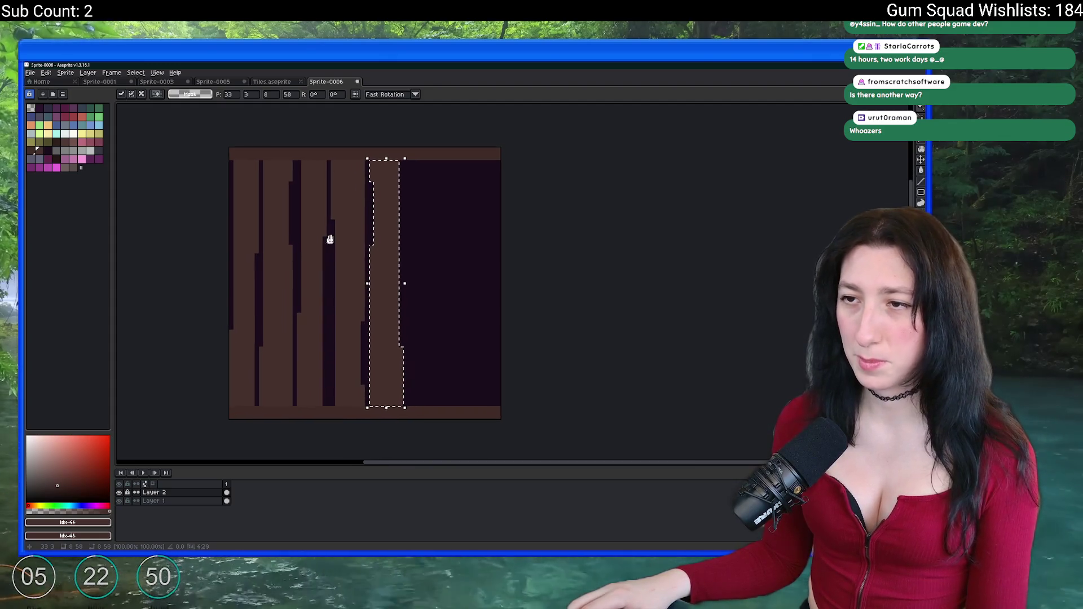
drag(328, 239, 345, 235)
mouse_move(403, 208)
mouse_down()
mouse_move(322, 205)
mouse_move(448, 211)
mouse_move(435, 206)
mouse_up()
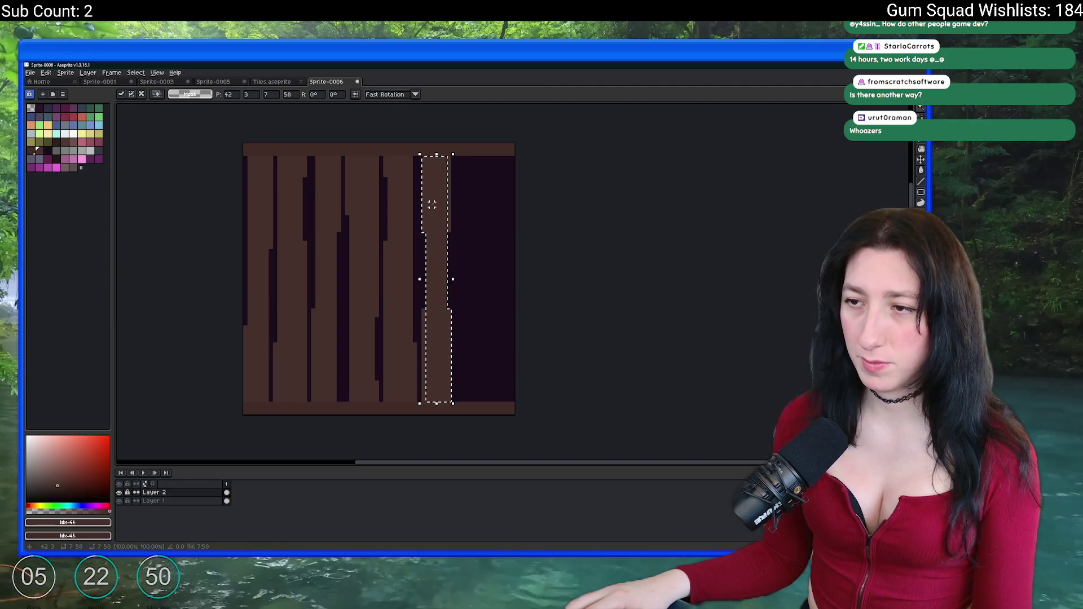
Paint brown over the dark gaps and lines between planks with the Pencil.
scroll(419, 238, up, 2)
key(b)
mouse_move(419, 238)
mouse_down()
mouse_move(420, 388)
mouse_move(469, 242)
mouse_up()
scroll(466, 237, down, 4)
scroll(464, 253, up, 1)
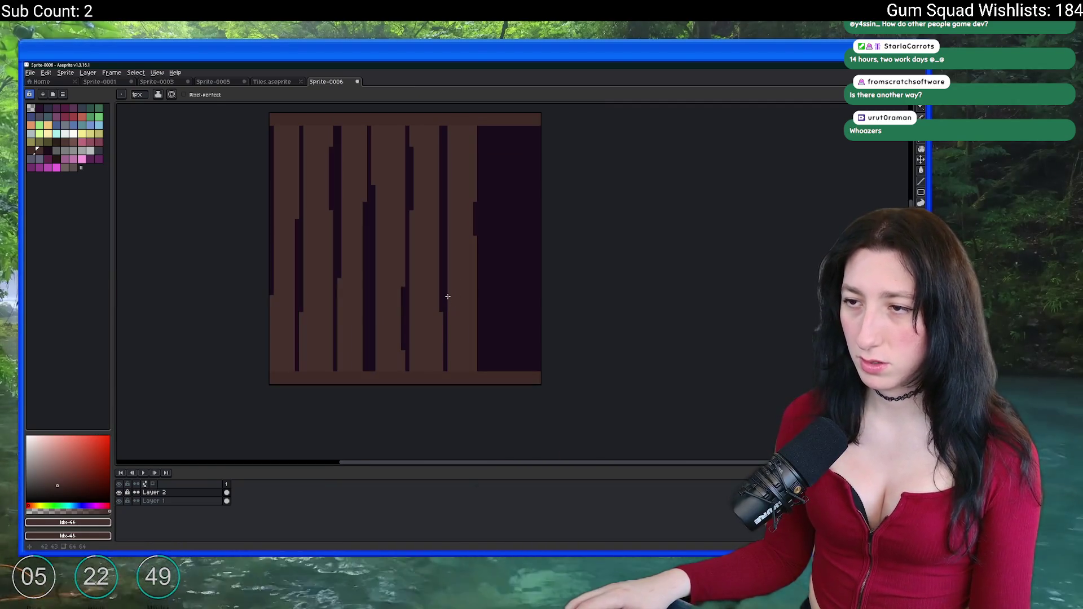
scroll(444, 154, up, 1)
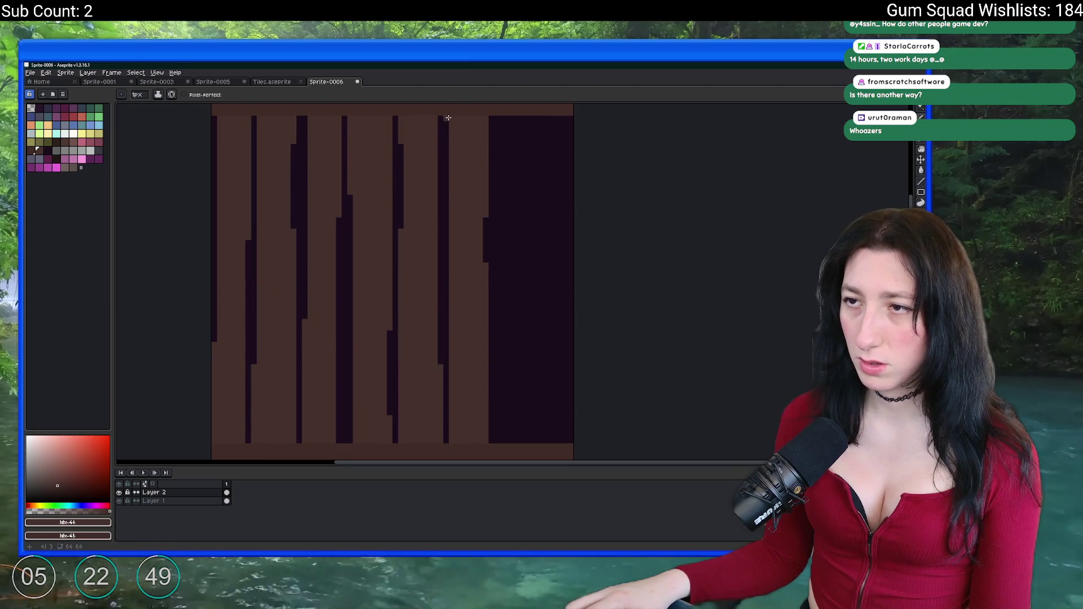
drag(447, 119, 445, 254)
scroll(447, 268, down, 5)
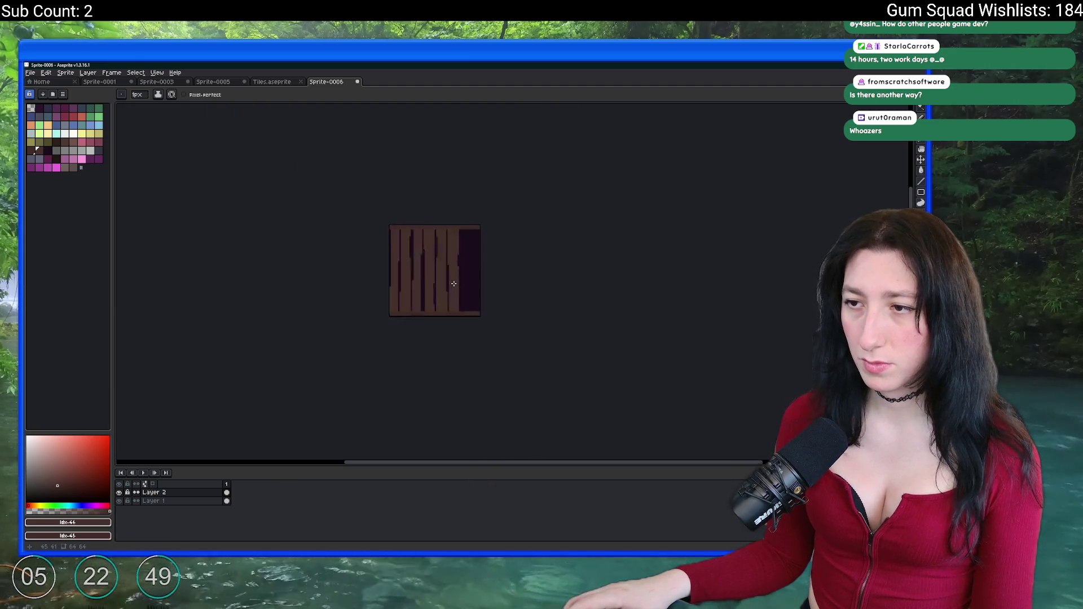
Paint brown over part of a dark line in the lower plank area.
scroll(437, 270, up, 1)
key(w)
scroll(437, 270, up, 2)
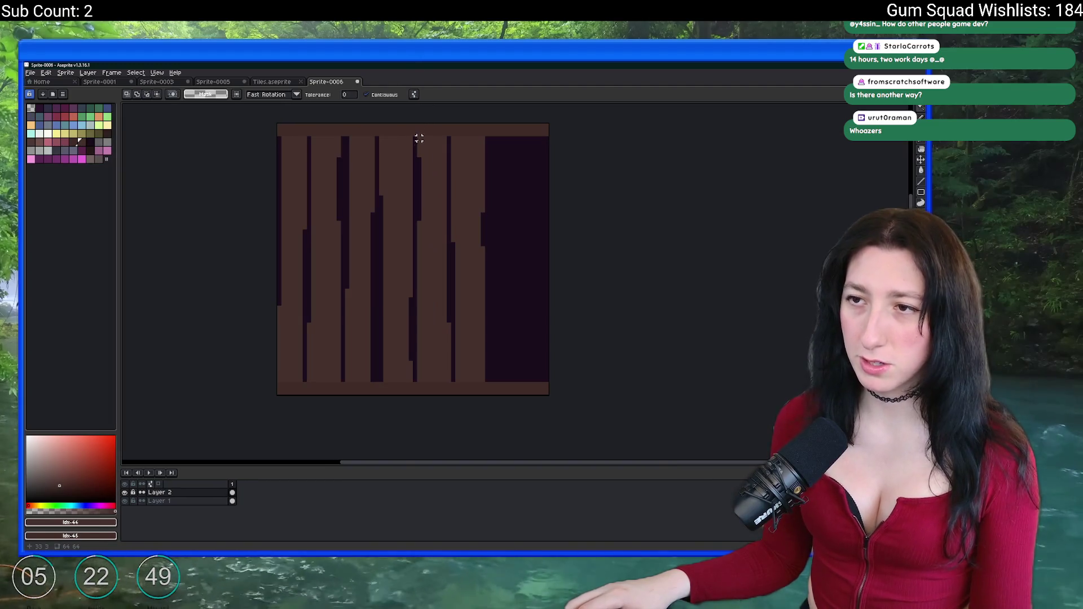
scroll(395, 237, right, 2)
key(b)
drag(355, 295, 357, 376)
scroll(364, 294, down, 3)
scroll(372, 275, up, 2)
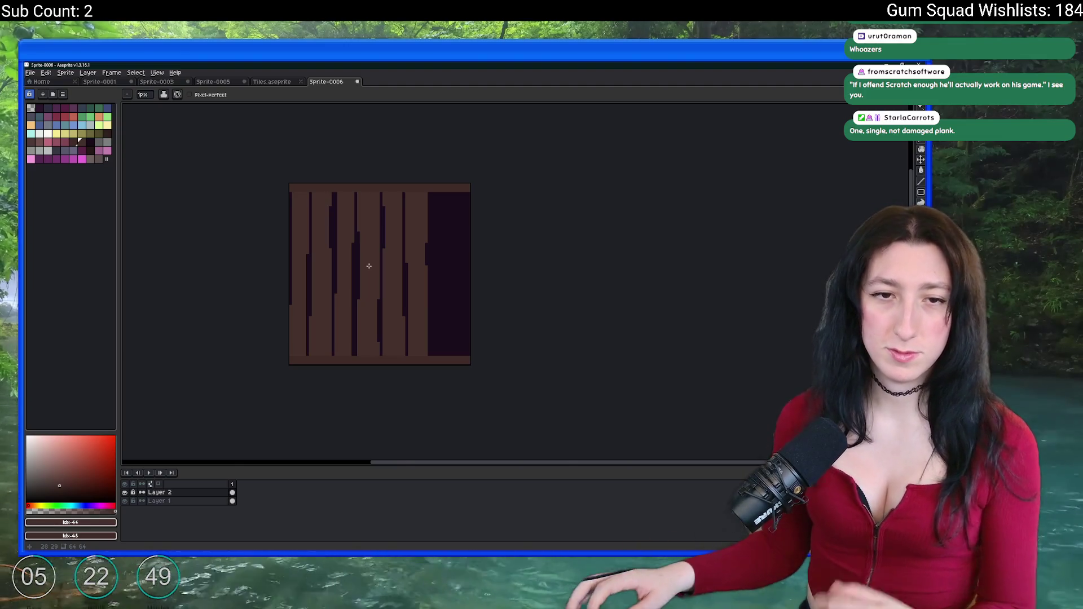
scroll(389, 256, up, 3)
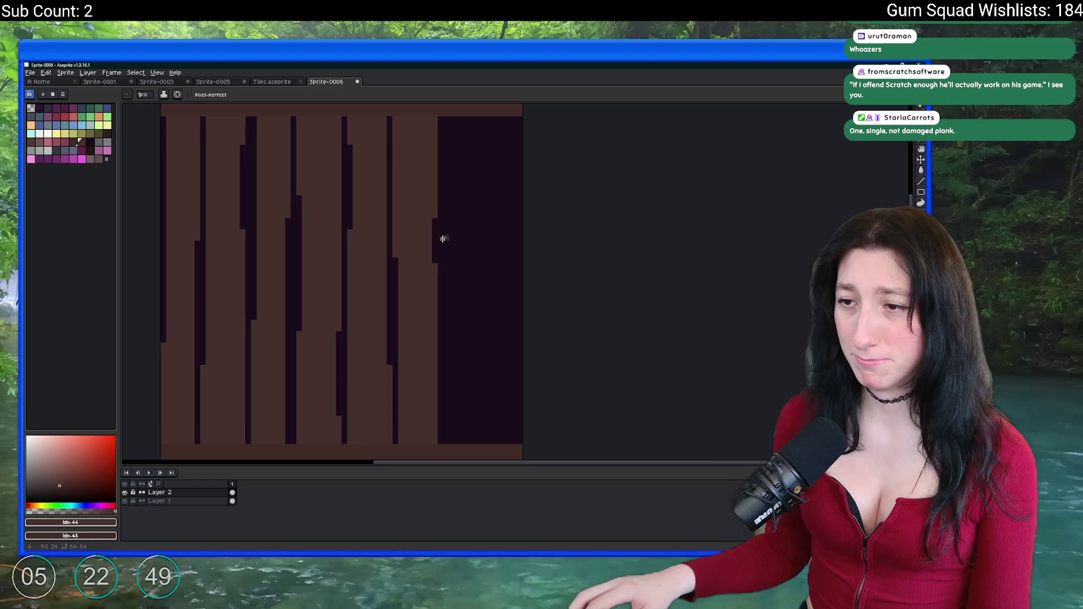
Copy a plank column into the empty right area of the tile.
key(w)
click(225, 203)
mouse_move(225, 205)
mouse_down()
mouse_move(483, 223)
mouse_move(467, 206)
mouse_up()
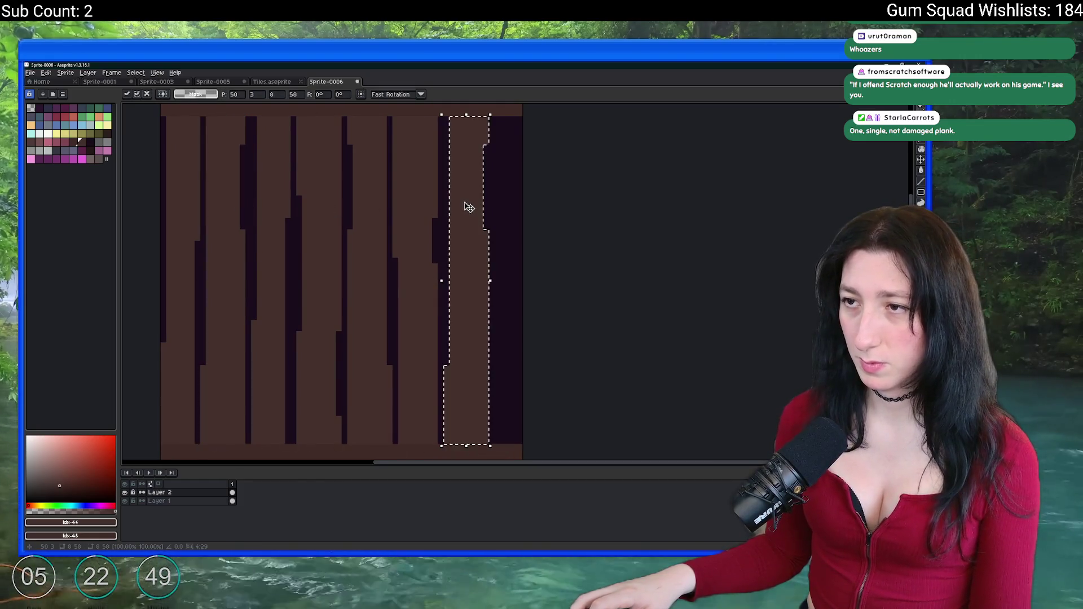
scroll(467, 206, down, 2)
scroll(460, 186, up, 3)
Paint brown down the dark stripe on the right to narrow it.
key(b)
scroll(437, 180, down, 1)
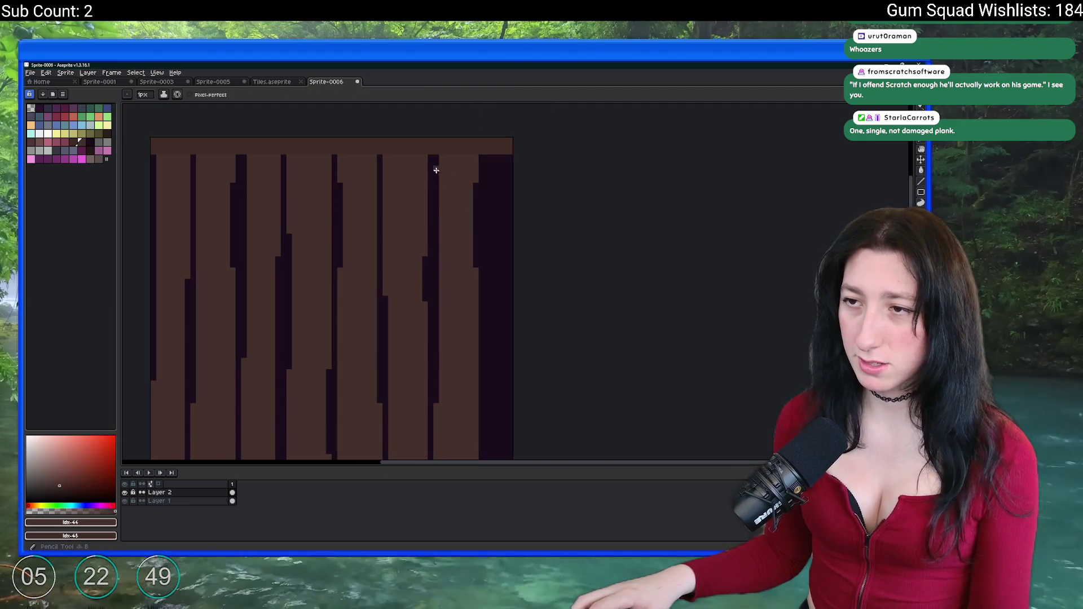
drag(435, 159, 436, 253)
scroll(440, 282, down, 1)
scroll(443, 293, up, 1)
scroll(316, 249, down, 1)
Try shifting the left plank to the right, then undo the move.
key(w)
click(263, 245)
mouse_move(263, 245)
mouse_down()
mouse_move(244, 248)
mouse_move(466, 251)
mouse_up()
key(ctrl+z)
Select all five plank columns together with the Magic Wand.
scroll(431, 244, down, 1)
scroll(435, 248, up, 1)
click(435, 249)
shift+click(393, 227)
shift+click(362, 218)
shift+click(324, 212)
shift+click(291, 203)
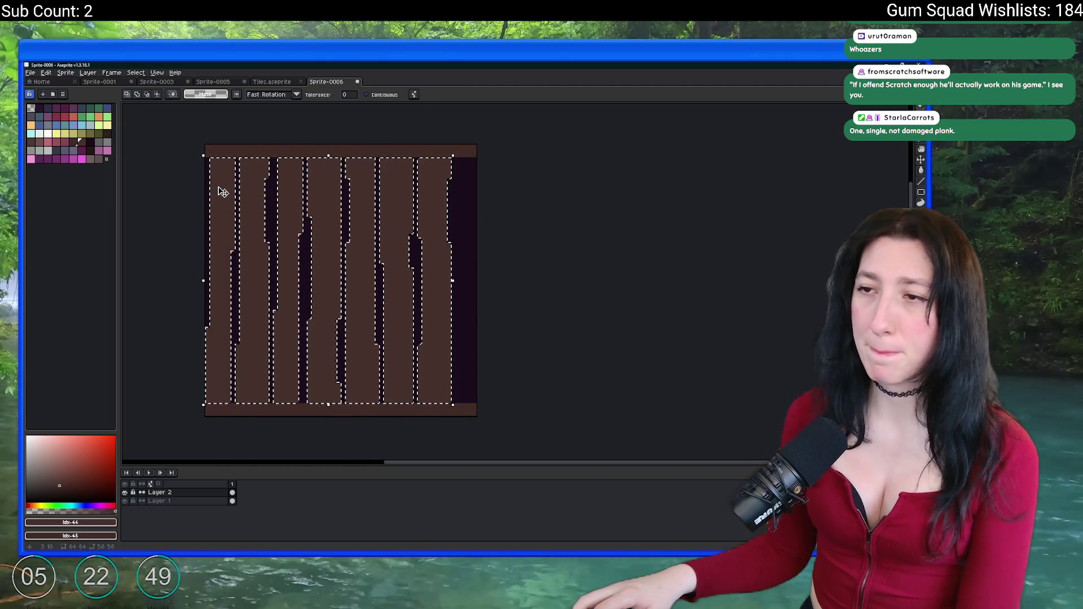
Shift the selected planks right and patch the left edge gap in brown.
key(Right)
key(Right)
key(Right)
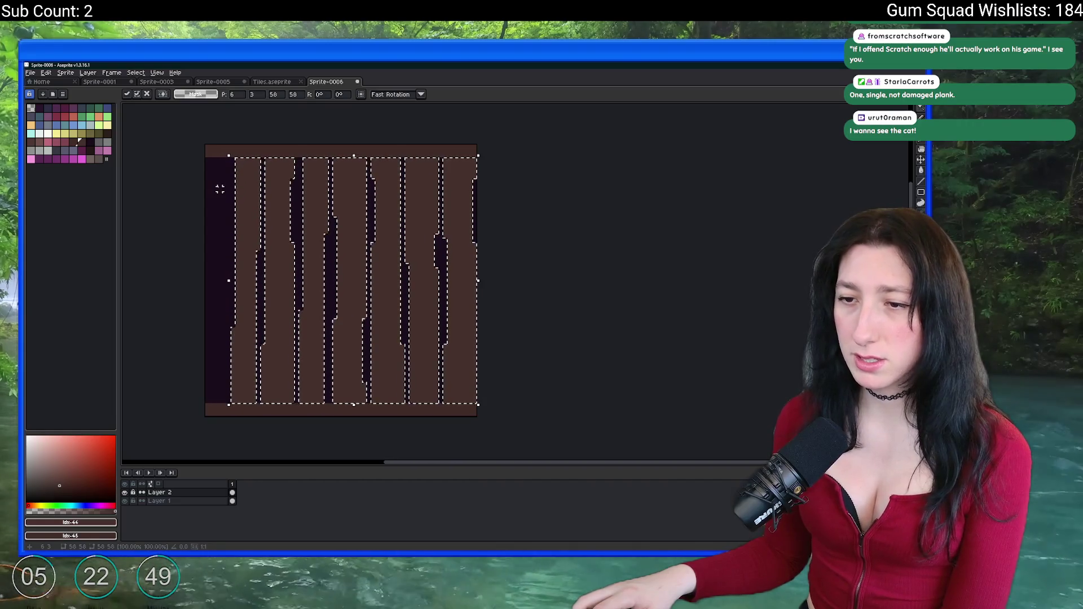
drag(240, 207, 339, 232)
key(b)
scroll(333, 237, up, 1)
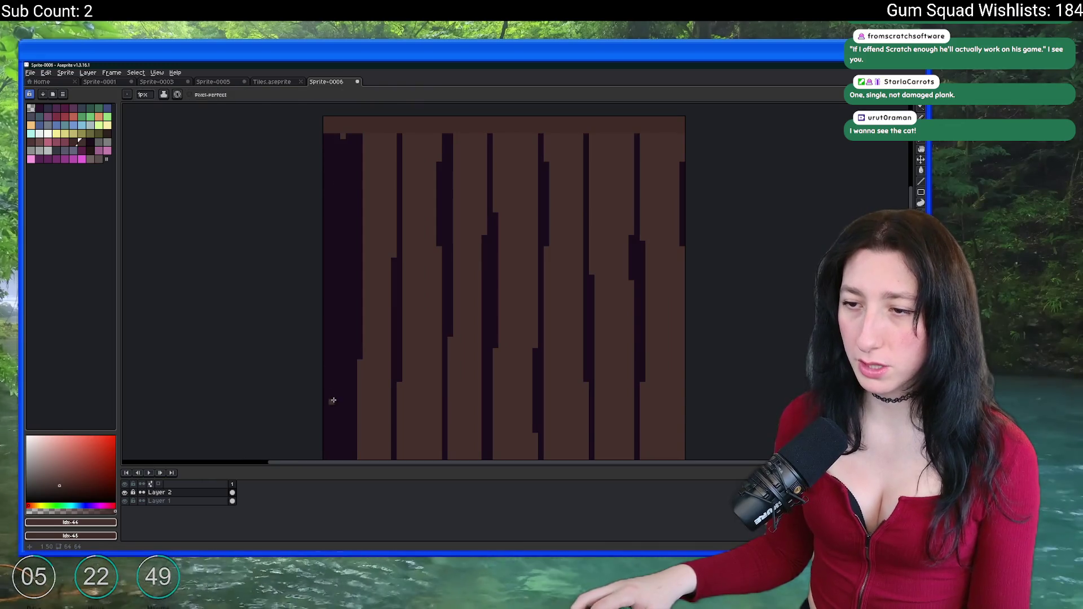
drag(334, 401, 361, 316)
scroll(357, 252, up, 2)
shift+click(368, 199)
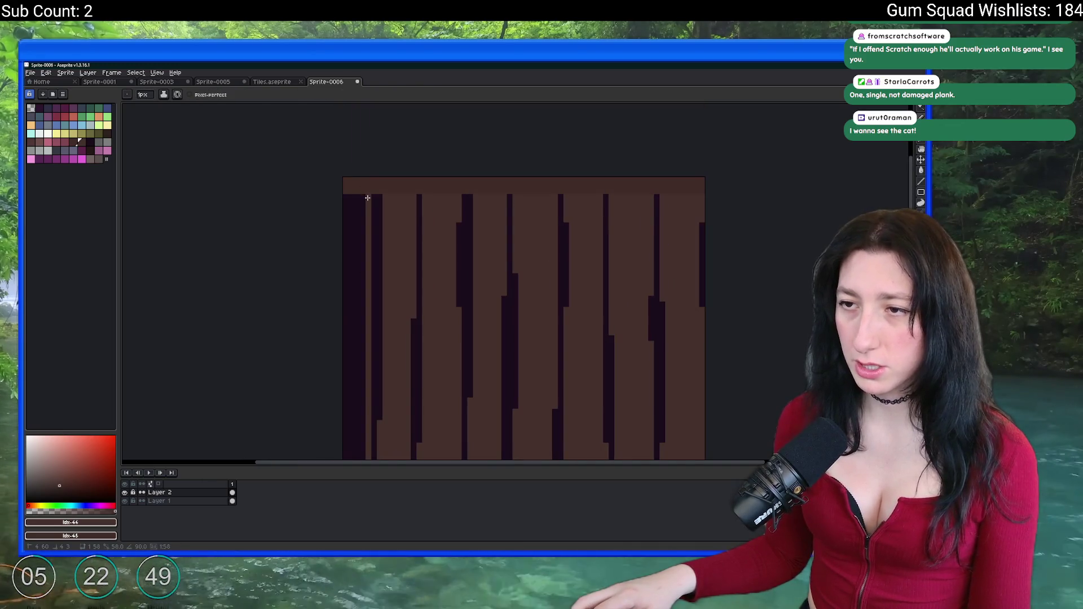
scroll(338, 237, down, 2)
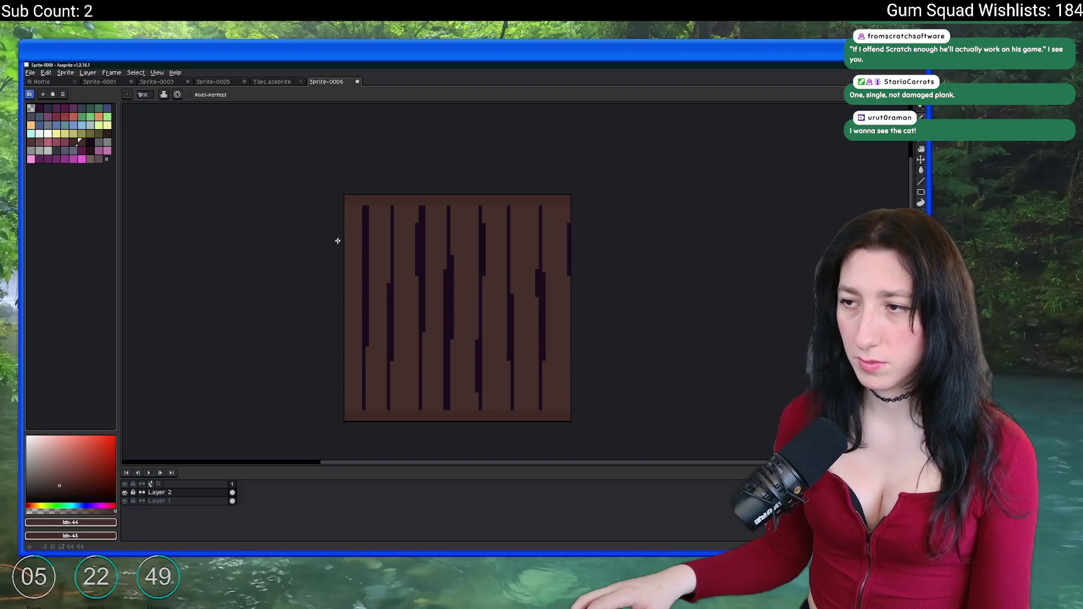
Switch between eraser and pencil, then open the View menu.
key(e)
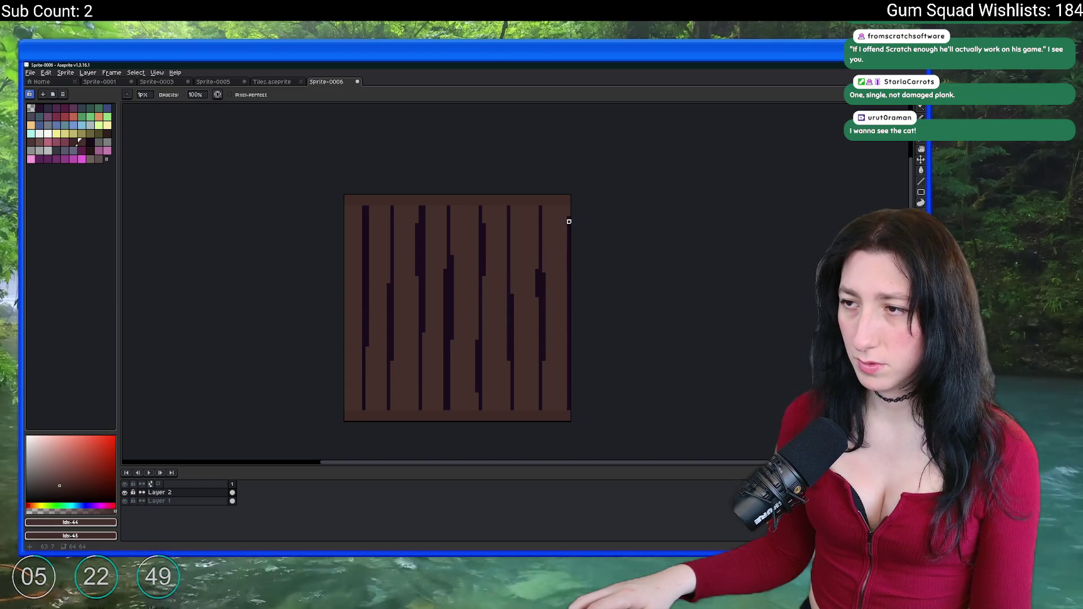
scroll(357, 271, up, 2)
key(b)
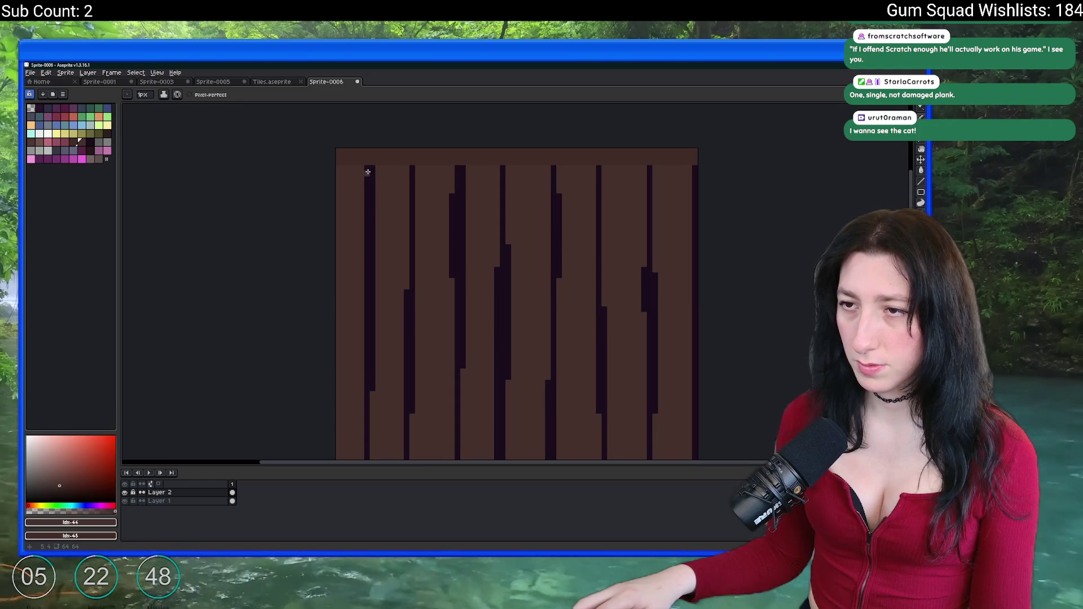
scroll(367, 319, down, 3)
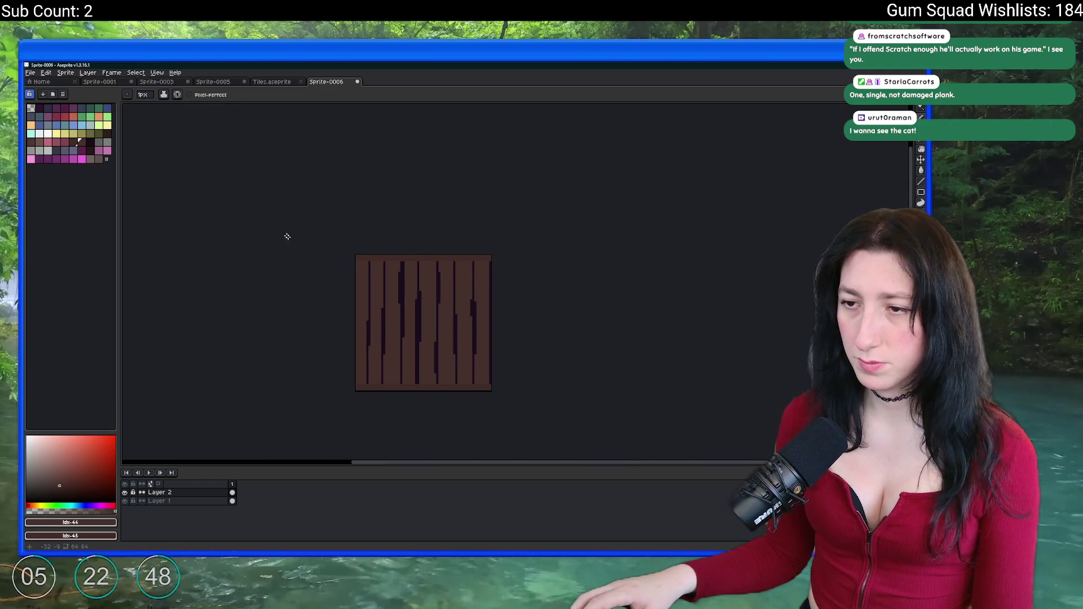
click(135, 72)
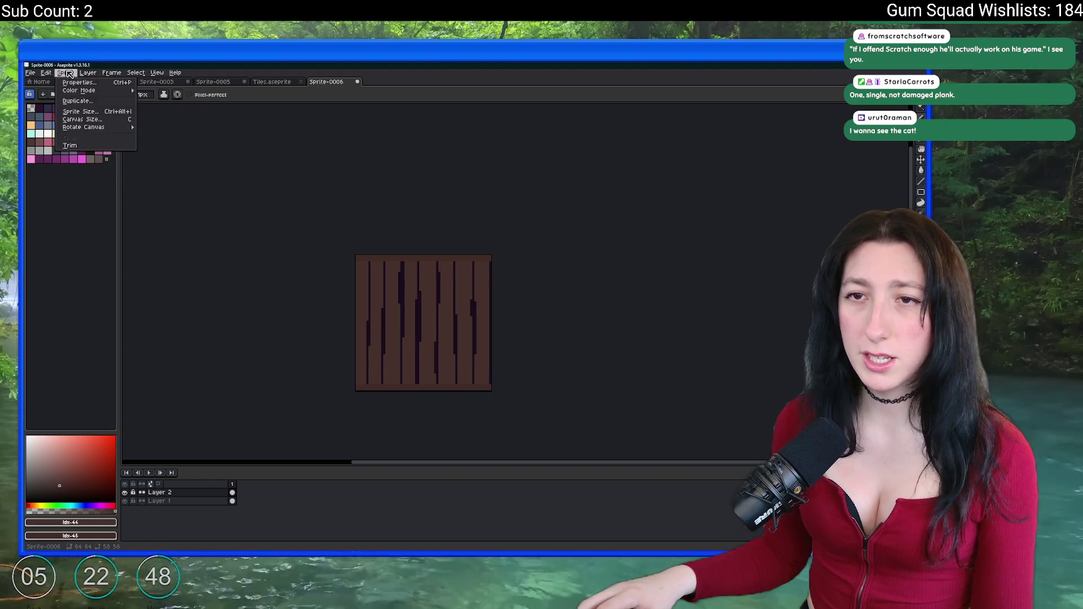
Turn on Tiled in X Axis mode to preview the plank tile repeating horizontally.
mouse_move(197, 135)
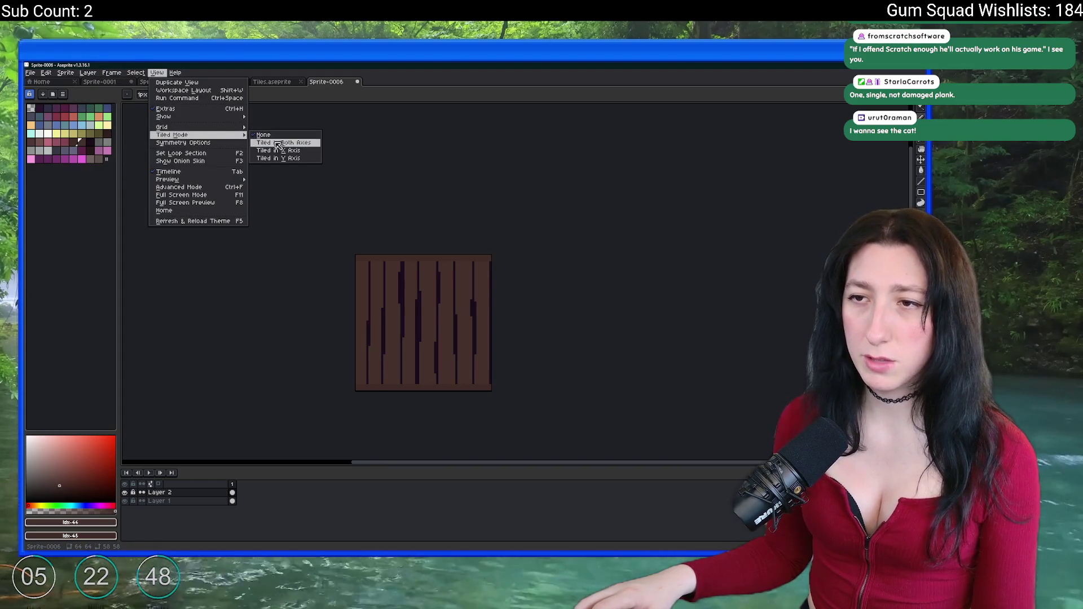
click(281, 151)
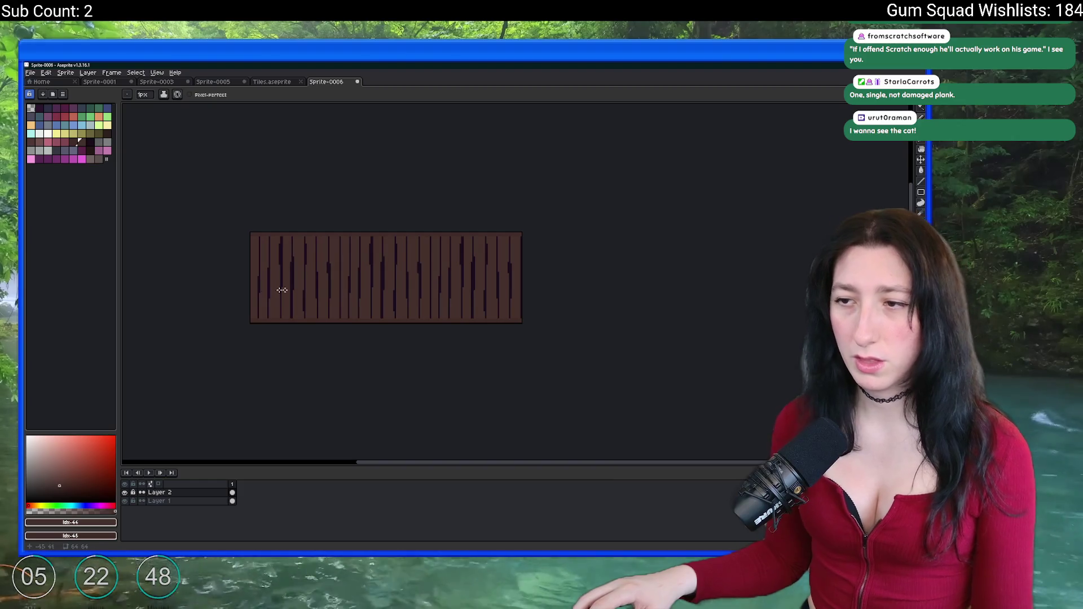